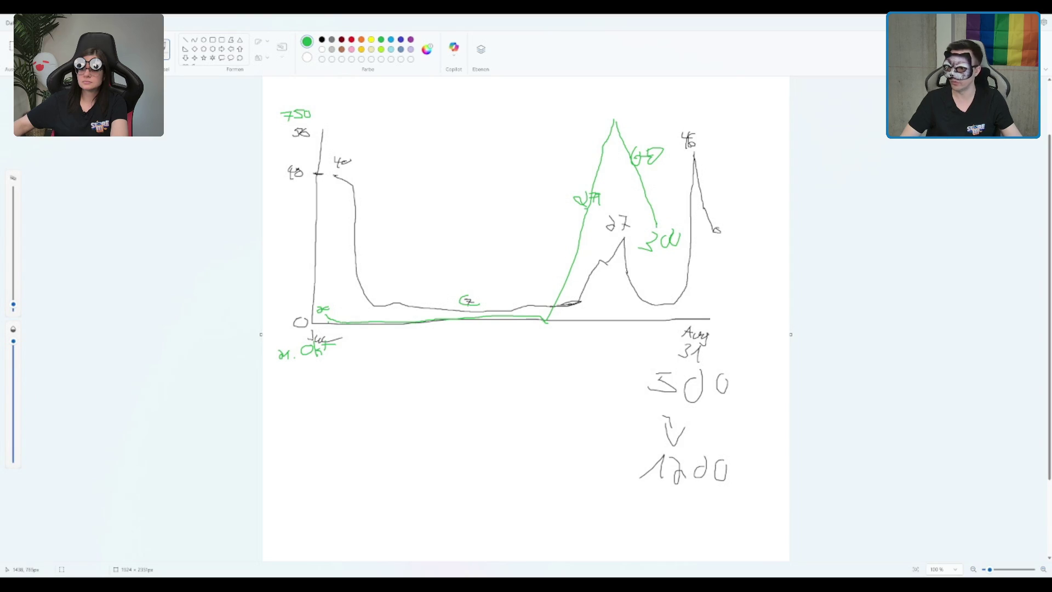
# - Draw the green line down from its peak to the baseline at Aug 31, then extend it right past the axis end
pyautogui.moveTo(657, 235)
pyautogui.mouseDown()
pyautogui.moveTo(662, 289)
pyautogui.moveTo(696, 305)
pyautogui.mouseUp()
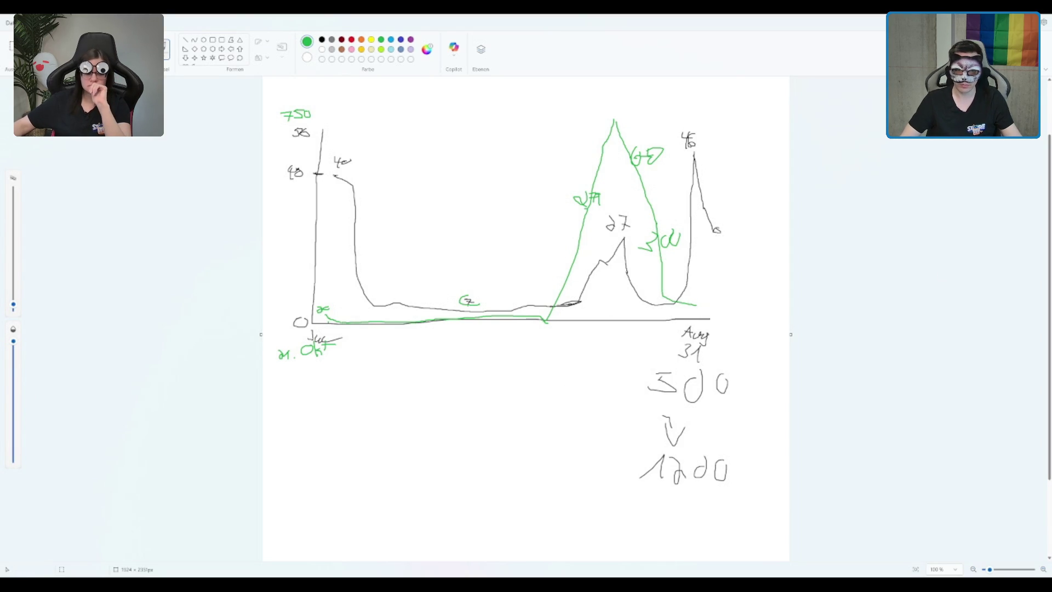
pyautogui.moveTo(695, 305); pyautogui.dragTo(703, 289)
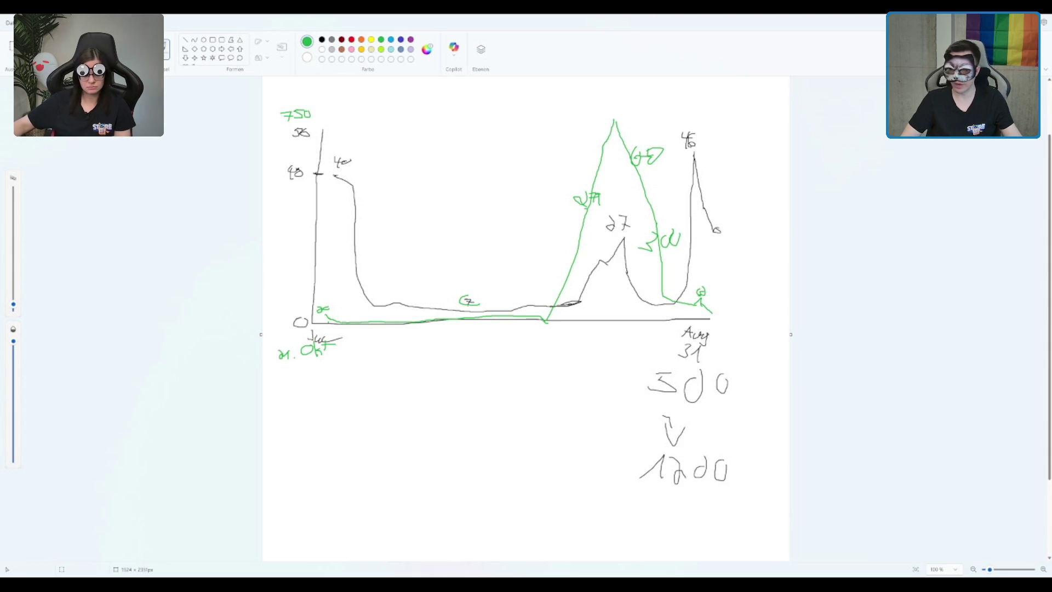
pyautogui.moveTo(710, 313); pyautogui.dragTo(1025, 334)
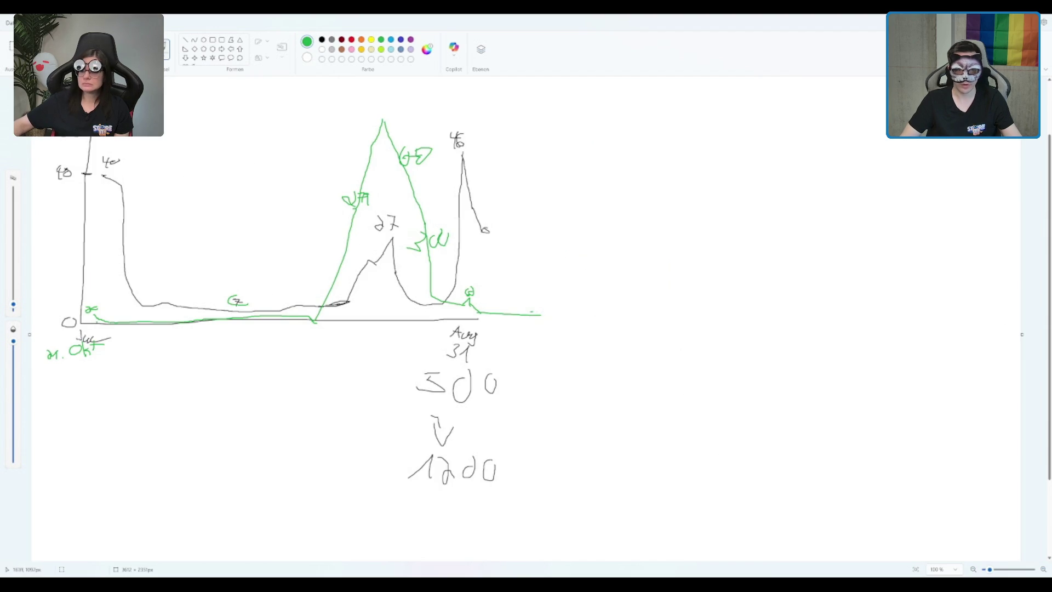
pyautogui.moveTo(541, 315); pyautogui.dragTo(667, 316)
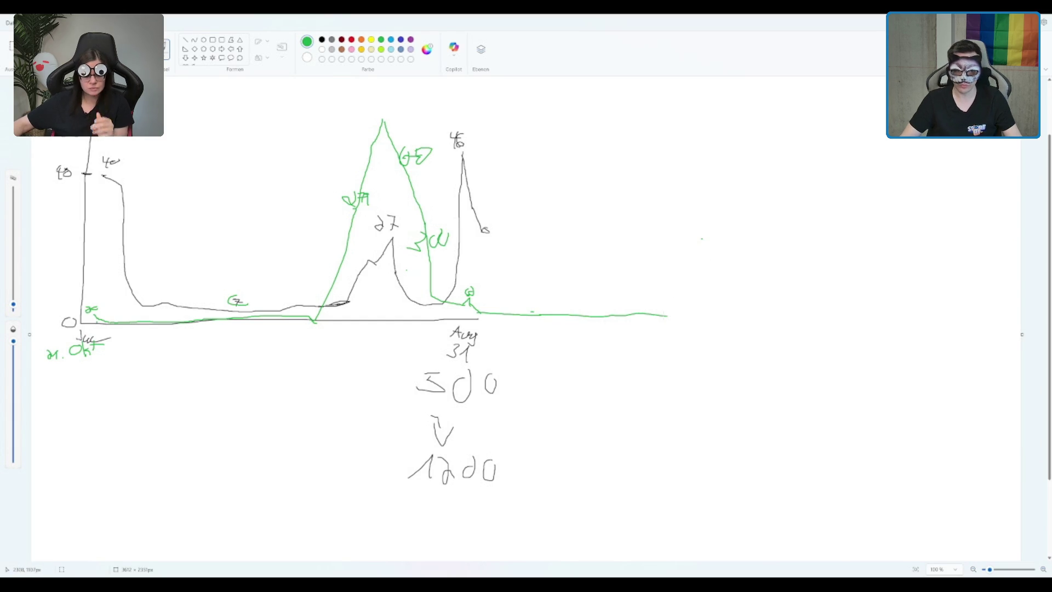
# - Extend the green line right, then draw it rising to a second peak with a handwritten value beside it
pyautogui.moveTo(675, 313); pyautogui.dragTo(686, 311)
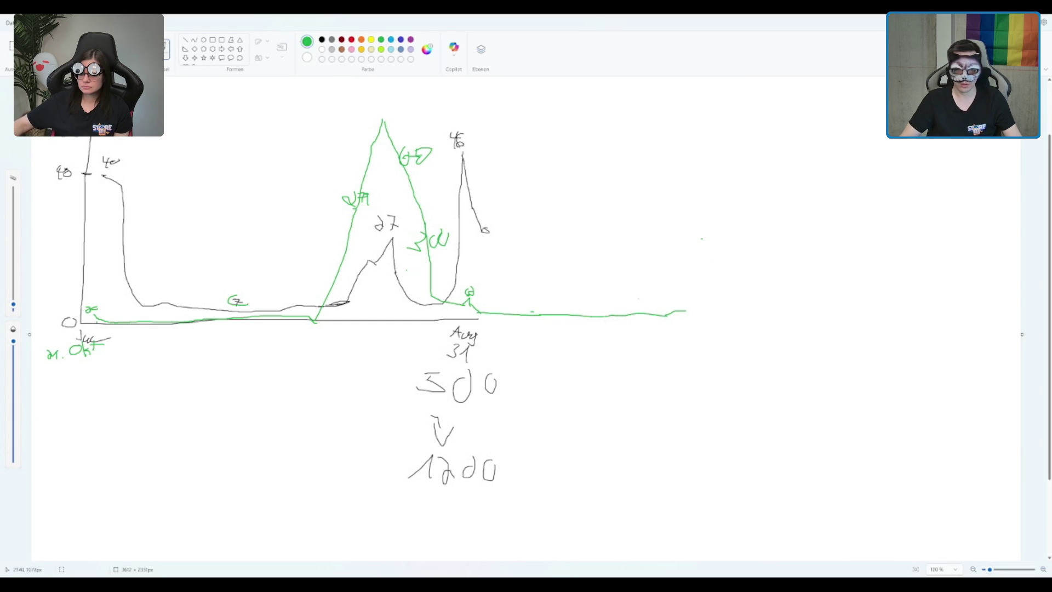
pyautogui.moveTo(679, 302)
pyautogui.mouseDown()
pyautogui.moveTo(703, 295)
pyautogui.moveTo(724, 311)
pyautogui.moveTo(742, 251)
pyautogui.mouseUp()
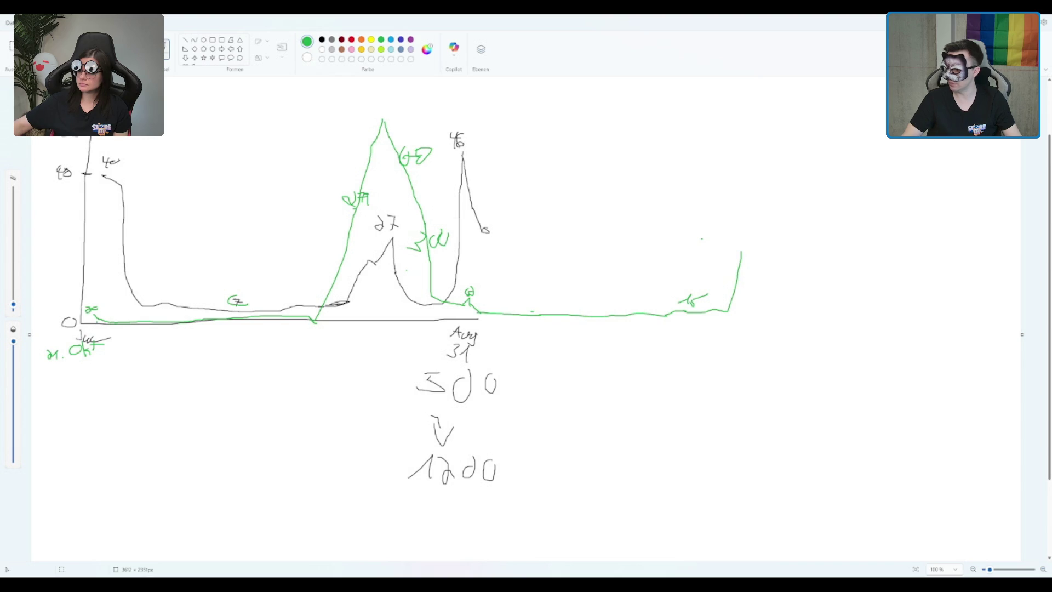
pyautogui.moveTo(739, 253)
pyautogui.mouseDown()
pyautogui.moveTo(757, 248)
pyautogui.moveTo(728, 249)
pyautogui.moveTo(776, 239)
pyautogui.mouseUp()
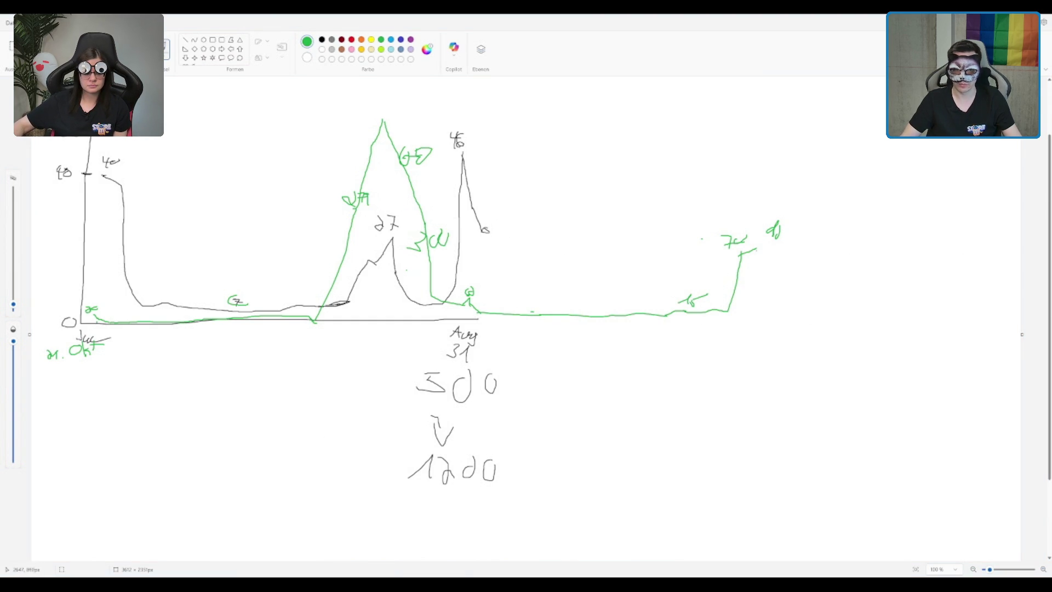
# - Draw the green line falling from the second peak and levelling off to the right
pyautogui.moveTo(757, 250); pyautogui.dragTo(766, 271)
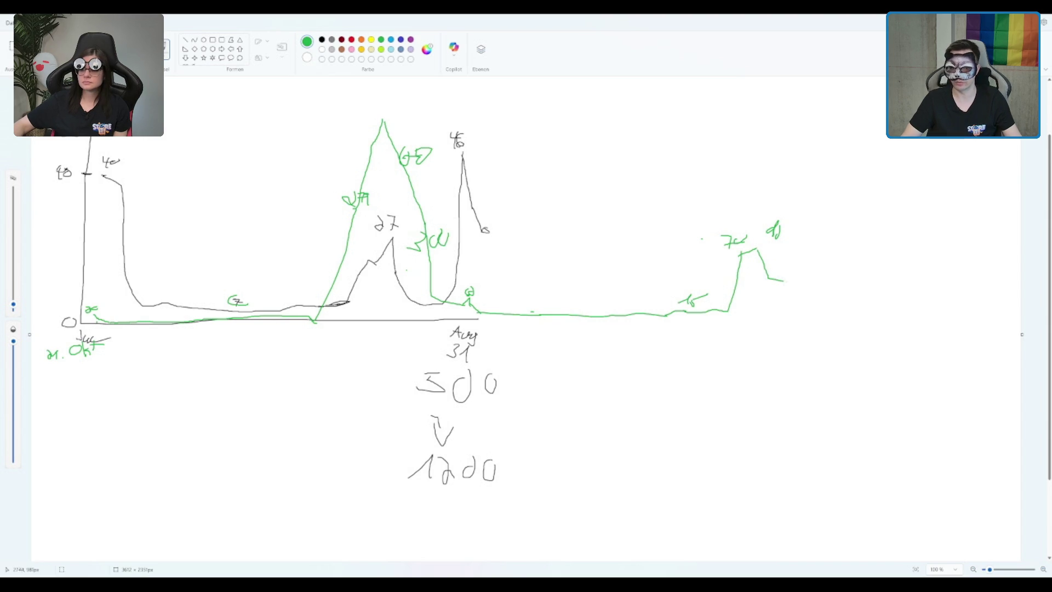
pyautogui.moveTo(790, 283)
pyautogui.mouseDown()
pyautogui.moveTo(810, 302)
pyautogui.moveTo(886, 310)
pyautogui.mouseUp()
pyautogui.moveTo(820, 307); pyautogui.dragTo(849, 308)
pyautogui.hotkey('ctrl', 'z')
pyautogui.hotkey('ctrl', 'y')
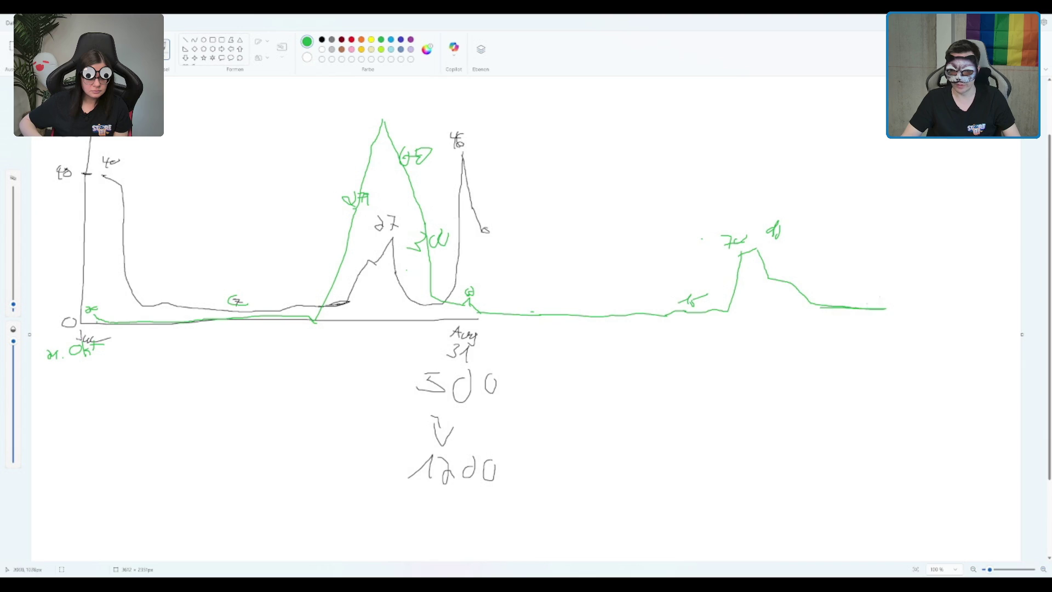
# - Add green value labels along the low stretch and above the right end, then thicken the brush
pyautogui.moveTo(859, 299)
pyautogui.mouseDown()
pyautogui.moveTo(876, 310)
pyautogui.moveTo(899, 291)
pyautogui.moveTo(997, 279)
pyautogui.mouseUp()
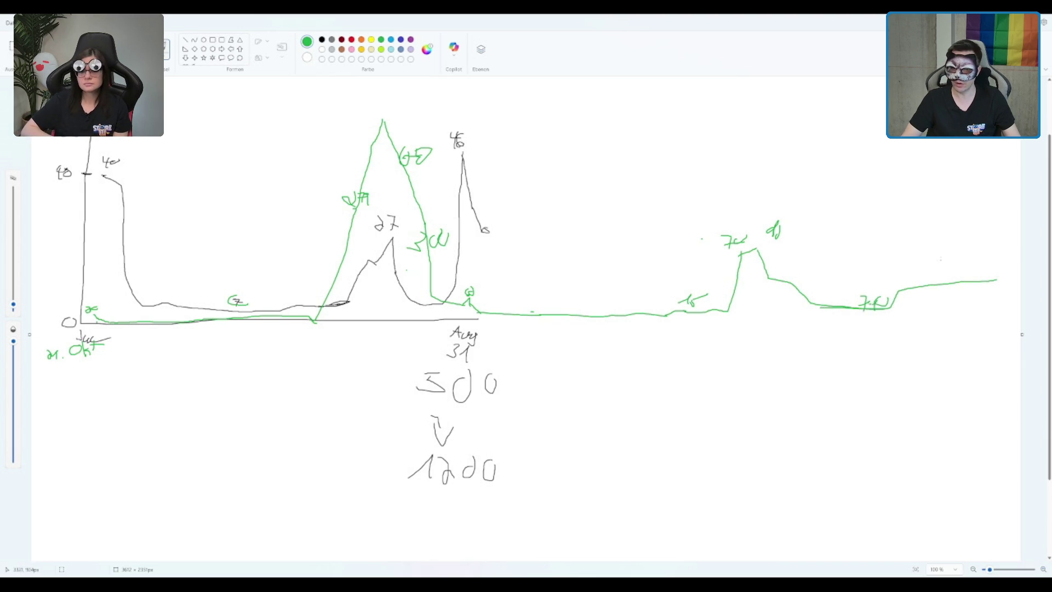
pyautogui.moveTo(904, 266); pyautogui.dragTo(916, 279)
pyautogui.moveTo(929, 266); pyautogui.dragTo(923, 280)
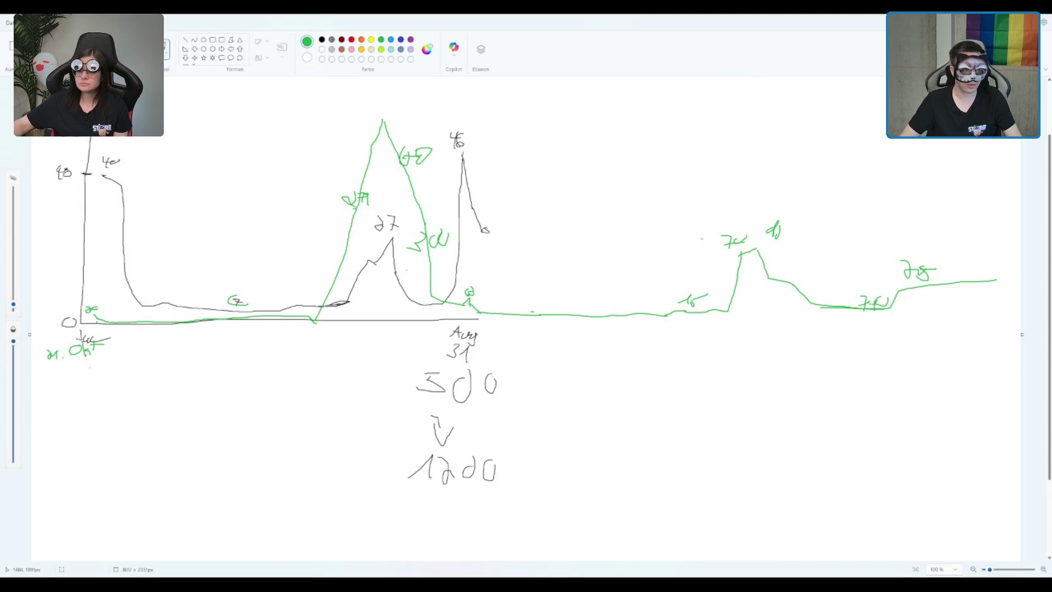
pyautogui.moveTo(17, 302); pyautogui.dragTo(14, 296)
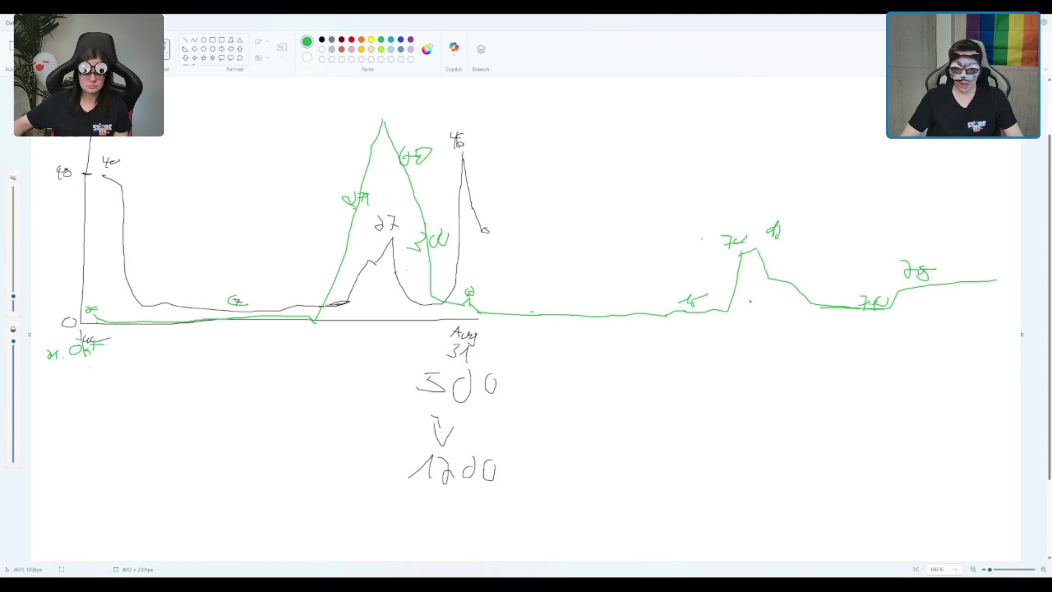
# - In red, highlight the dip before Aug 31 and trace the green line's right end
pyautogui.click(351, 40)
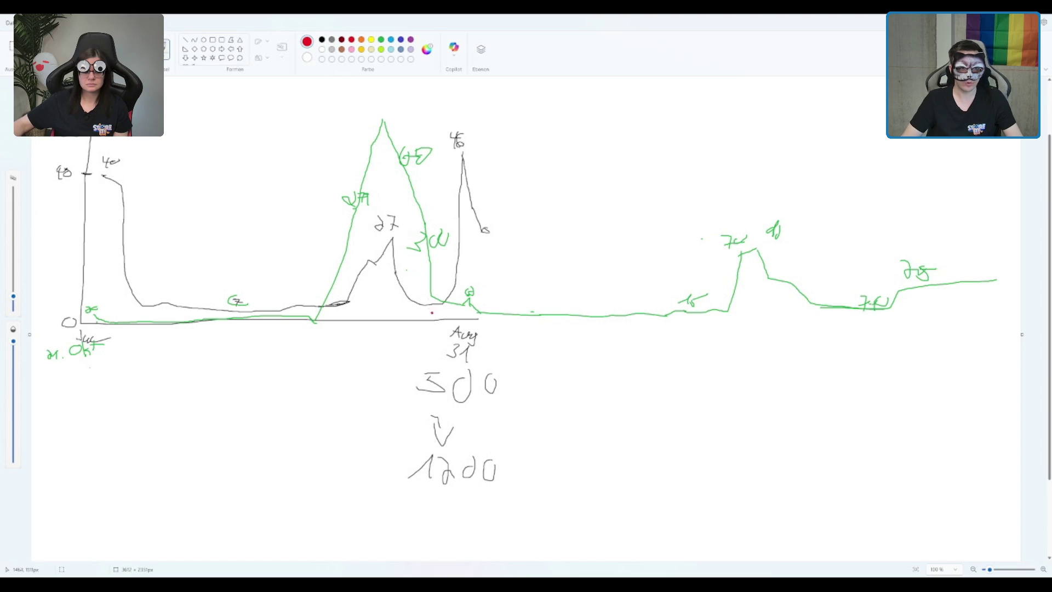
pyautogui.moveTo(420, 297)
pyautogui.mouseDown()
pyautogui.moveTo(421, 308)
pyautogui.moveTo(433, 289)
pyautogui.moveTo(430, 304)
pyautogui.moveTo(445, 304)
pyautogui.mouseUp()
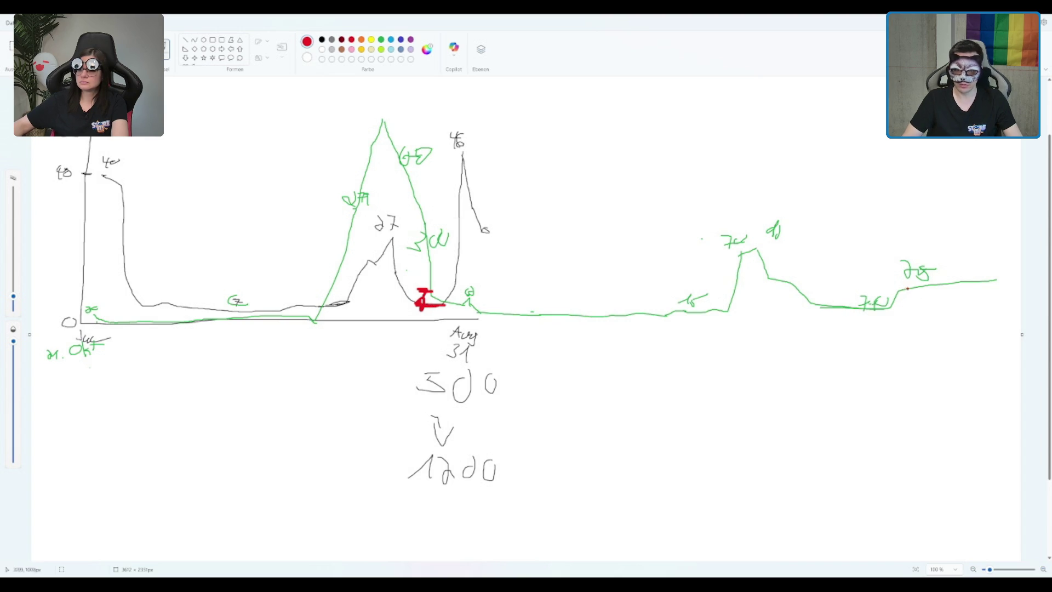
pyautogui.moveTo(896, 292); pyautogui.dragTo(996, 280)
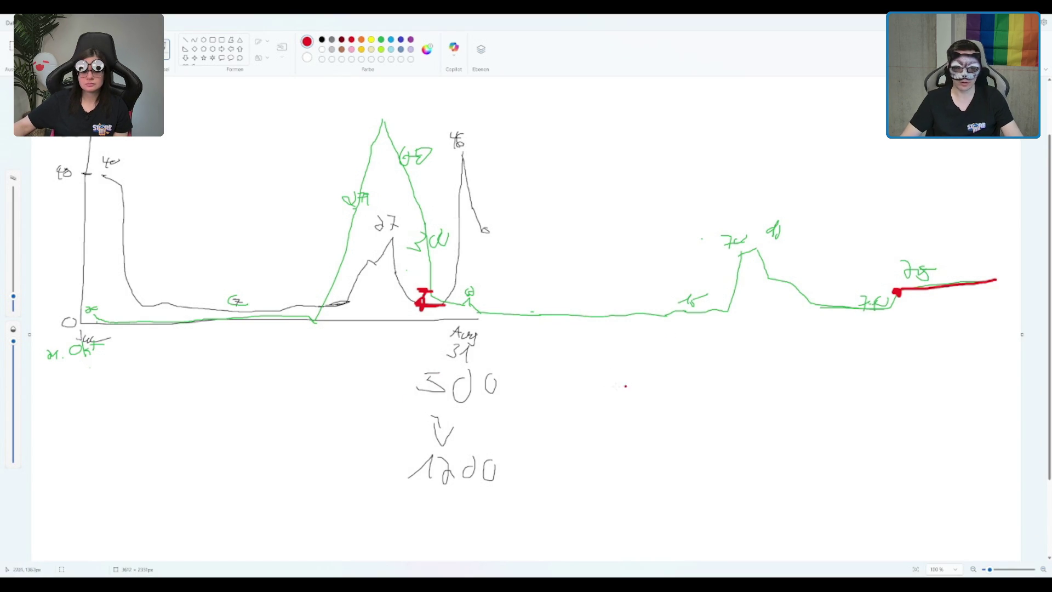
# - Handwrite 4500 in red below the graph
pyautogui.moveTo(589, 366)
pyautogui.mouseDown()
pyautogui.moveTo(606, 378)
pyautogui.moveTo(598, 386)
pyautogui.moveTo(631, 366)
pyautogui.mouseUp()
pyautogui.moveTo(640, 371); pyautogui.dragTo(652, 366)
pyautogui.moveTo(660, 370)
pyautogui.mouseDown()
pyautogui.moveTo(663, 384)
pyautogui.moveTo(670, 371)
pyautogui.mouseUp()
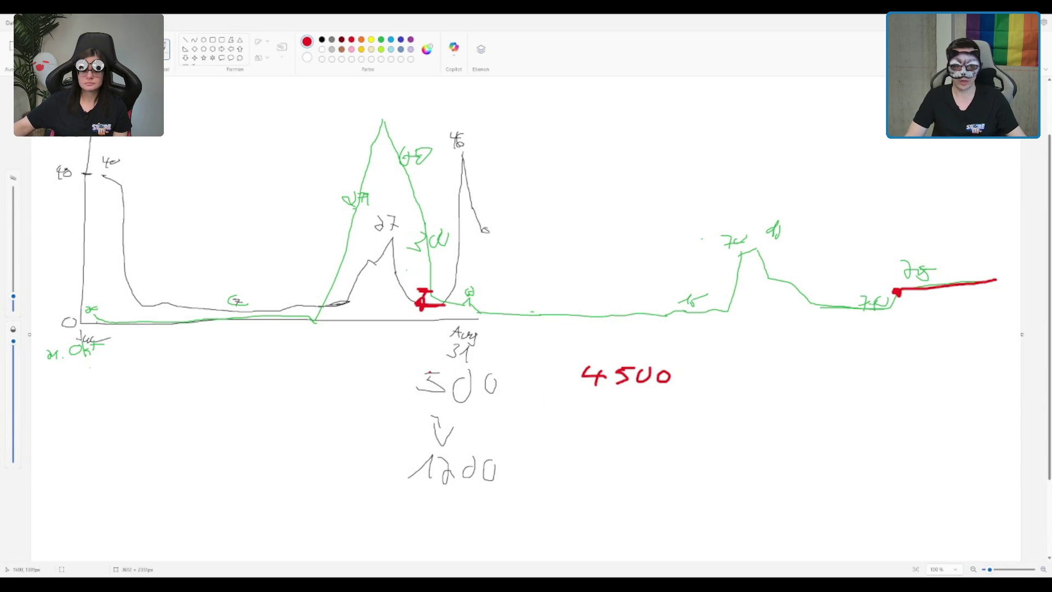
# - Draw a red arrow from 4500 down to a red 10000, undoing the stray red marks
pyautogui.moveTo(451, 385); pyautogui.dragTo(451, 398)
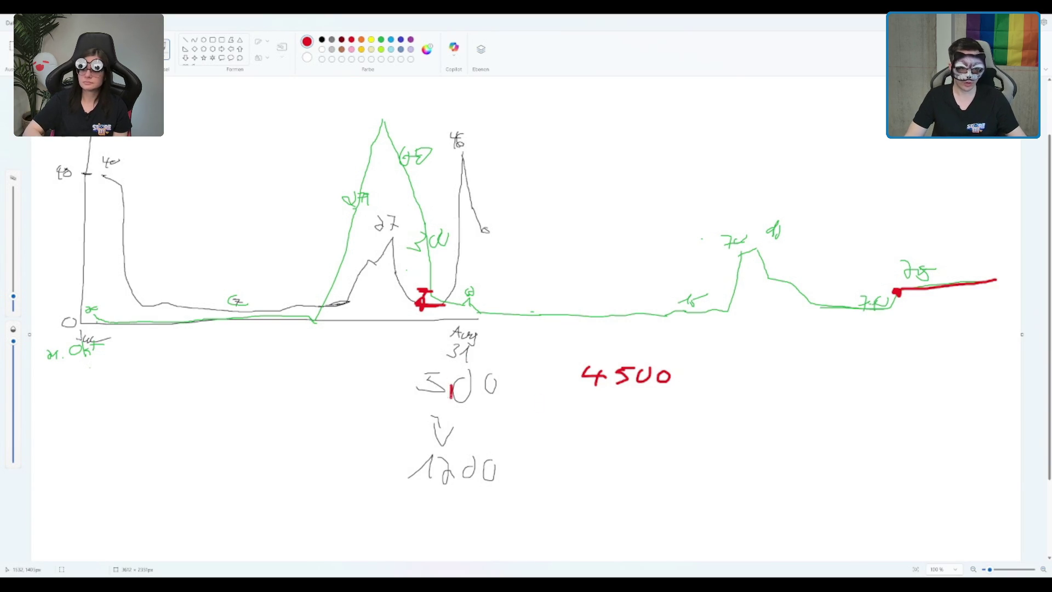
pyautogui.hotkey('ctrl', 'z')
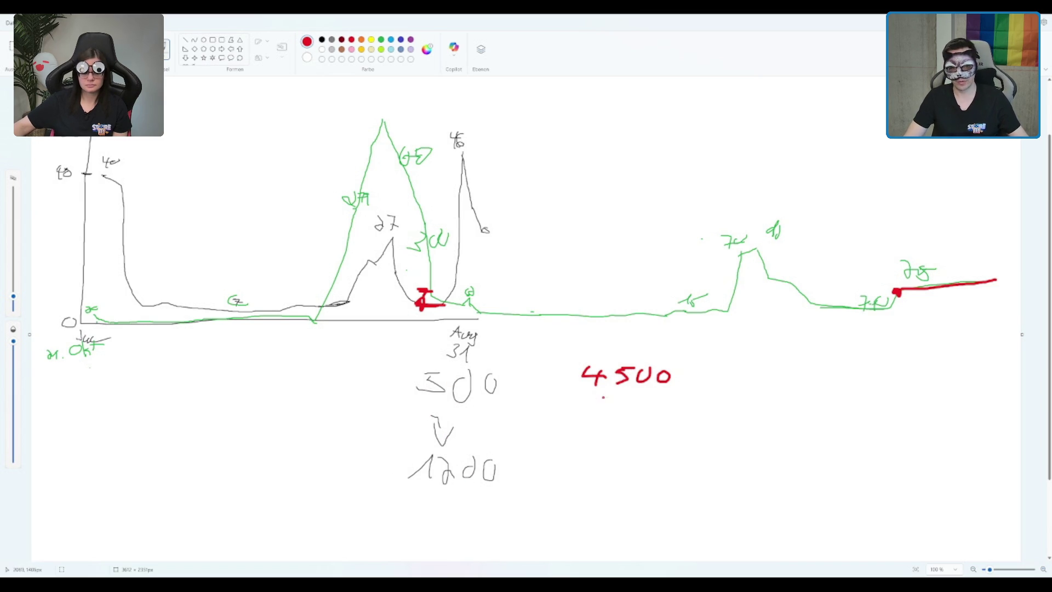
pyautogui.moveTo(613, 414)
pyautogui.mouseDown()
pyautogui.moveTo(612, 431)
pyautogui.moveTo(622, 431)
pyautogui.mouseUp()
pyautogui.moveTo(577, 467); pyautogui.dragTo(584, 486)
pyautogui.moveTo(626, 461)
pyautogui.mouseDown()
pyautogui.moveTo(625, 482)
pyautogui.moveTo(637, 465)
pyautogui.moveTo(686, 464)
pyautogui.mouseUp()
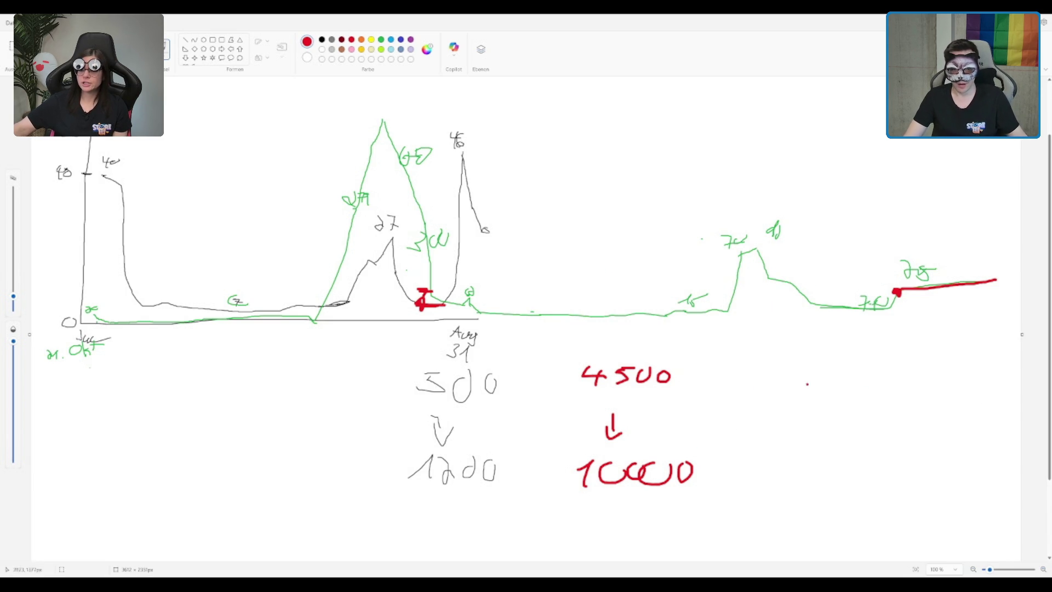
pyautogui.moveTo(693, 451); pyautogui.dragTo(712, 432)
pyautogui.hotkey('ctrl', 'z')
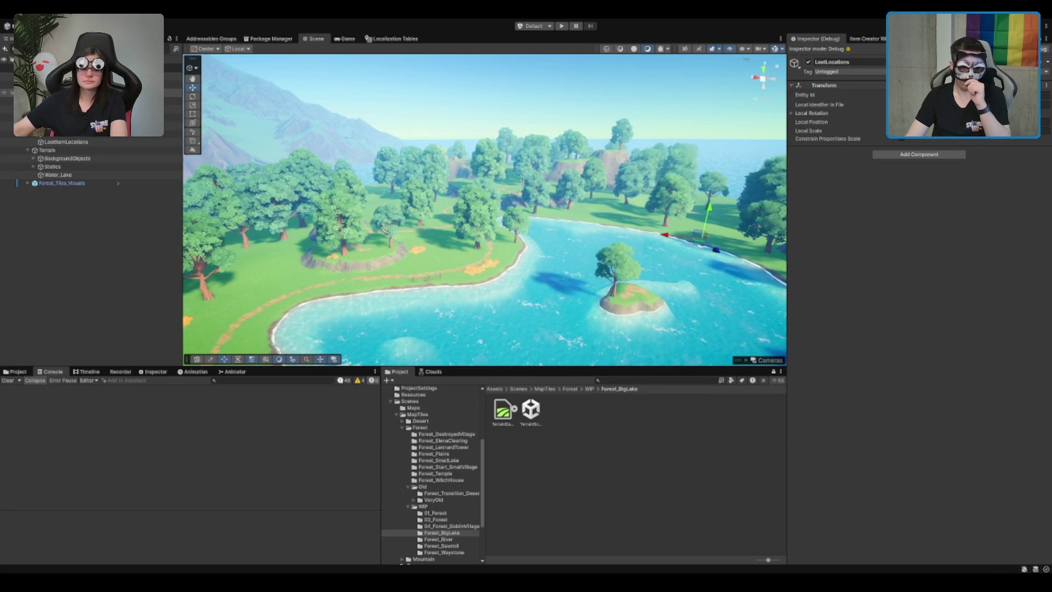
# - Focus on Water_Lake, set Terrain as the normalizer's Target Terrain, and normalize the north edge
pyautogui.doubleClick(171, 93)
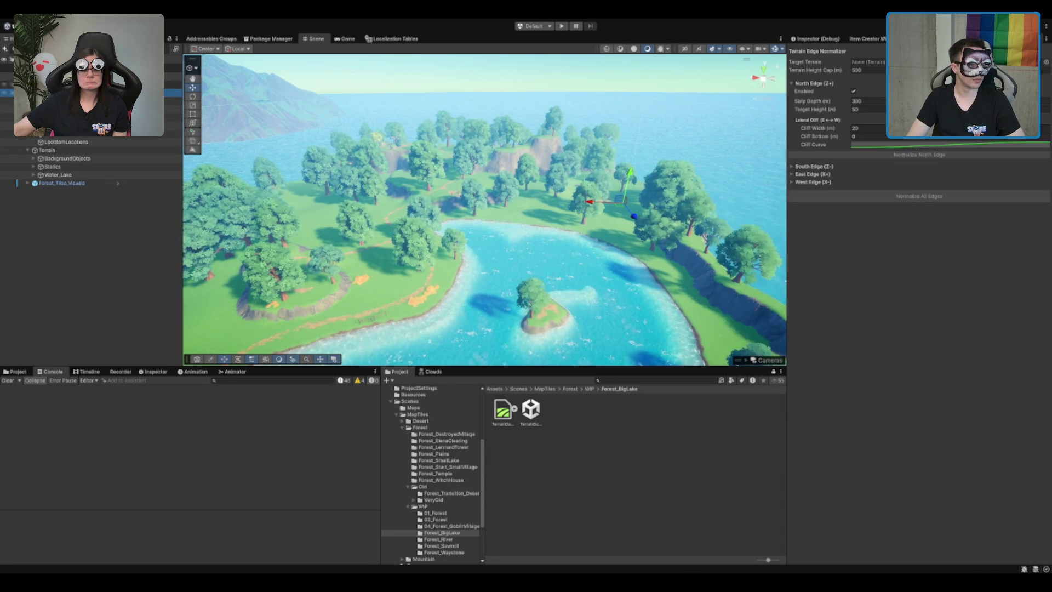
pyautogui.moveTo(47, 150); pyautogui.dragTo(868, 62)
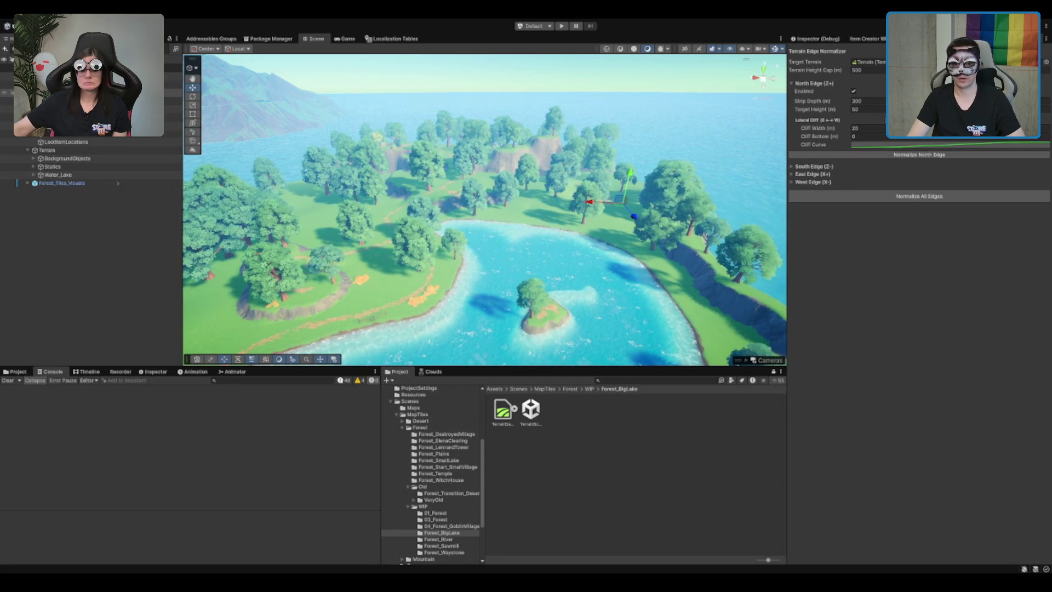
pyautogui.click(898, 156)
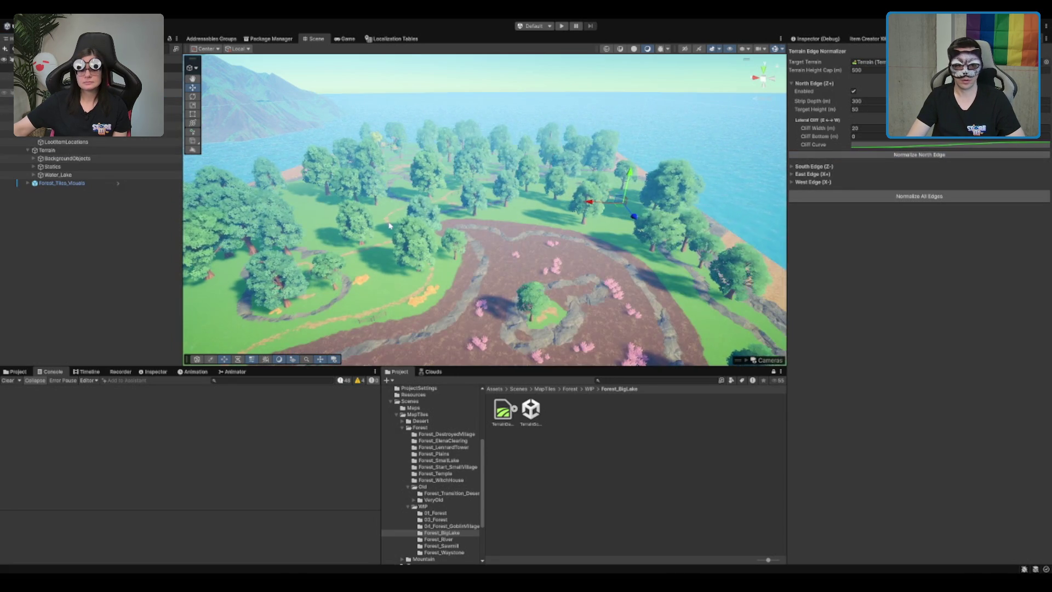
pyautogui.scroll(-5, 389, 225)
pyautogui.scroll(5, 490, 241)
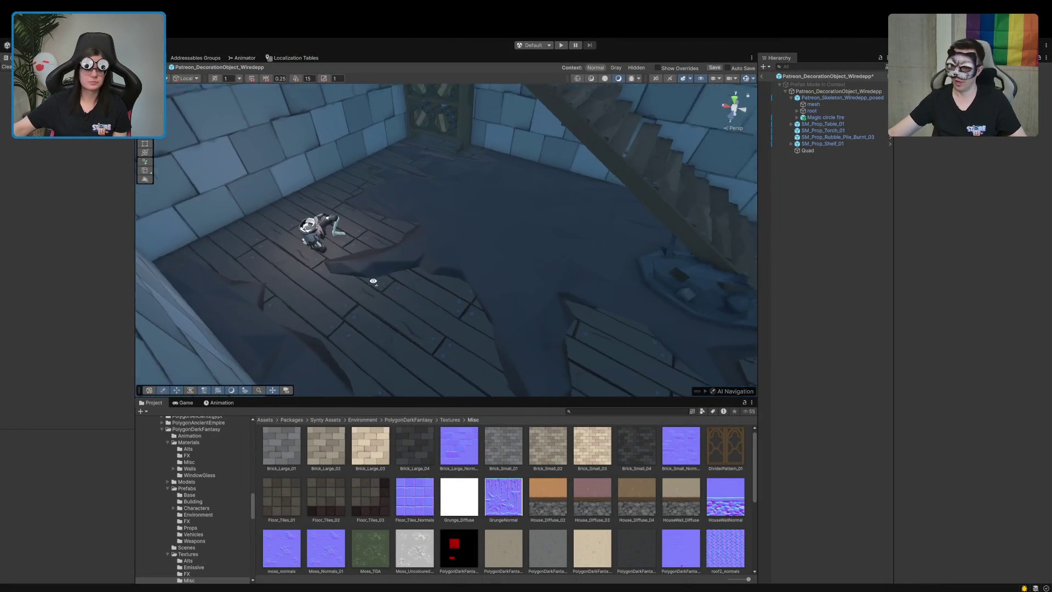
# - Rotate the Quad floor decal beside the skeleton
pyautogui.moveTo(373, 281)
pyautogui.mouseDown()
pyautogui.moveTo(643, 269)
pyautogui.moveTo(645, 261)
pyautogui.mouseUp()
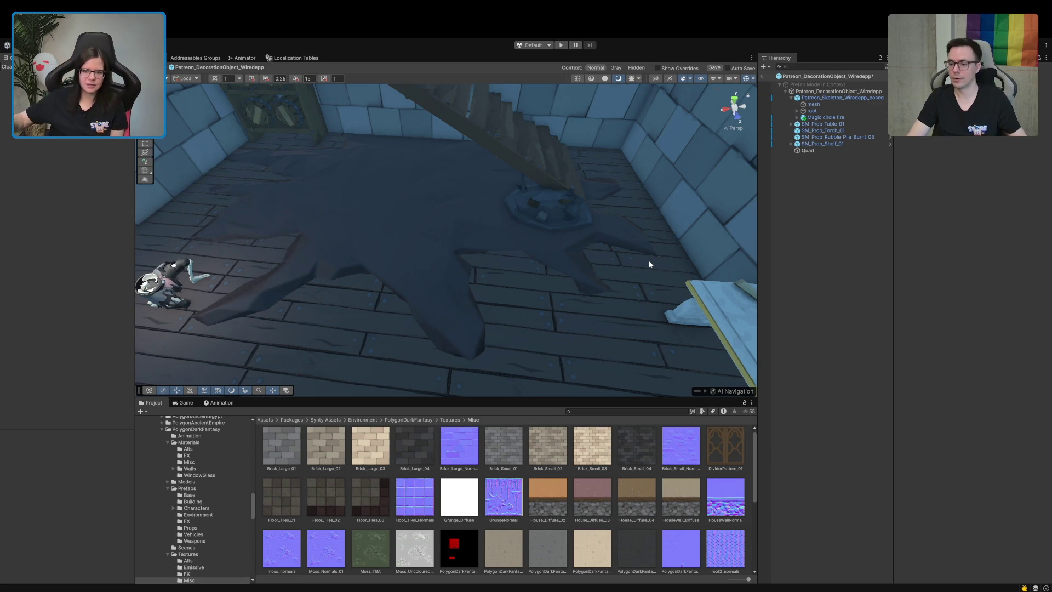
pyautogui.moveTo(518, 258); pyautogui.dragTo(393, 267)
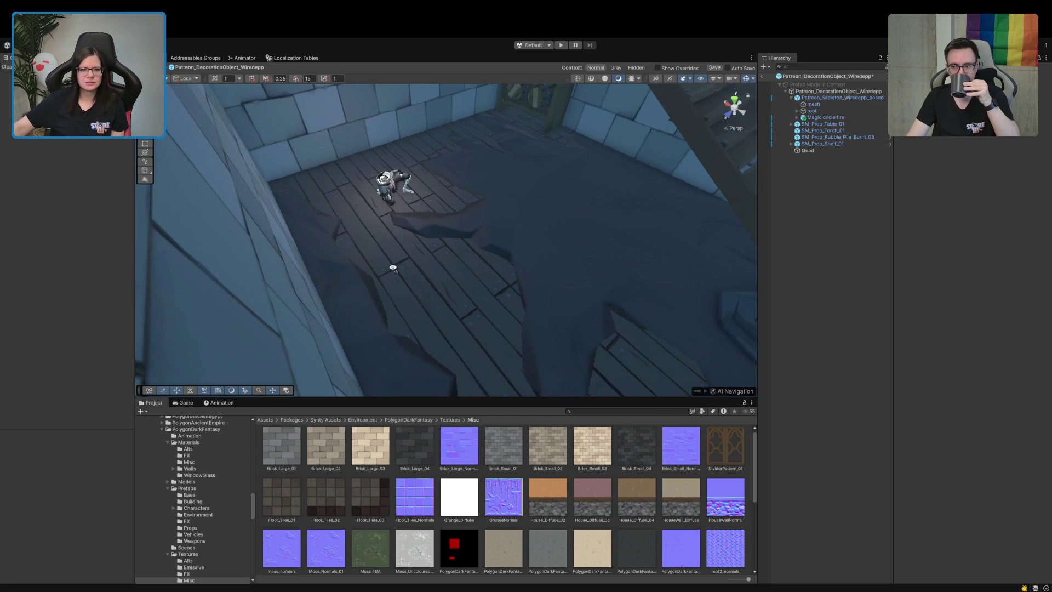
pyautogui.moveTo(512, 245); pyautogui.dragTo(596, 248)
pyautogui.click(531, 226)
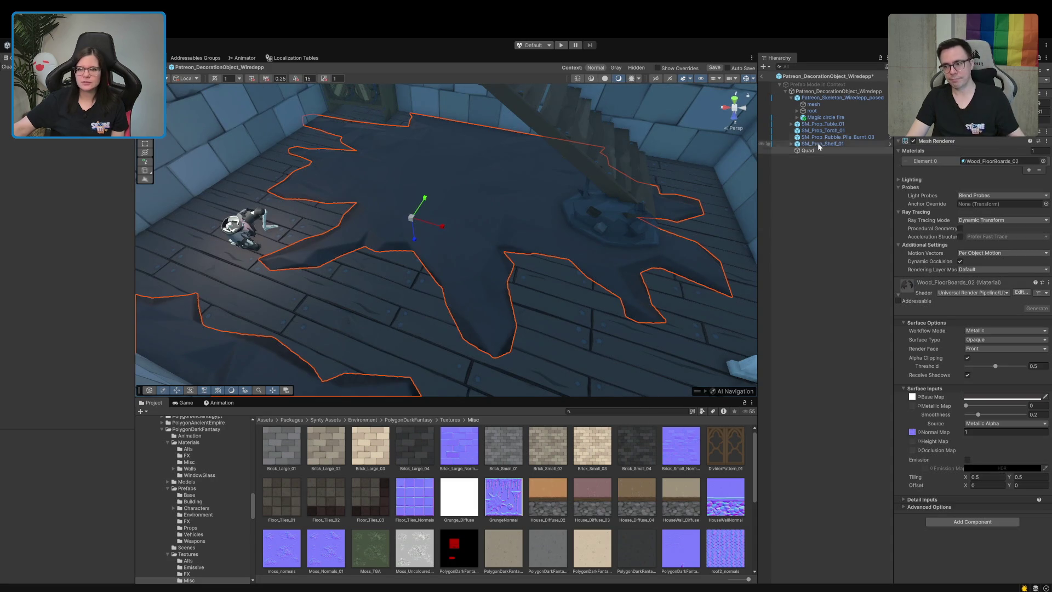
pyautogui.press('e')
pyautogui.moveTo(404, 248); pyautogui.dragTo(594, 216)
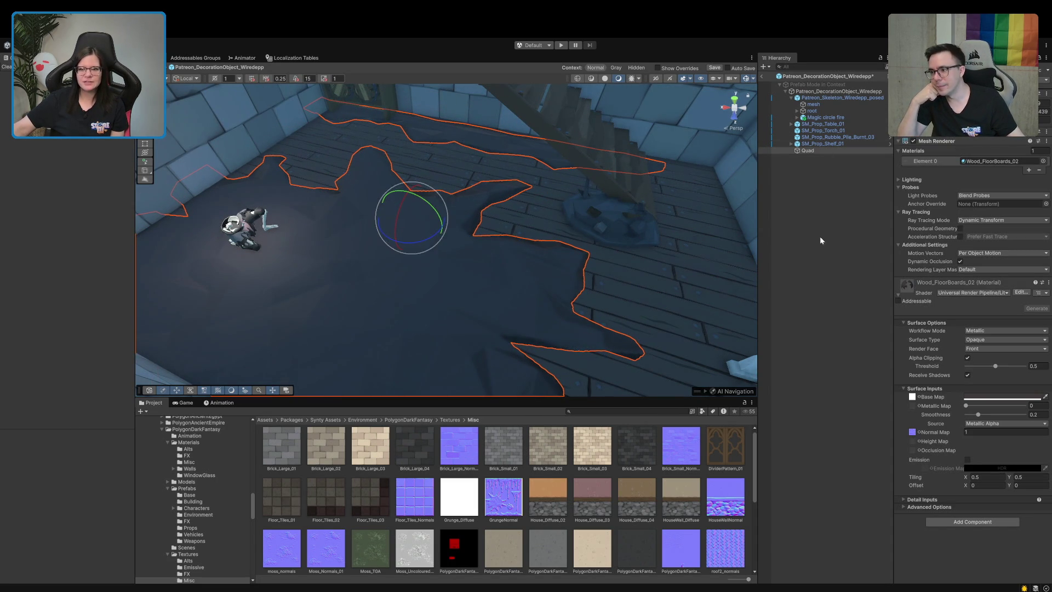
# - Select the burnt rubble pile at the foot of the stairs
pyautogui.click(734, 247)
pyautogui.moveTo(734, 247)
pyautogui.mouseDown()
pyautogui.moveTo(480, 256)
pyautogui.moveTo(714, 258)
pyautogui.moveTo(631, 235)
pyautogui.moveTo(521, 239)
pyautogui.moveTo(493, 261)
pyautogui.moveTo(489, 239)
pyautogui.moveTo(592, 280)
pyautogui.mouseUp()
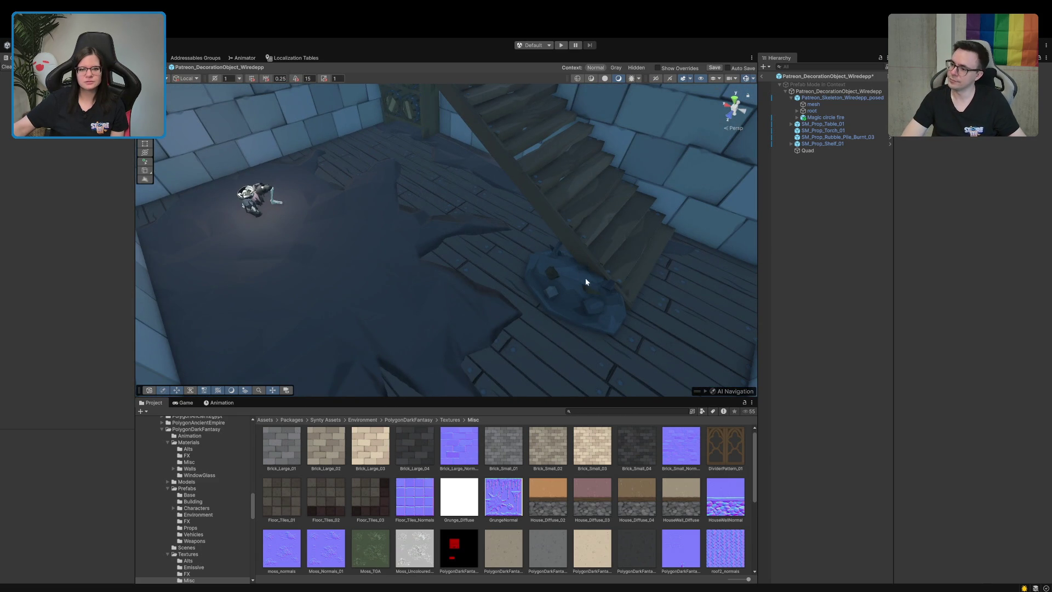
pyautogui.click(585, 281)
# - Select the table, locate its material, and move SM_Item_Parchment_01 out from under SM_Prop_Table_01
pyautogui.click(769, 297)
pyautogui.moveTo(729, 304)
pyautogui.mouseDown()
pyautogui.moveTo(526, 328)
pyautogui.moveTo(575, 387)
pyautogui.moveTo(493, 336)
pyautogui.moveTo(491, 391)
pyautogui.moveTo(130, 305)
pyautogui.moveTo(153, 293)
pyautogui.moveTo(470, 298)
pyautogui.moveTo(514, 277)
pyautogui.moveTo(140, 307)
pyautogui.moveTo(437, 300)
pyautogui.moveTo(475, 283)
pyautogui.mouseUp()
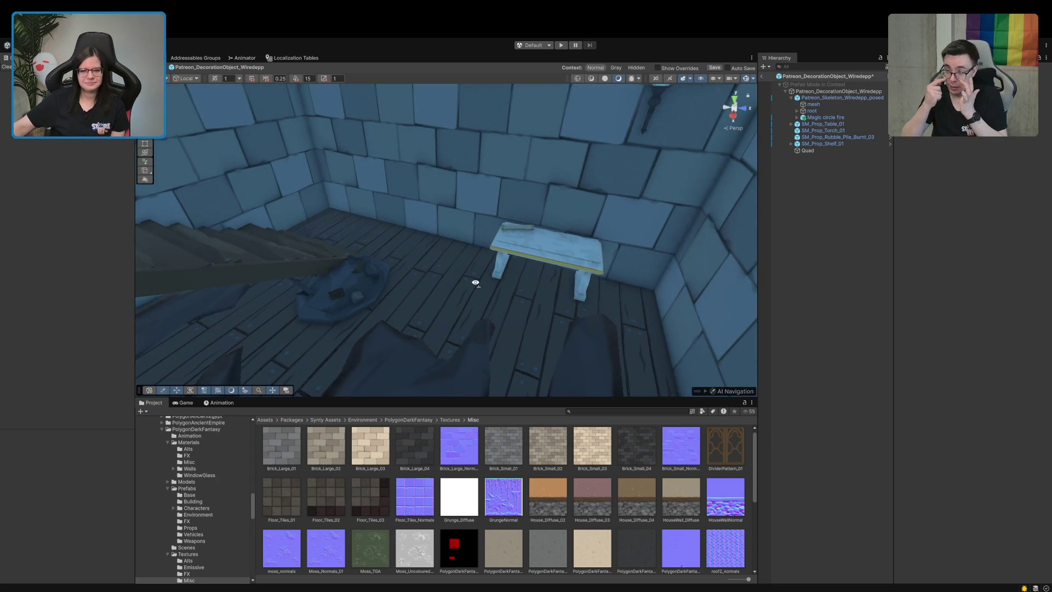
pyautogui.click(537, 258)
pyautogui.moveTo(998, 182)
pyautogui.mouseDown()
pyautogui.moveTo(548, 258)
pyautogui.moveTo(815, 147)
pyautogui.moveTo(792, 120)
pyautogui.moveTo(814, 145)
pyautogui.mouseUp()
pyautogui.click(812, 126)
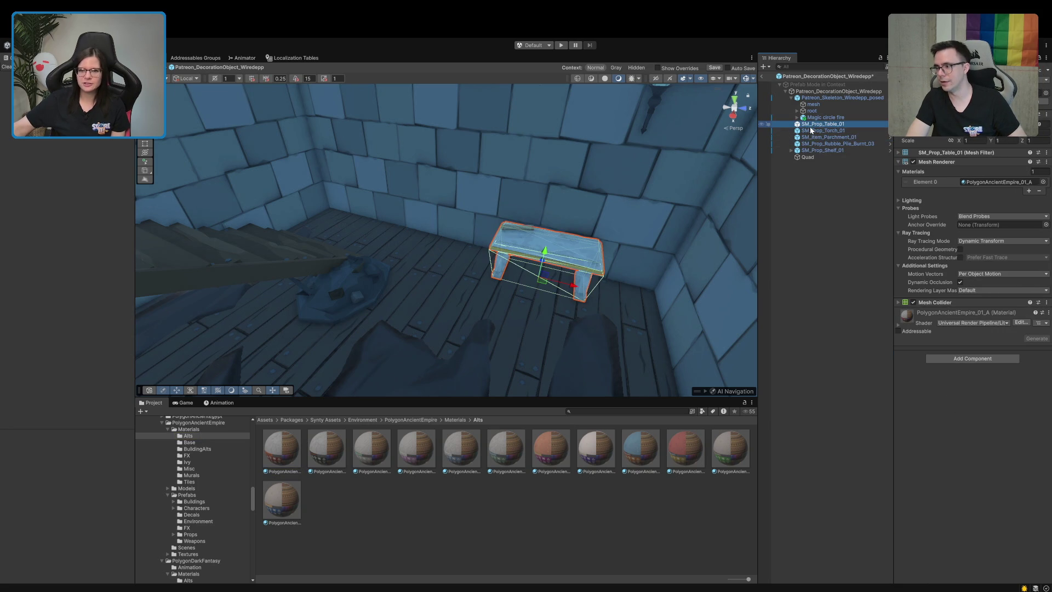
# - Delete SM_Prop_Table_01 and search the Project for 't:prefab table'
pyautogui.press('Delete')
pyautogui.click(592, 411)
pyautogui.write('t:pref')
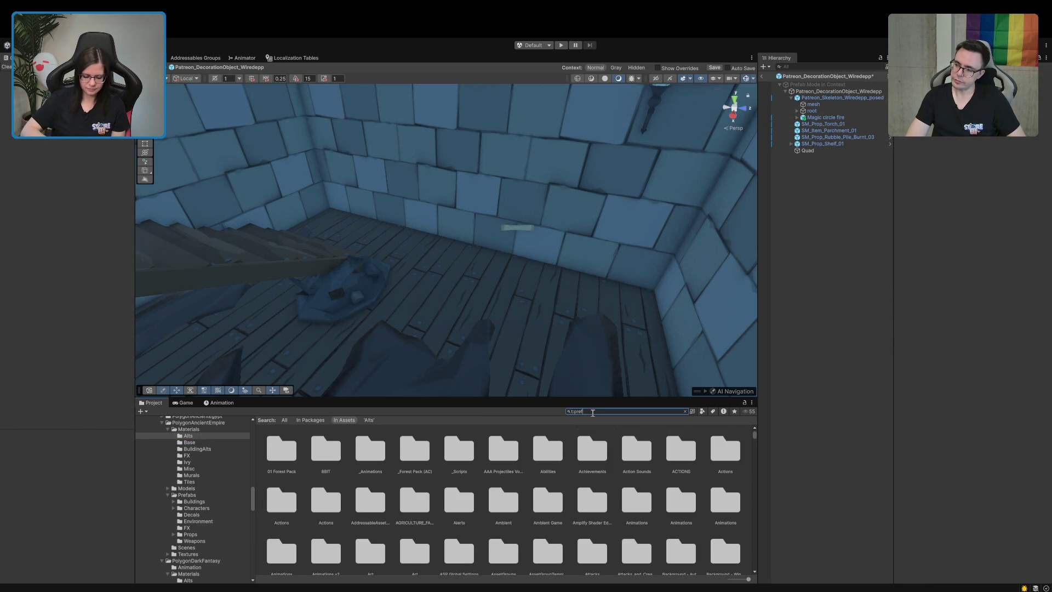
pyautogui.write('ab table')
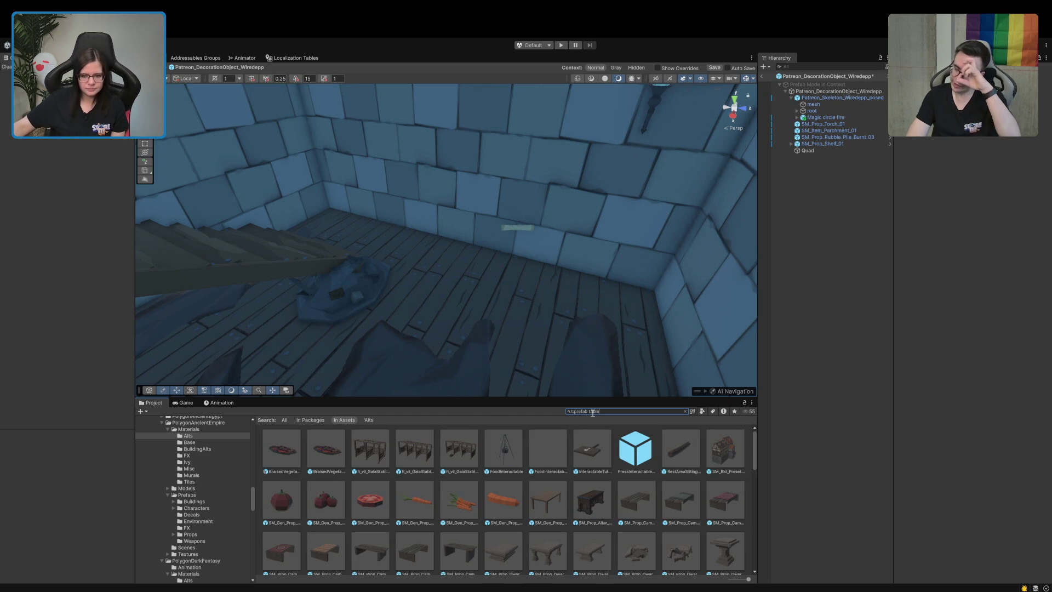
# - Browse the table prefab results and preview a damaged table prefab
pyautogui.moveTo(603, 356)
pyautogui.mouseDown()
pyautogui.moveTo(535, 313)
pyautogui.moveTo(287, 312)
pyautogui.moveTo(285, 348)
pyautogui.moveTo(517, 363)
pyautogui.moveTo(317, 359)
pyautogui.moveTo(261, 390)
pyautogui.mouseUp()
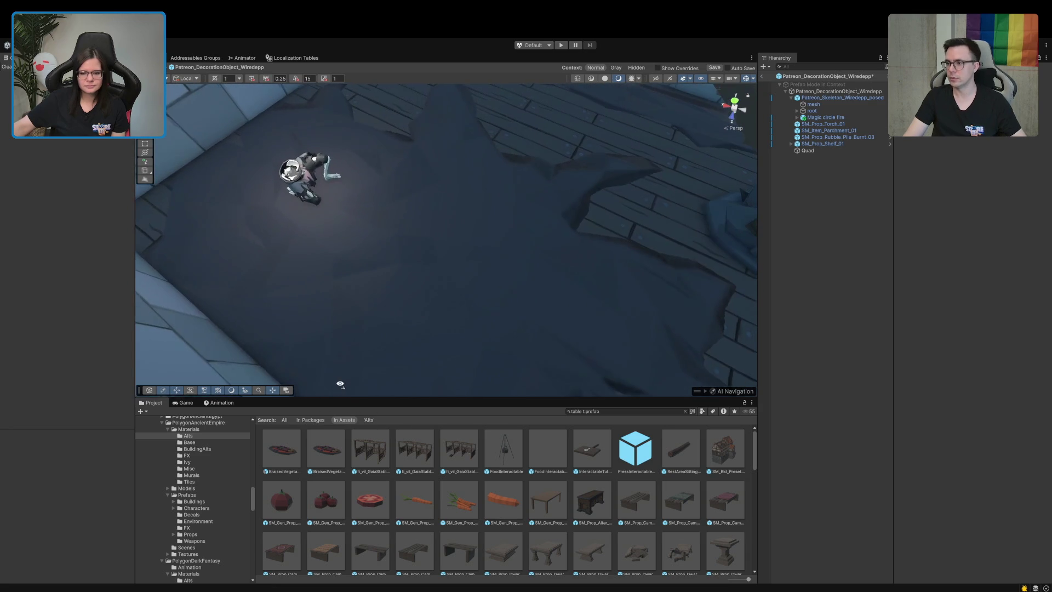
pyautogui.scroll(-1, 370, 513)
pyautogui.scroll(-5, 370, 517)
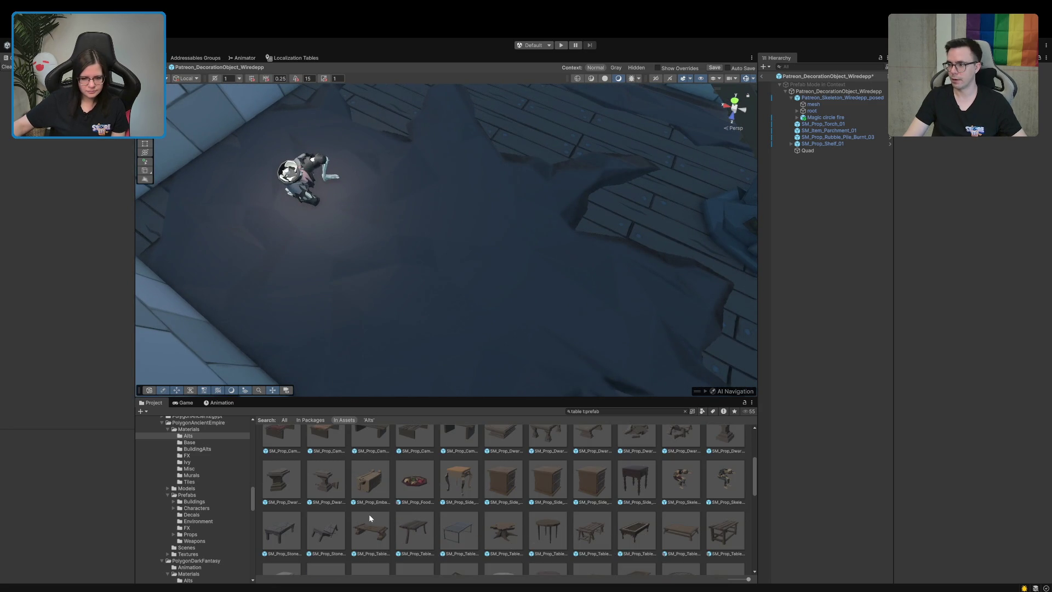
pyautogui.scroll(-1, 370, 518)
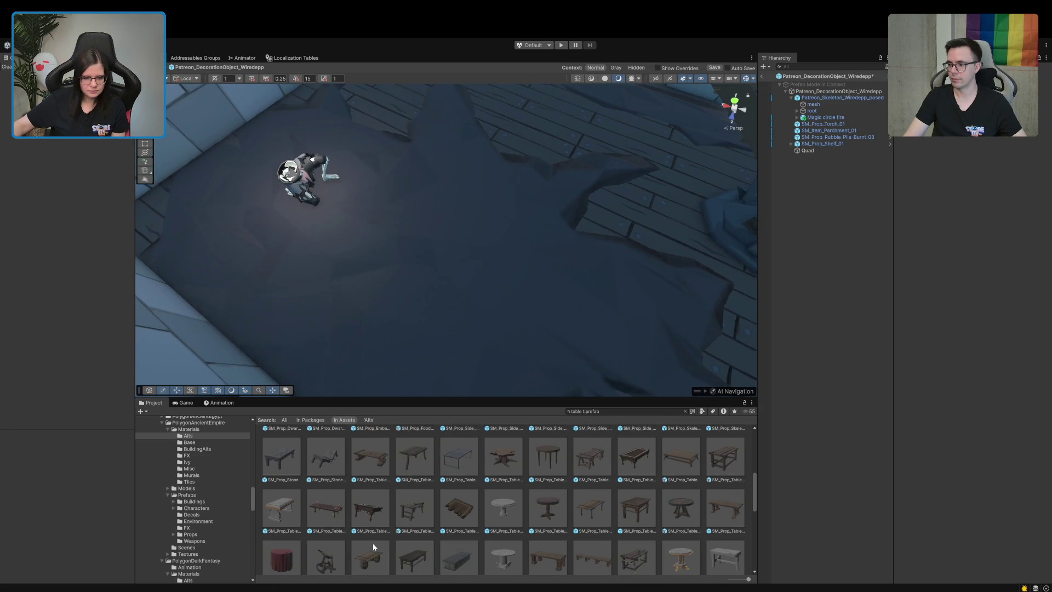
pyautogui.click(371, 515)
pyautogui.moveTo(966, 498)
pyautogui.mouseDown()
pyautogui.moveTo(895, 545)
pyautogui.moveTo(925, 482)
pyautogui.moveTo(976, 460)
pyautogui.moveTo(997, 481)
pyautogui.mouseUp()
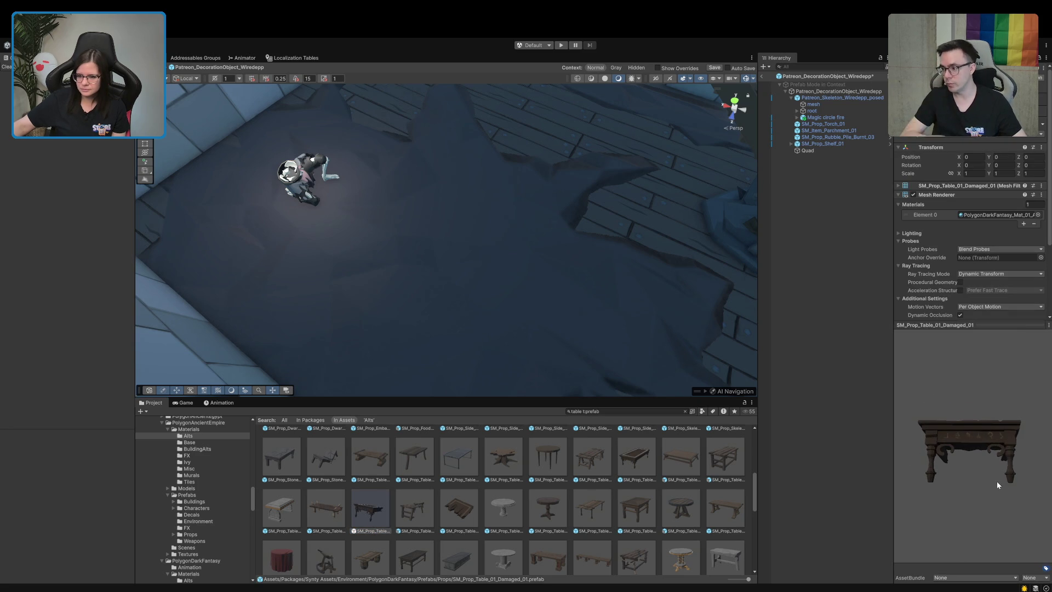
pyautogui.scroll(-1, 584, 528)
pyautogui.scroll(-2, 584, 528)
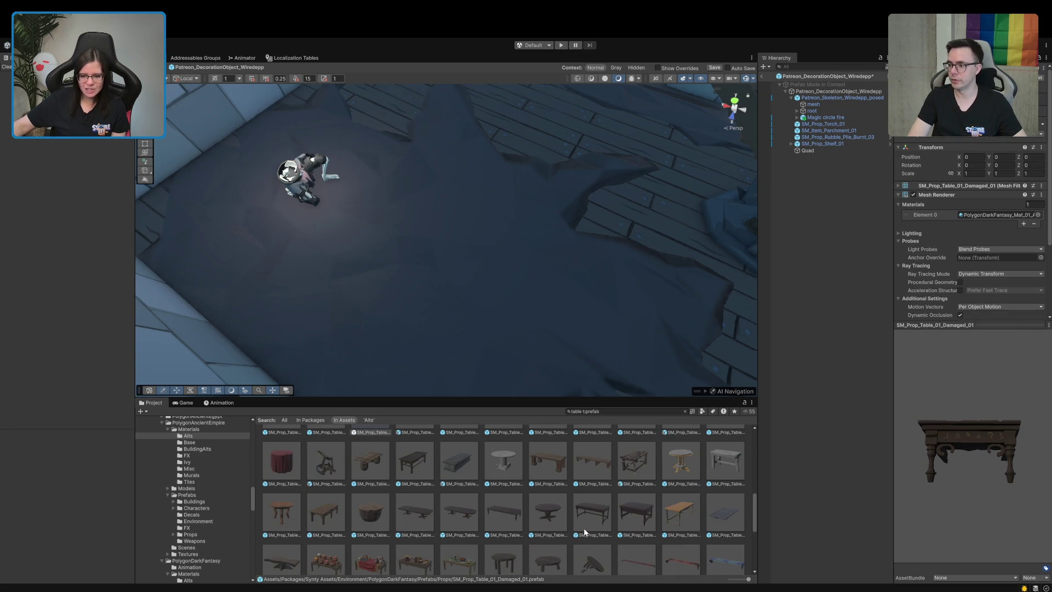
pyautogui.scroll(-1, 584, 530)
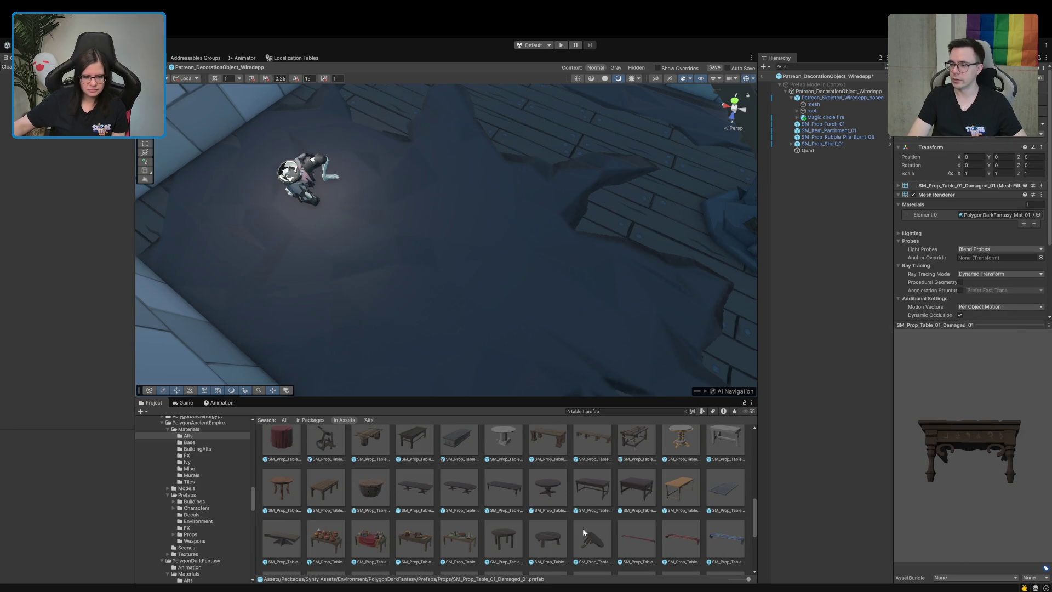
pyautogui.scroll(-2, 583, 528)
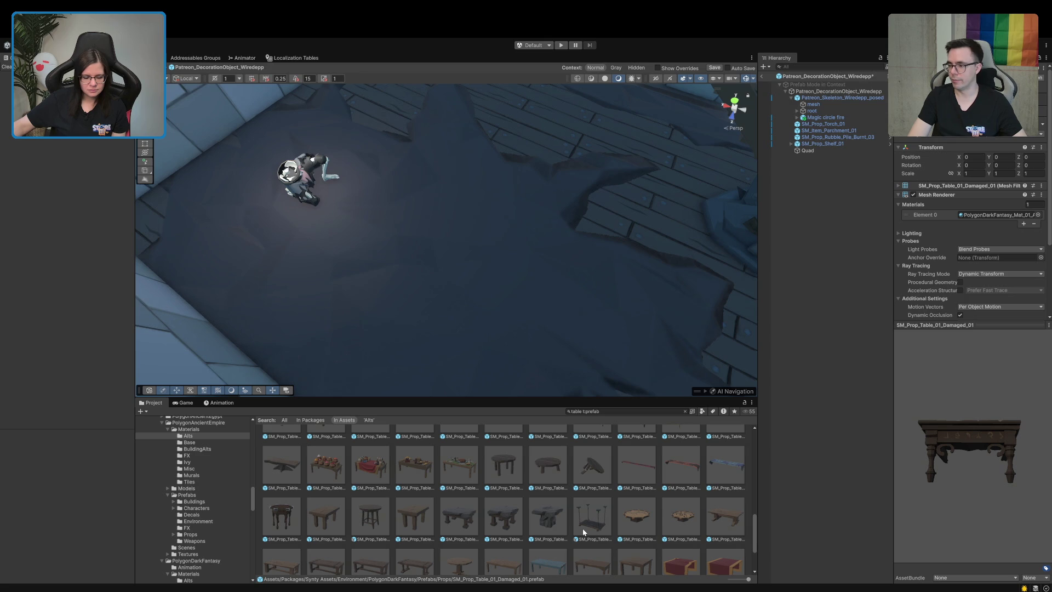
pyautogui.scroll(-2, 546, 539)
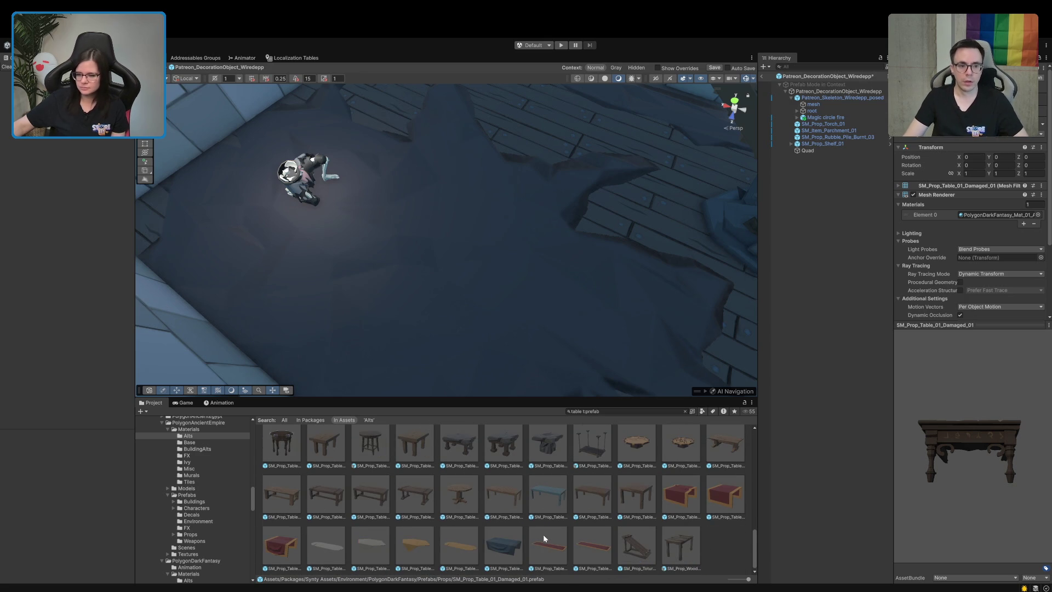
pyautogui.scroll(5, 544, 536)
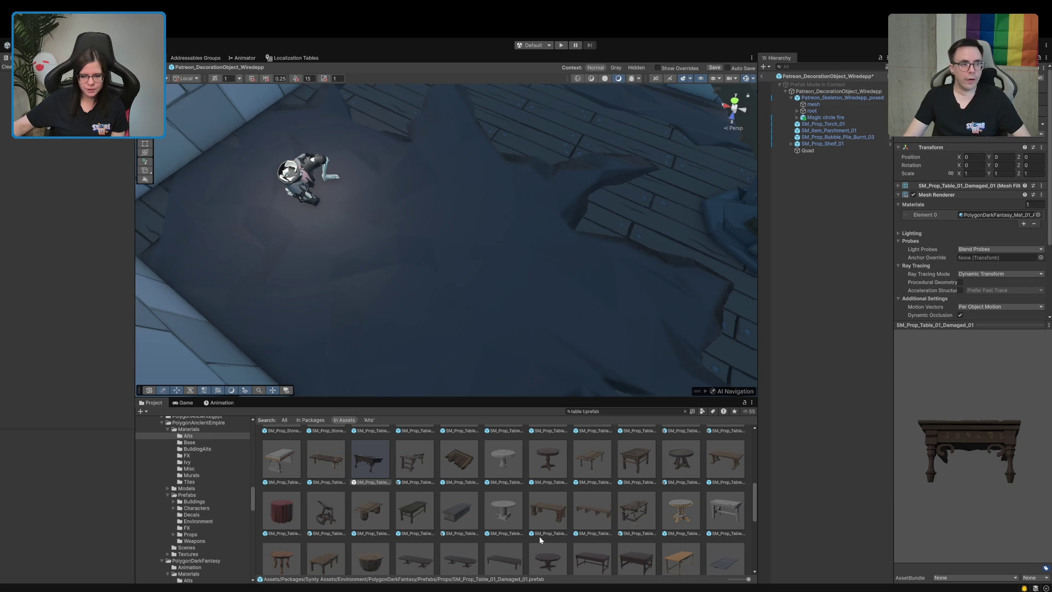
pyautogui.scroll(3, 538, 537)
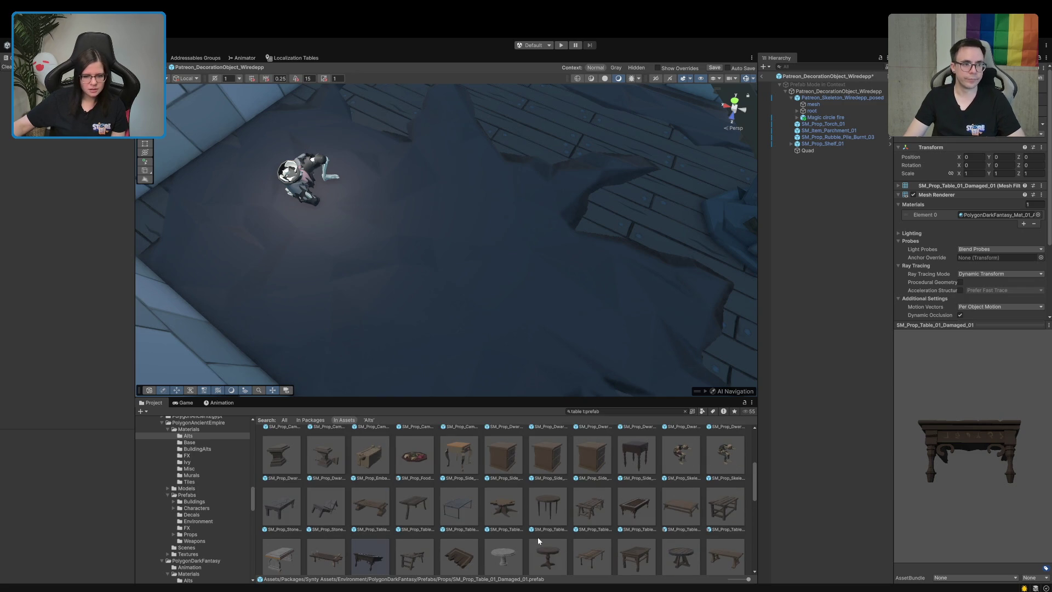
pyautogui.scroll(3, 537, 537)
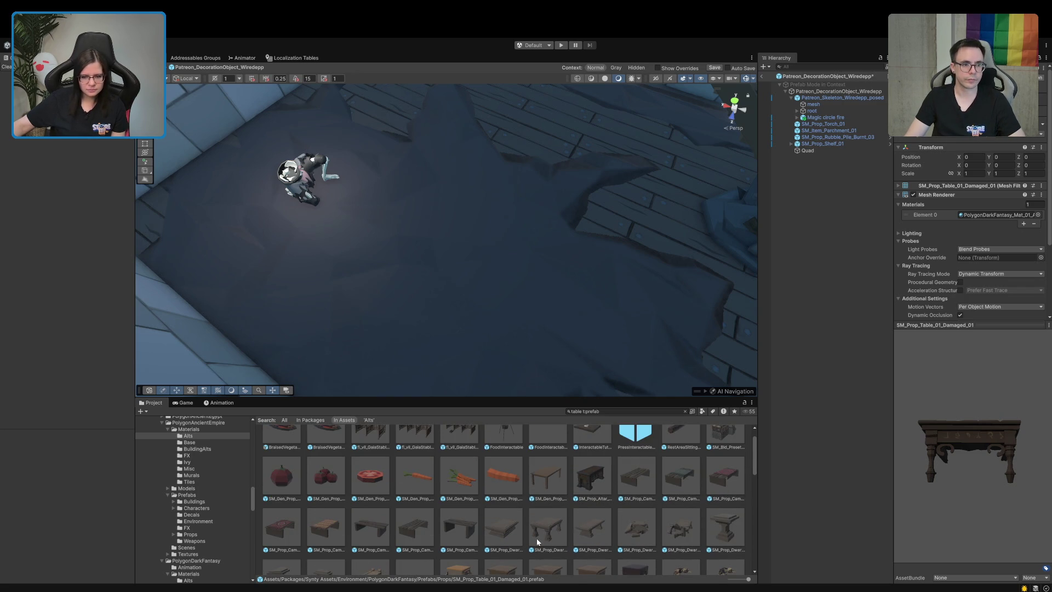
# - Select SM_Prop_Altar_Table_01 and turn its preview to view the front
pyautogui.click(592, 483)
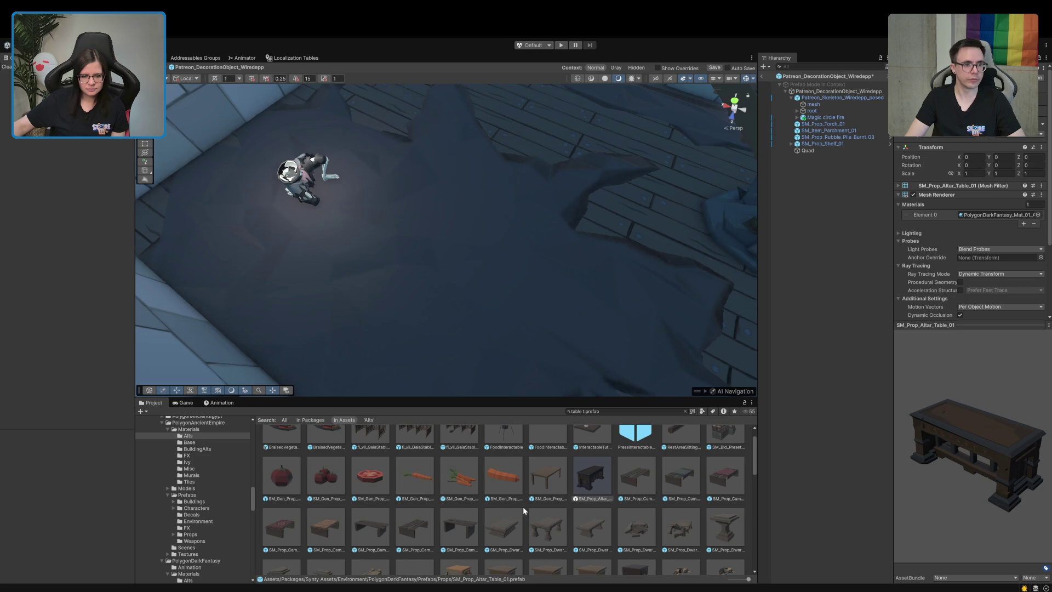
pyautogui.scroll(1, 524, 507)
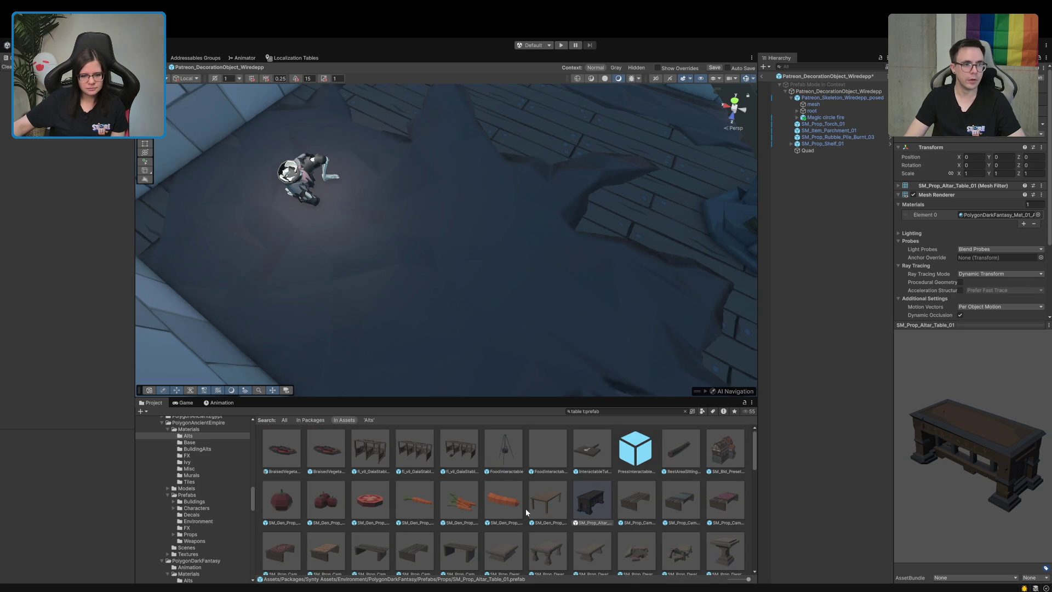
pyautogui.scroll(-3, 699, 508)
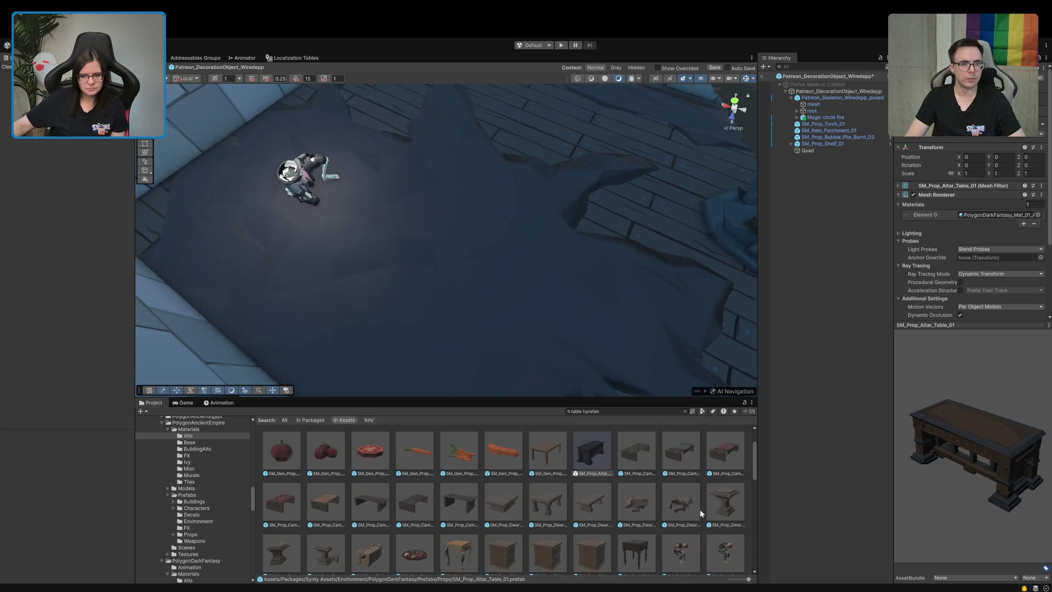
pyautogui.scroll(-2, 393, 522)
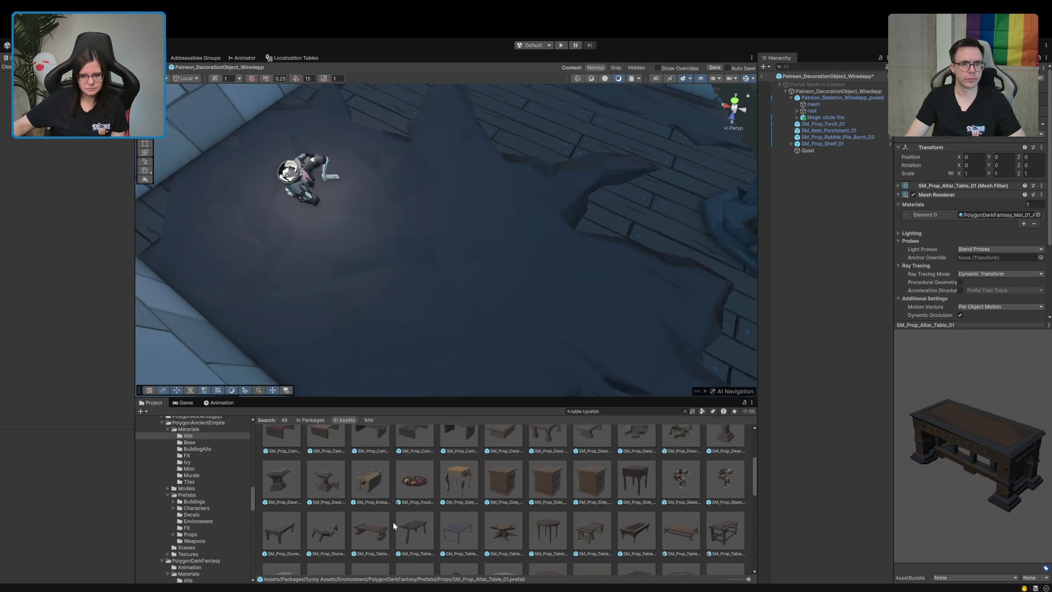
pyautogui.moveTo(995, 454)
pyautogui.mouseDown()
pyautogui.moveTo(1015, 430)
pyautogui.moveTo(953, 442)
pyautogui.moveTo(940, 483)
pyautogui.mouseUp()
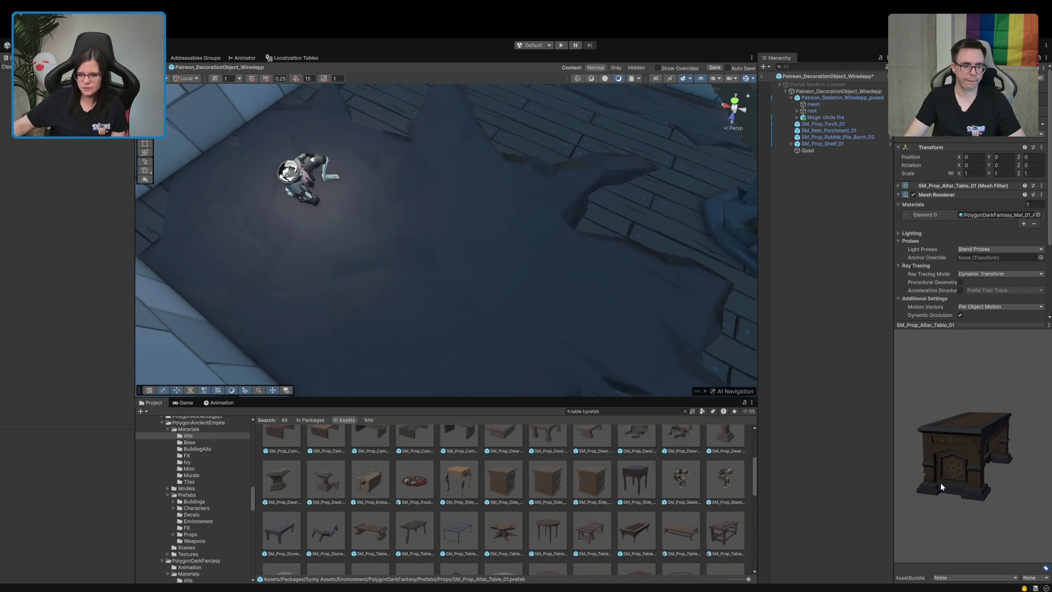
pyautogui.moveTo(630, 362)
pyautogui.mouseDown()
pyautogui.moveTo(587, 305)
pyautogui.moveTo(656, 258)
pyautogui.moveTo(603, 356)
pyautogui.mouseUp()
pyautogui.scroll(-1, 605, 485)
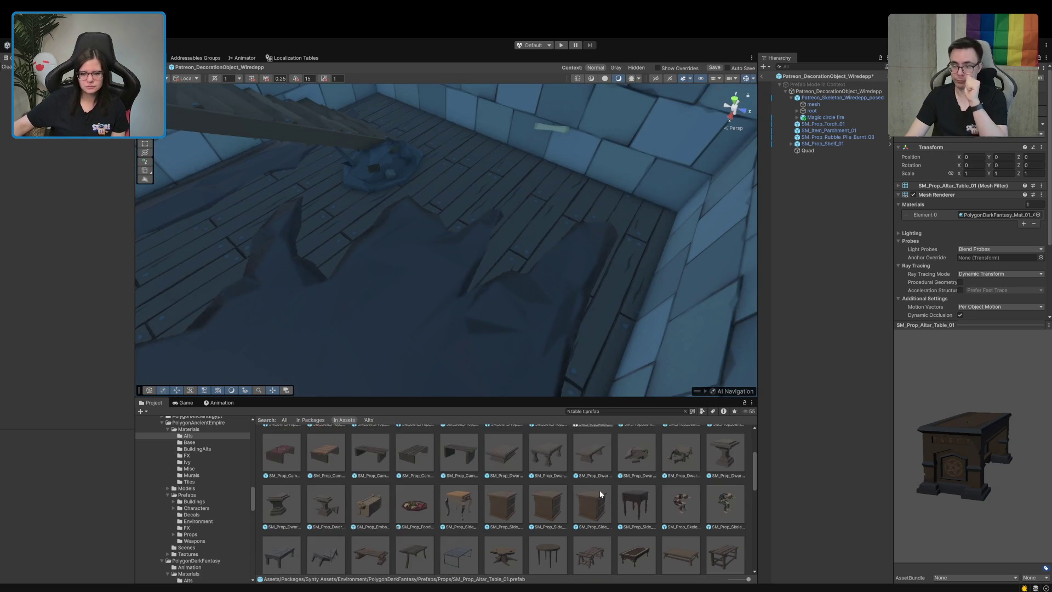
# - Place SM_Prop_Altar_Table_01 into the room and set its scale
pyautogui.click(630, 501)
pyautogui.moveTo(965, 438)
pyautogui.mouseDown()
pyautogui.moveTo(934, 443)
pyautogui.moveTo(908, 412)
pyautogui.moveTo(1023, 414)
pyautogui.mouseUp()
pyautogui.scroll(5, 595, 483)
pyautogui.moveTo(591, 476)
pyautogui.mouseDown()
pyautogui.moveTo(564, 241)
pyautogui.moveTo(526, 277)
pyautogui.moveTo(572, 271)
pyautogui.mouseUp()
pyautogui.press('e')
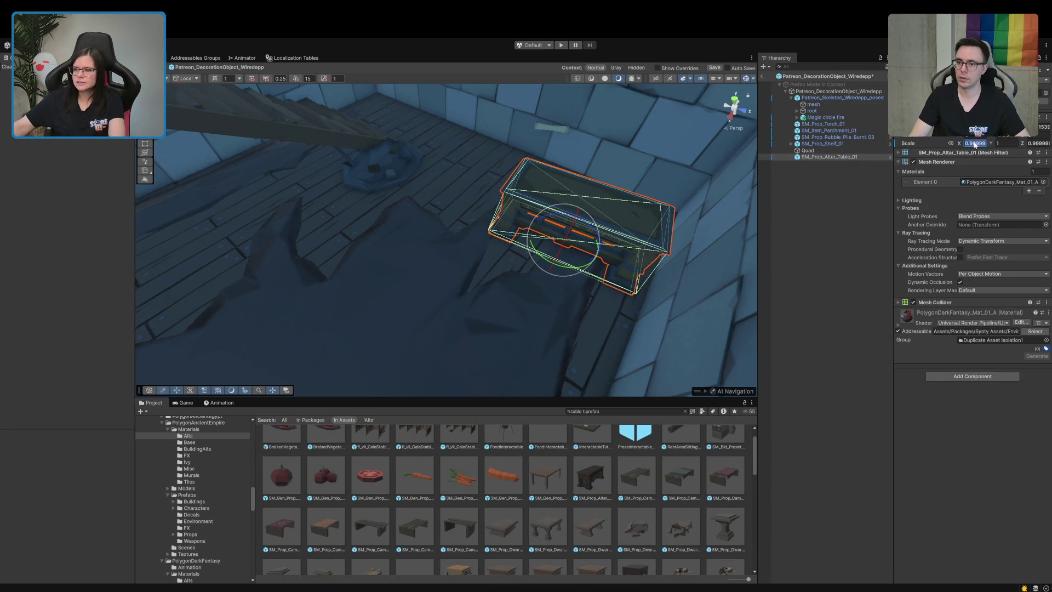
pyautogui.press('Return')
# - Rename the floor Quad to DirtQuad
pyautogui.moveTo(439, 307)
pyautogui.mouseDown()
pyautogui.moveTo(434, 298)
pyautogui.moveTo(521, 285)
pyautogui.mouseUp()
pyautogui.click(808, 151)
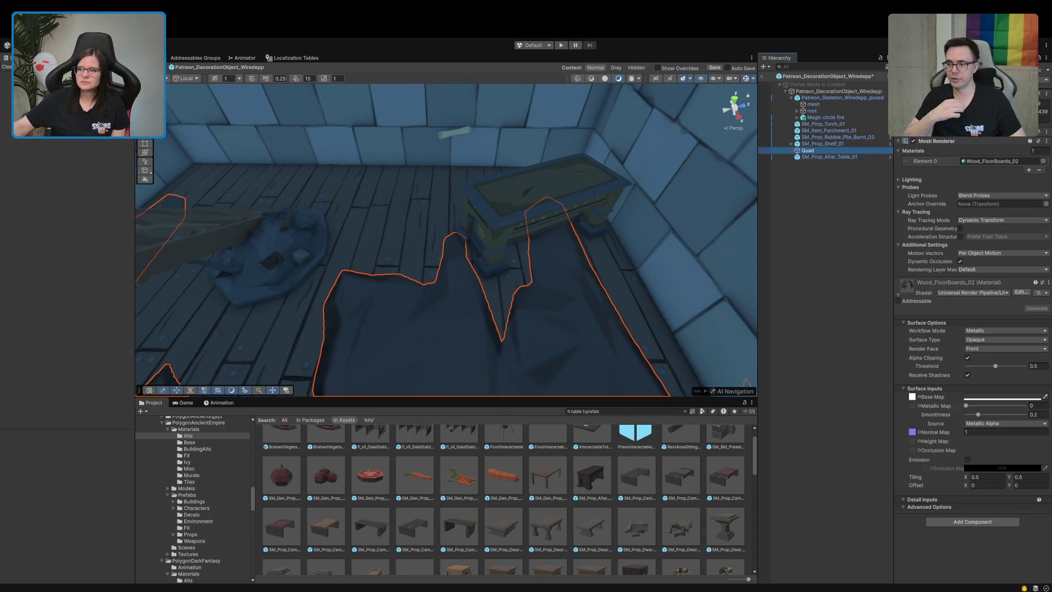
pyautogui.write('Dirt')
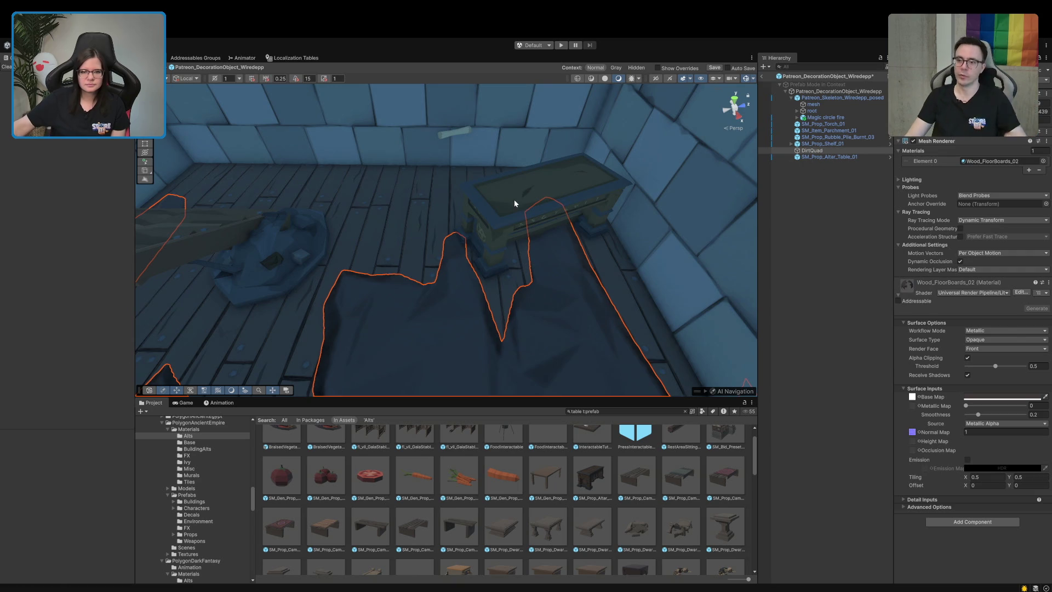
# - Rotate the altar table and push it back against the wall
pyautogui.click(514, 204)
pyautogui.moveTo(529, 256); pyautogui.dragTo(498, 256)
pyautogui.press('w')
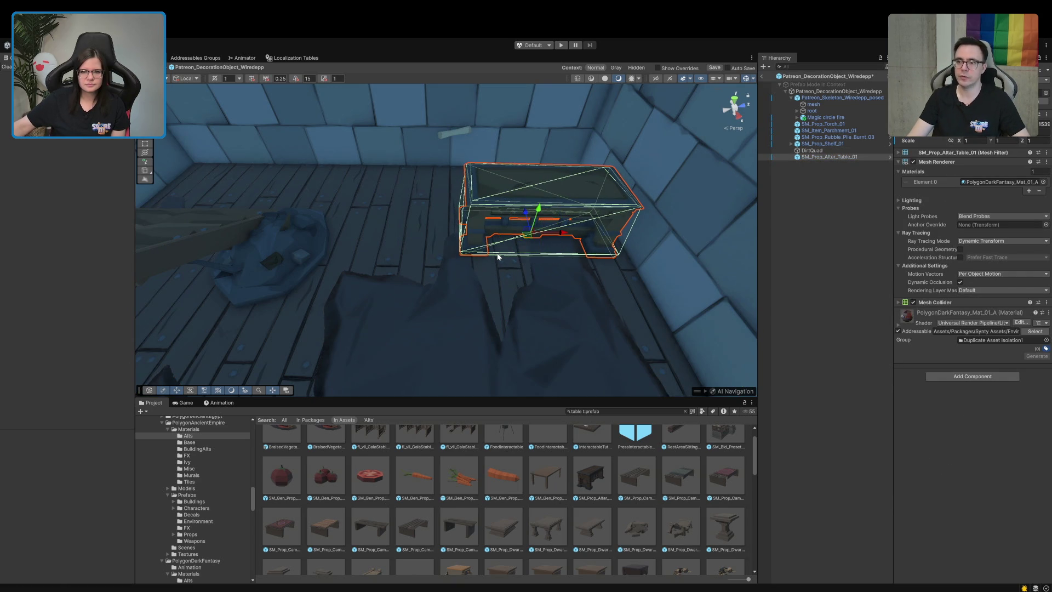
pyautogui.moveTo(524, 221)
pyautogui.mouseDown()
pyautogui.moveTo(515, 159)
pyautogui.moveTo(555, 184)
pyautogui.mouseUp()
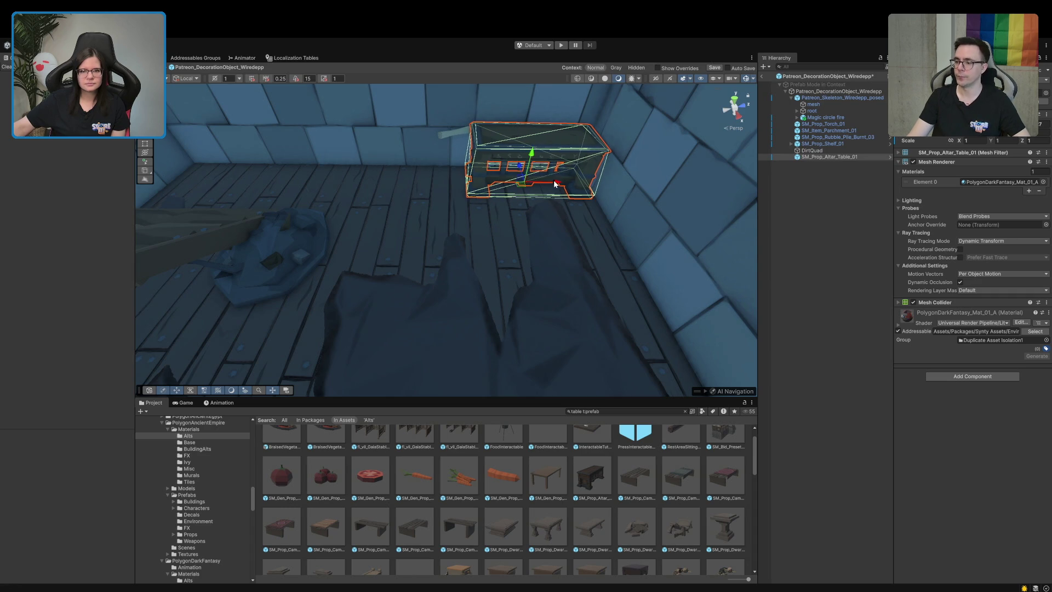
# - Slide the parchment onto the altar table's top
pyautogui.click(449, 133)
pyautogui.moveTo(480, 133)
pyautogui.mouseDown()
pyautogui.moveTo(509, 124)
pyautogui.moveTo(499, 106)
pyautogui.mouseUp()
pyautogui.click(773, 223)
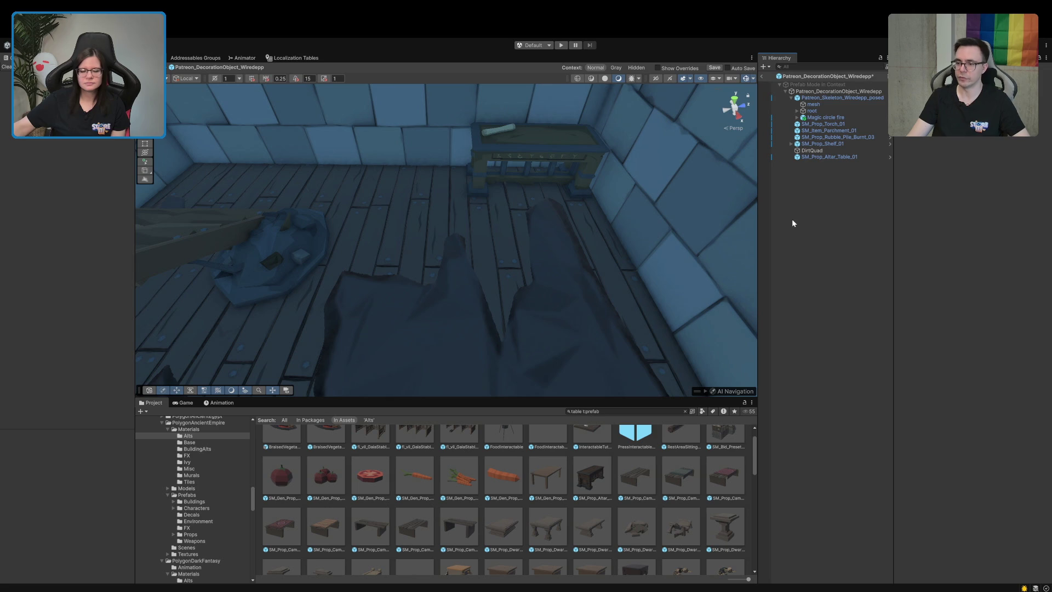
# - Search the Project for 'chair t:prefab' to list chair prefabs and clear the Console errors
pyautogui.moveTo(510, 202)
pyautogui.mouseDown()
pyautogui.moveTo(498, 197)
pyautogui.moveTo(537, 188)
pyautogui.moveTo(517, 199)
pyautogui.mouseUp()
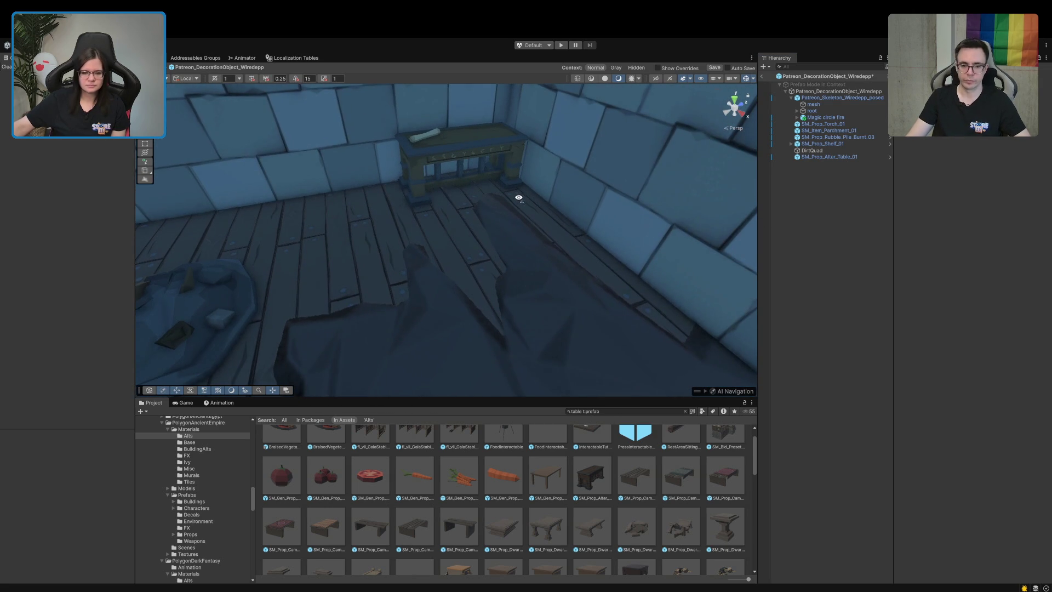
pyautogui.scroll(1, 470, 475)
pyautogui.click(610, 411)
pyautogui.write('t')
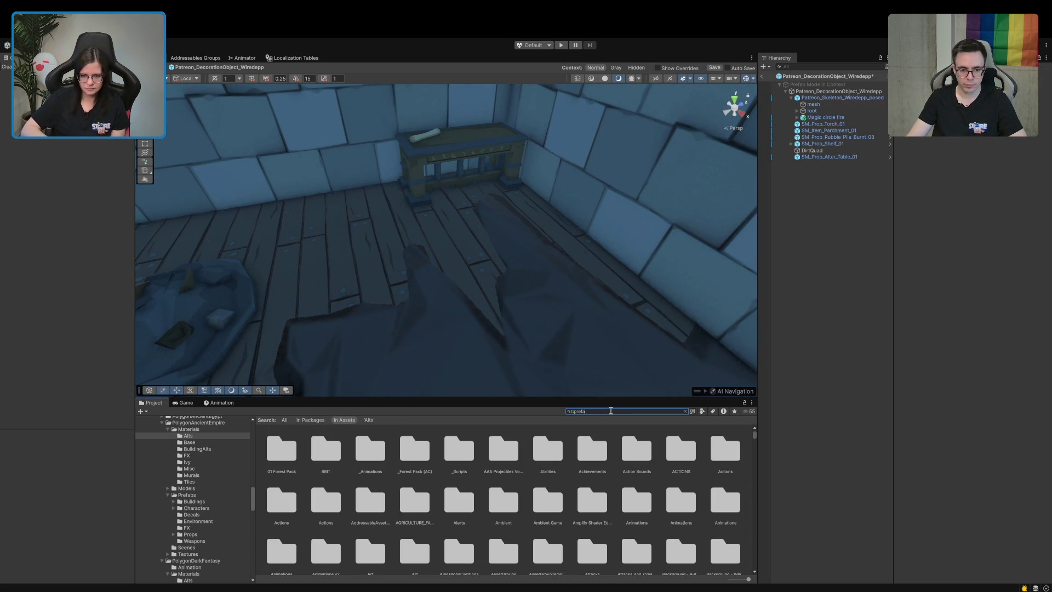
pyautogui.write('air')
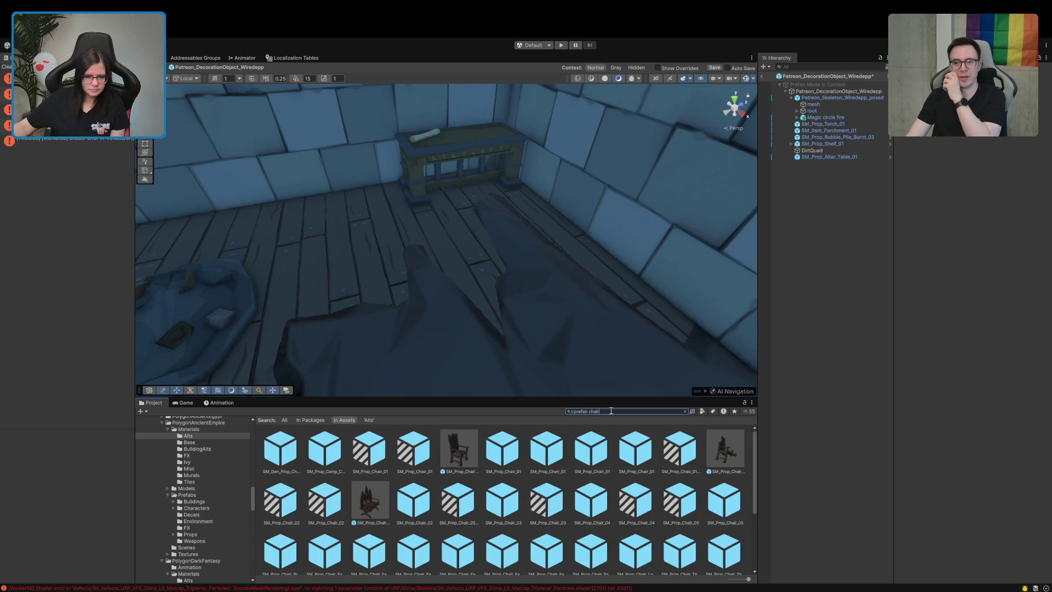
pyautogui.click(7, 67)
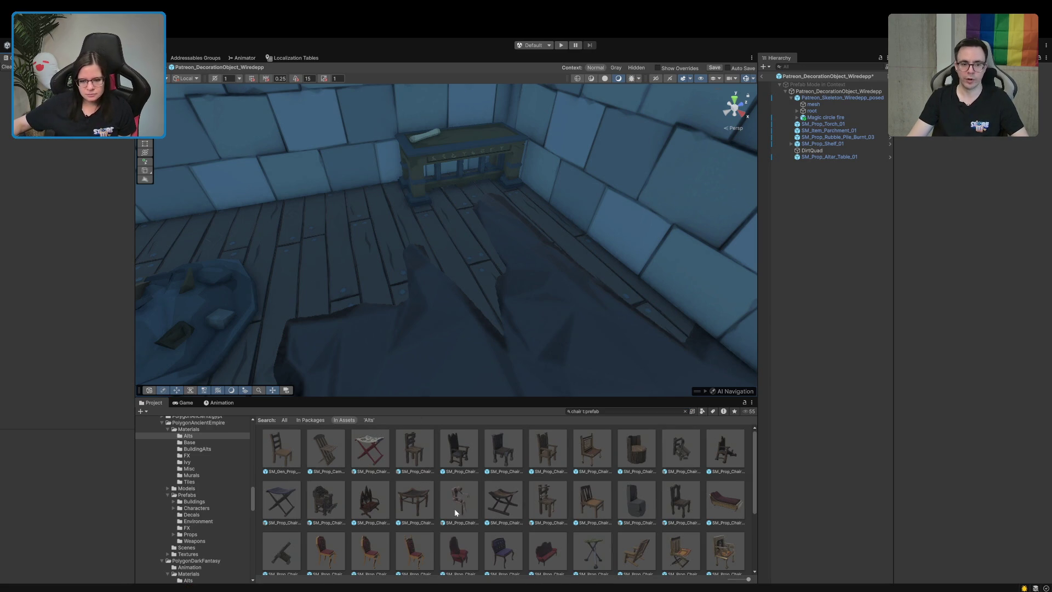
pyautogui.click(624, 505)
pyautogui.moveTo(909, 480)
pyautogui.mouseDown()
pyautogui.moveTo(971, 478)
pyautogui.moveTo(857, 478)
pyautogui.mouseUp()
pyautogui.click(722, 551)
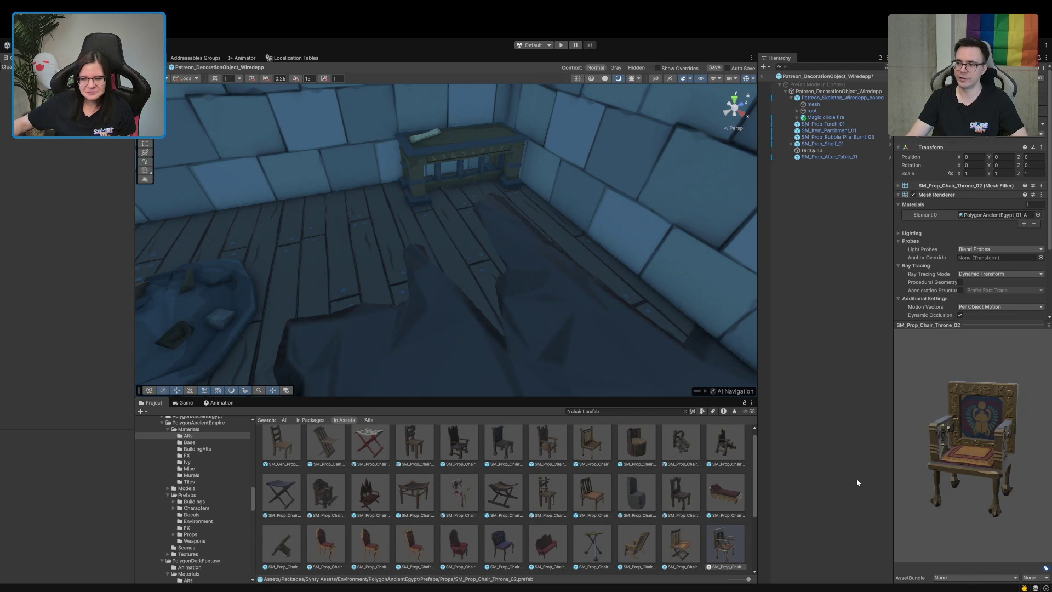
pyautogui.click(632, 501)
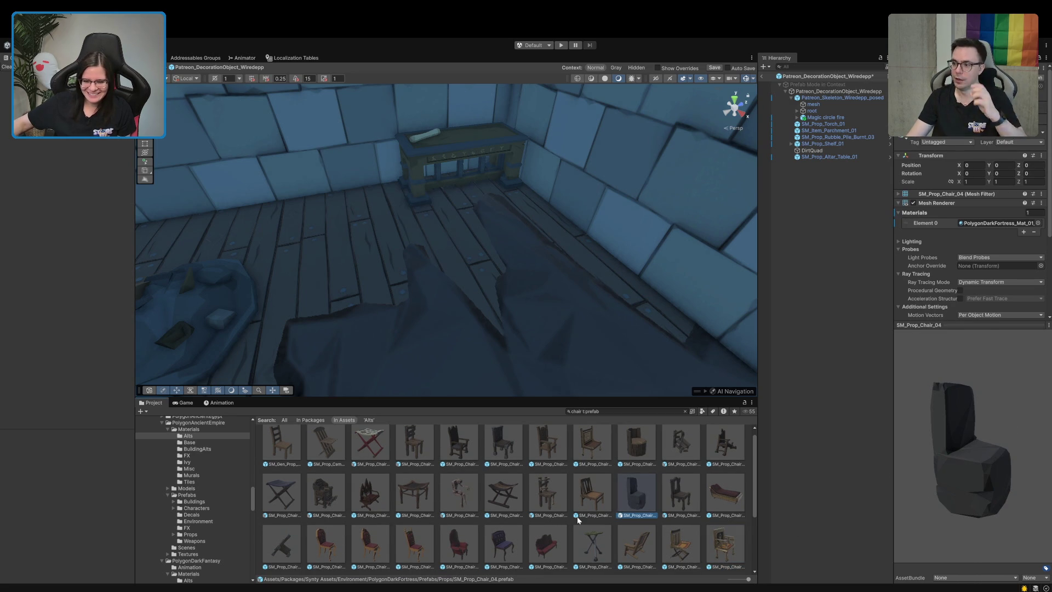
pyautogui.scroll(-3, 577, 520)
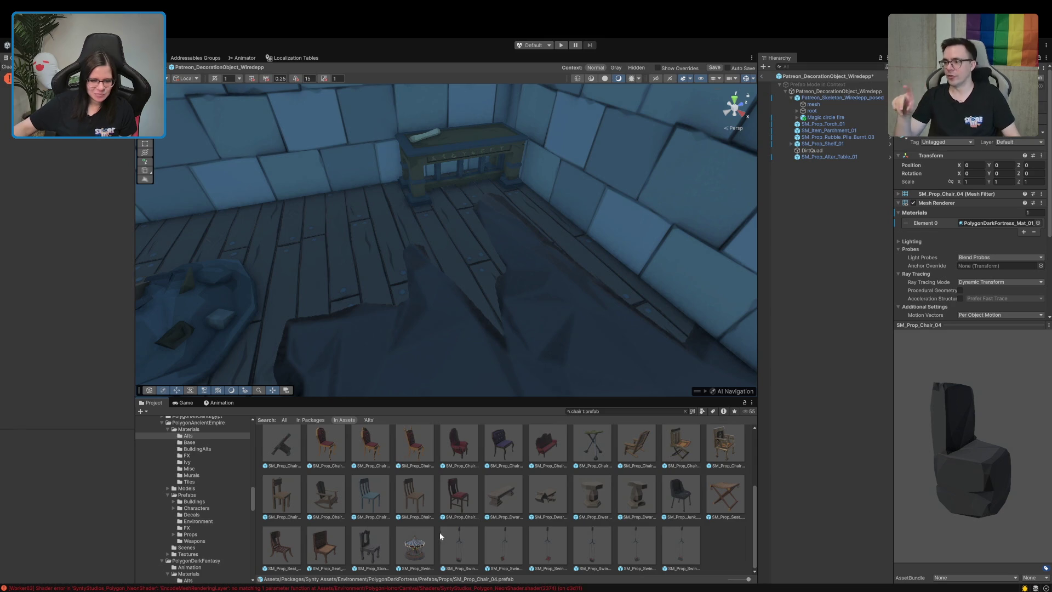
pyautogui.click(452, 514)
pyautogui.moveTo(1026, 477); pyautogui.dragTo(957, 484)
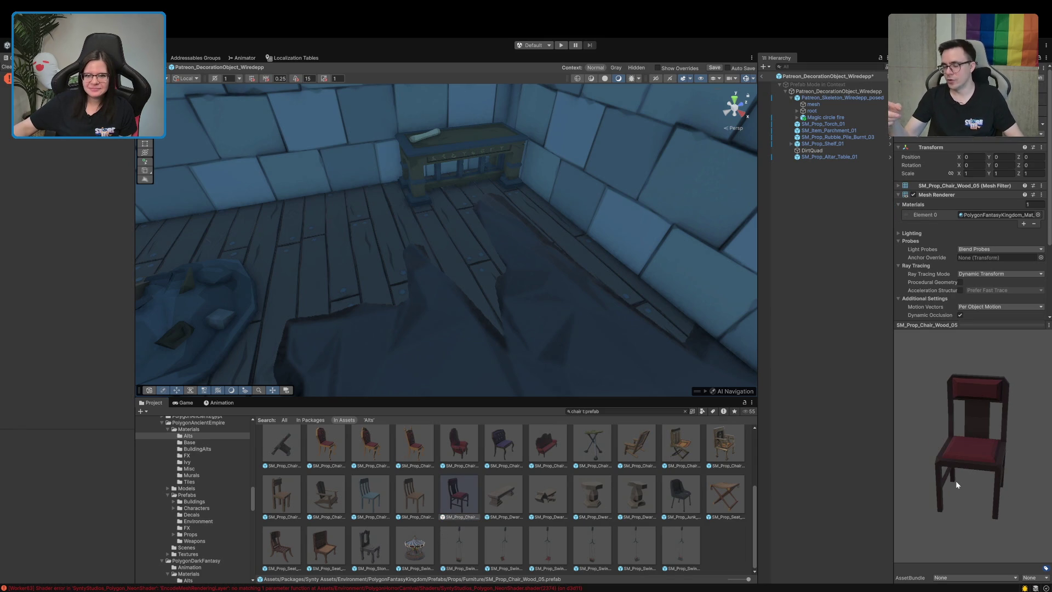
pyautogui.click(810, 158)
pyautogui.moveTo(493, 215)
pyautogui.mouseDown()
pyautogui.moveTo(474, 228)
pyautogui.moveTo(399, 225)
pyautogui.moveTo(610, 278)
pyautogui.moveTo(714, 239)
pyautogui.moveTo(439, 218)
pyautogui.moveTo(296, 235)
pyautogui.moveTo(464, 208)
pyautogui.mouseUp()
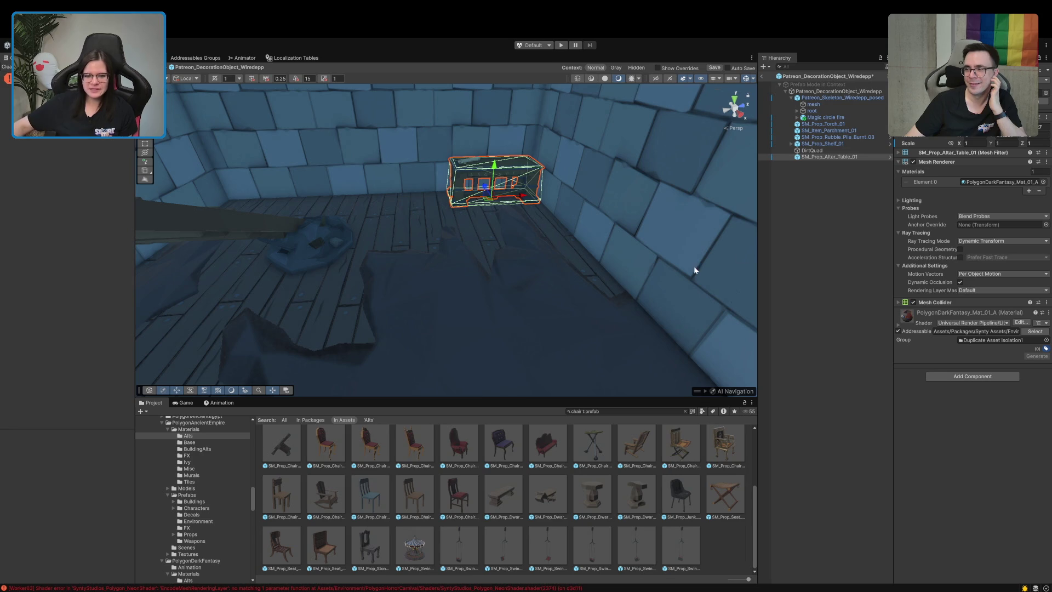
pyautogui.click(379, 549)
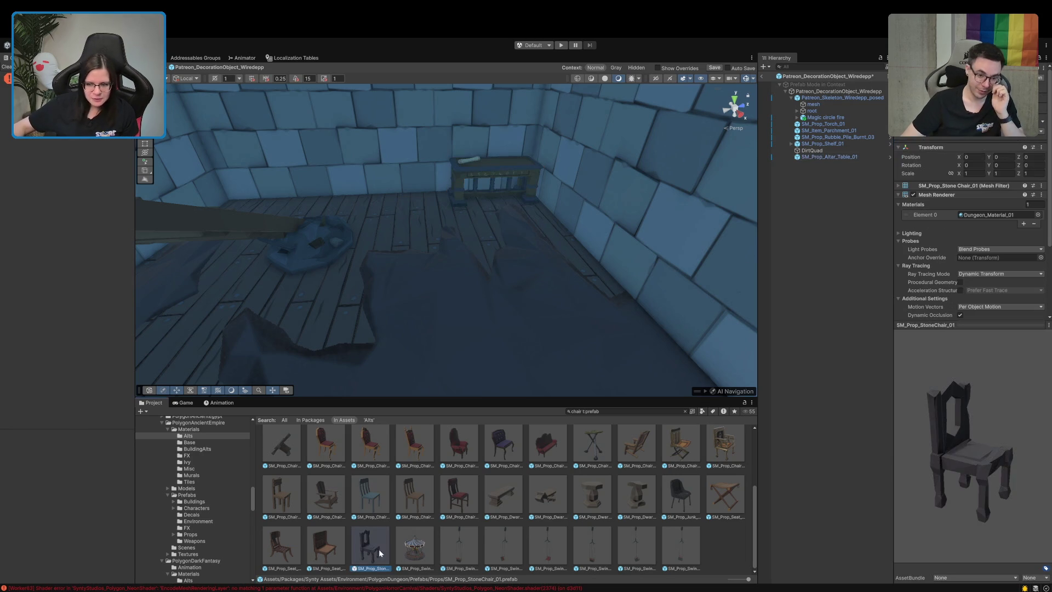
pyautogui.moveTo(798, 482)
pyautogui.mouseDown()
pyautogui.moveTo(776, 483)
pyautogui.moveTo(761, 456)
pyautogui.mouseUp()
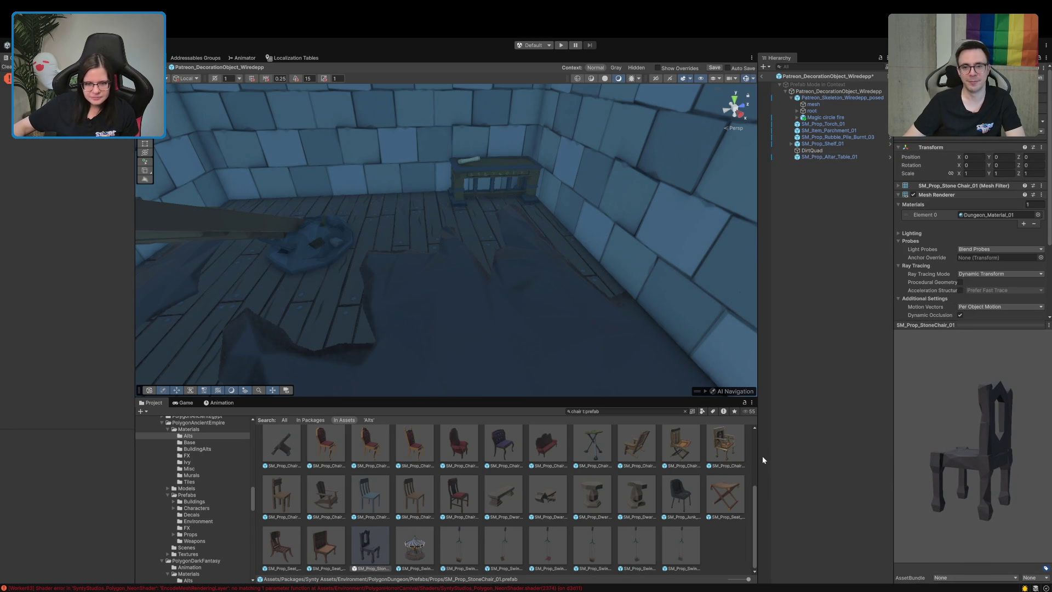
pyautogui.scroll(3, 507, 510)
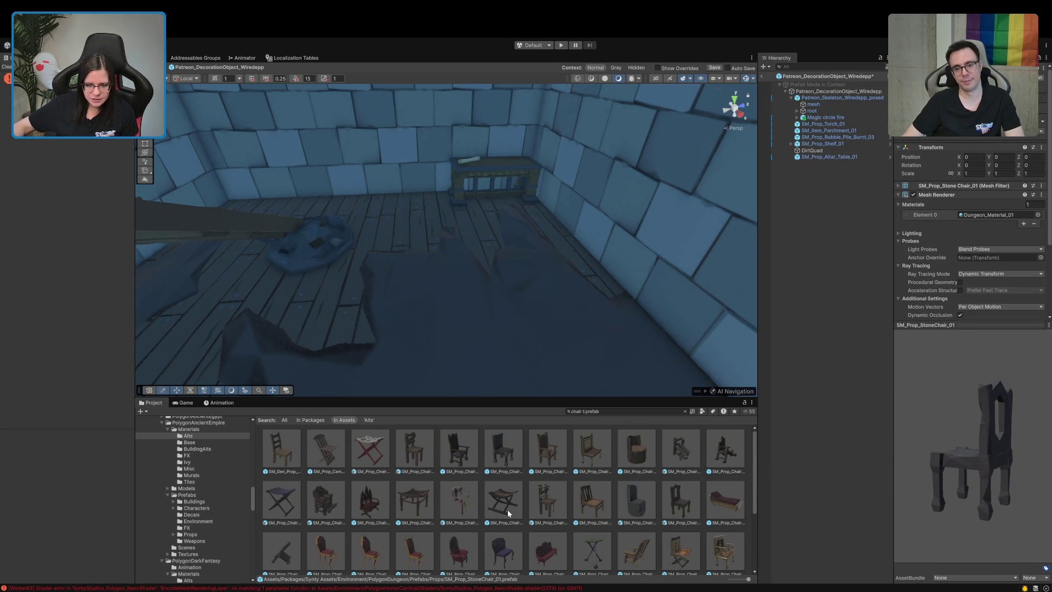
pyautogui.click(601, 441)
pyautogui.moveTo(898, 452)
pyautogui.mouseDown()
pyautogui.moveTo(918, 454)
pyautogui.moveTo(883, 454)
pyautogui.mouseUp()
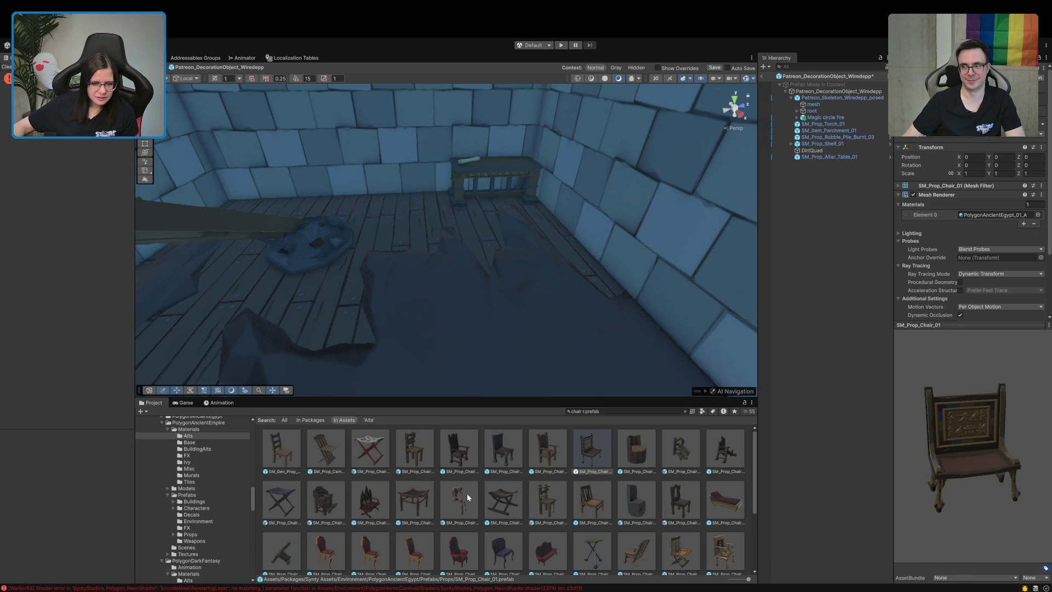
pyautogui.click(369, 508)
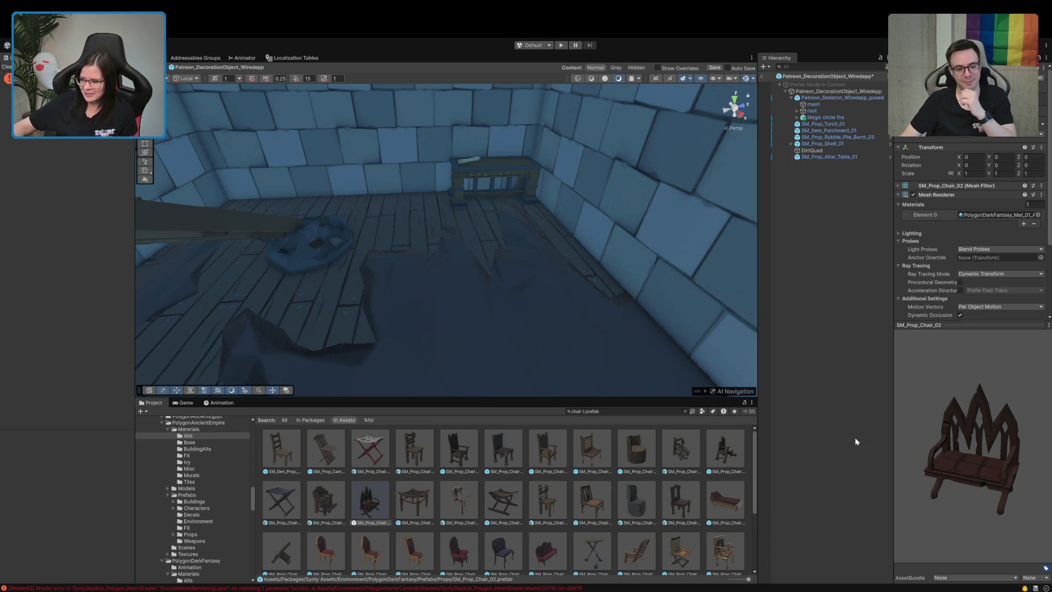
pyautogui.click(474, 557)
pyautogui.scroll(1, 713, 492)
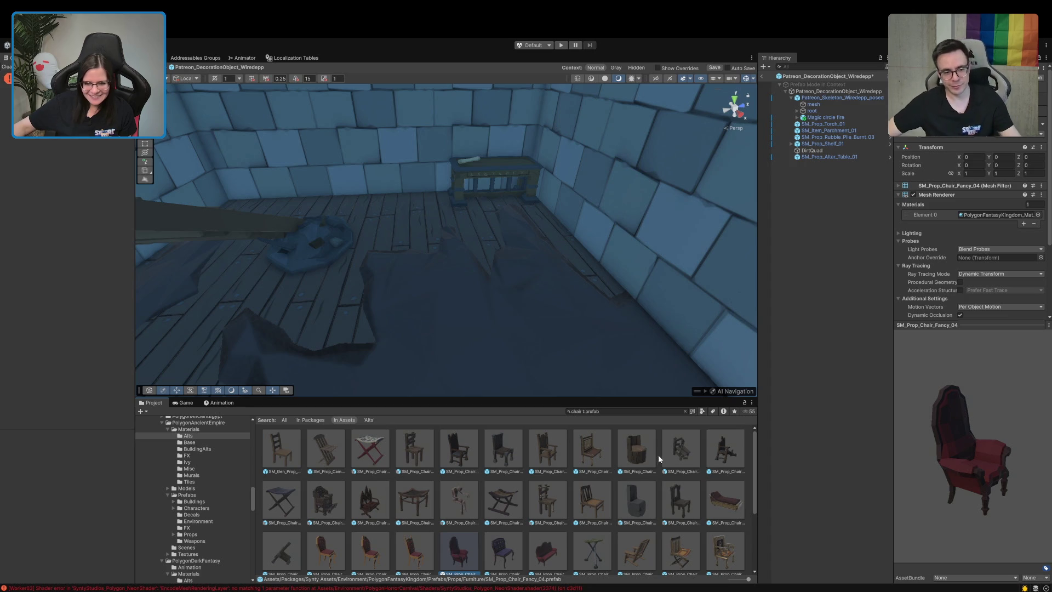
pyautogui.click(681, 450)
pyautogui.moveTo(921, 441)
pyautogui.mouseDown()
pyautogui.moveTo(942, 441)
pyautogui.moveTo(929, 417)
pyautogui.moveTo(951, 419)
pyautogui.mouseUp()
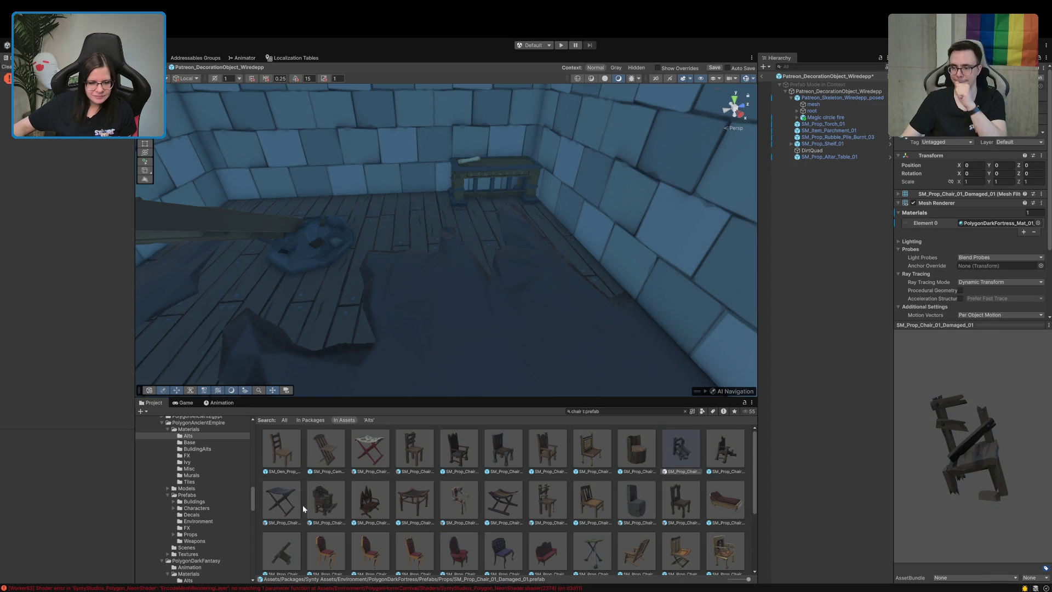
pyautogui.click(329, 550)
pyautogui.scroll(-2, 652, 491)
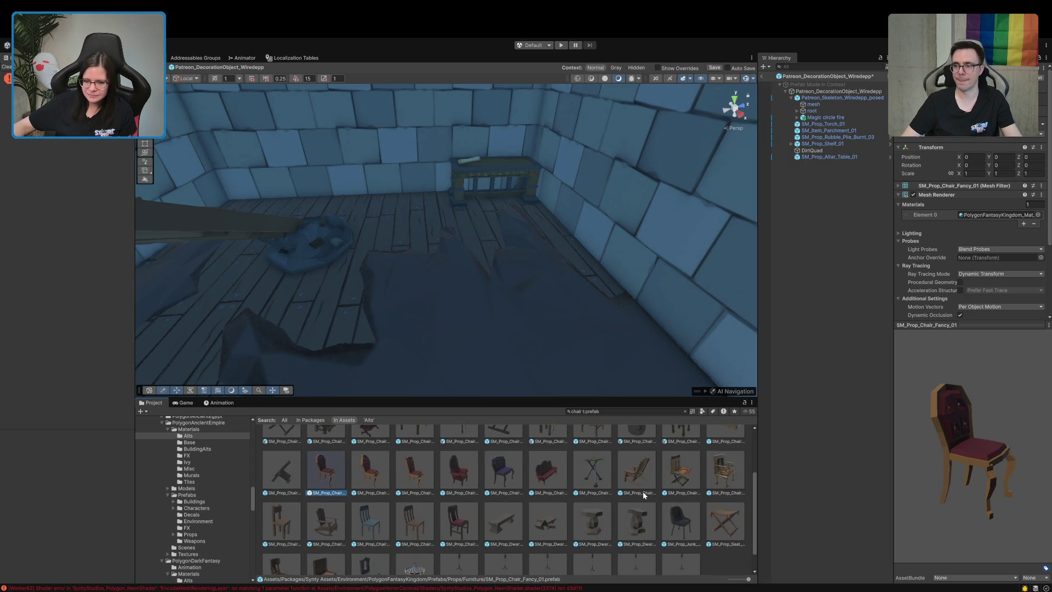
pyautogui.click(639, 480)
pyautogui.scroll(3, 636, 475)
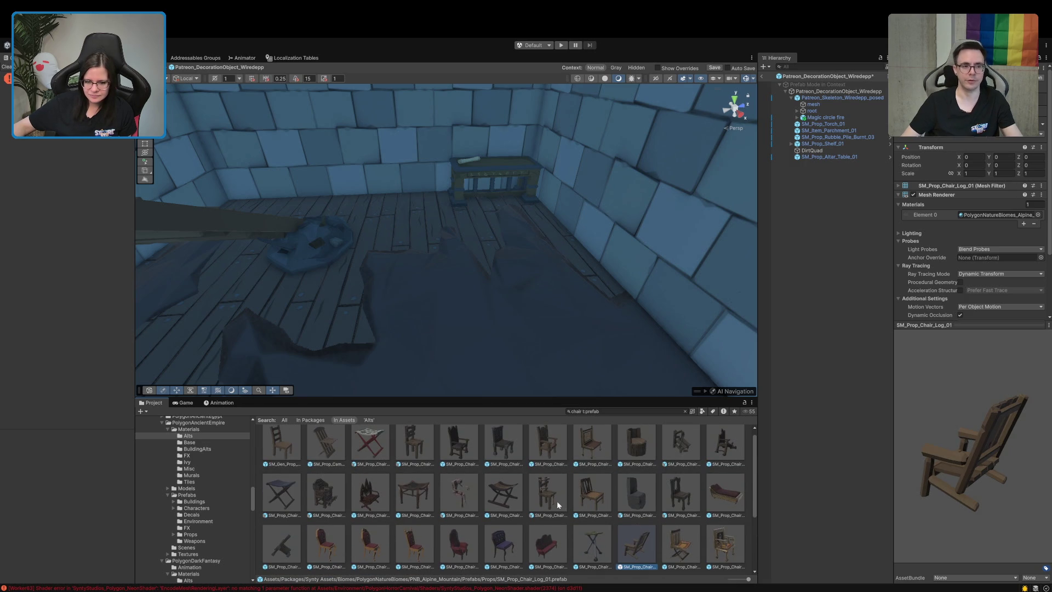
pyautogui.click(557, 501)
pyautogui.click(452, 496)
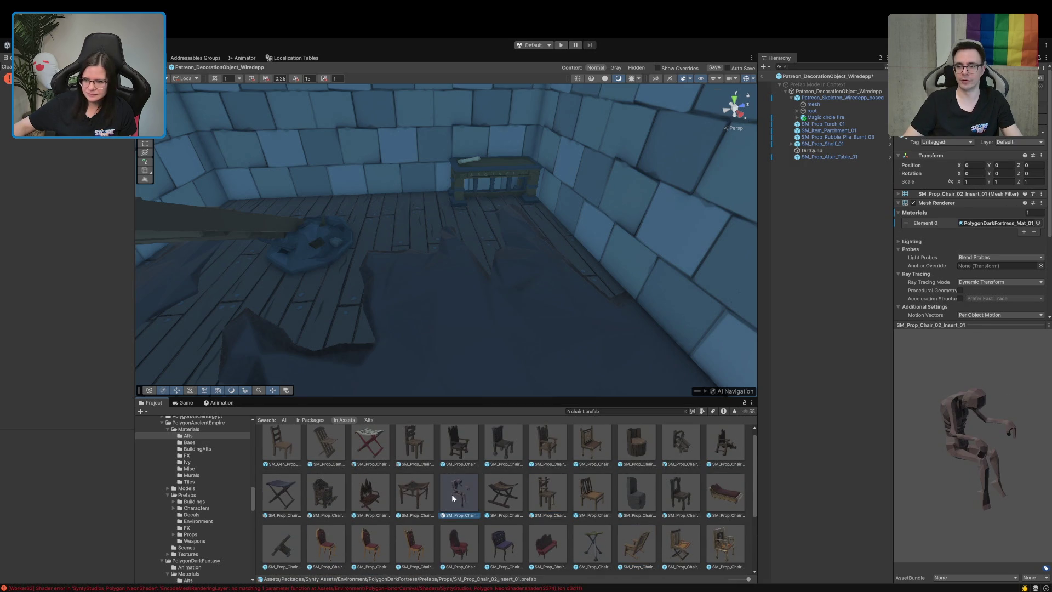
pyautogui.click(417, 498)
pyautogui.click(370, 501)
pyautogui.click(326, 506)
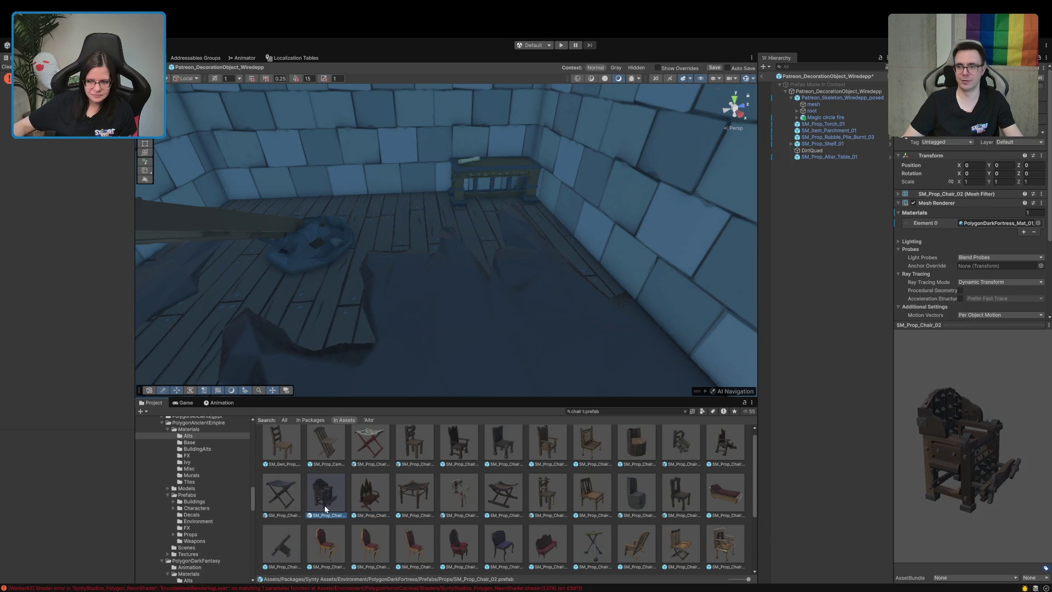
pyautogui.scroll(-2, 317, 512)
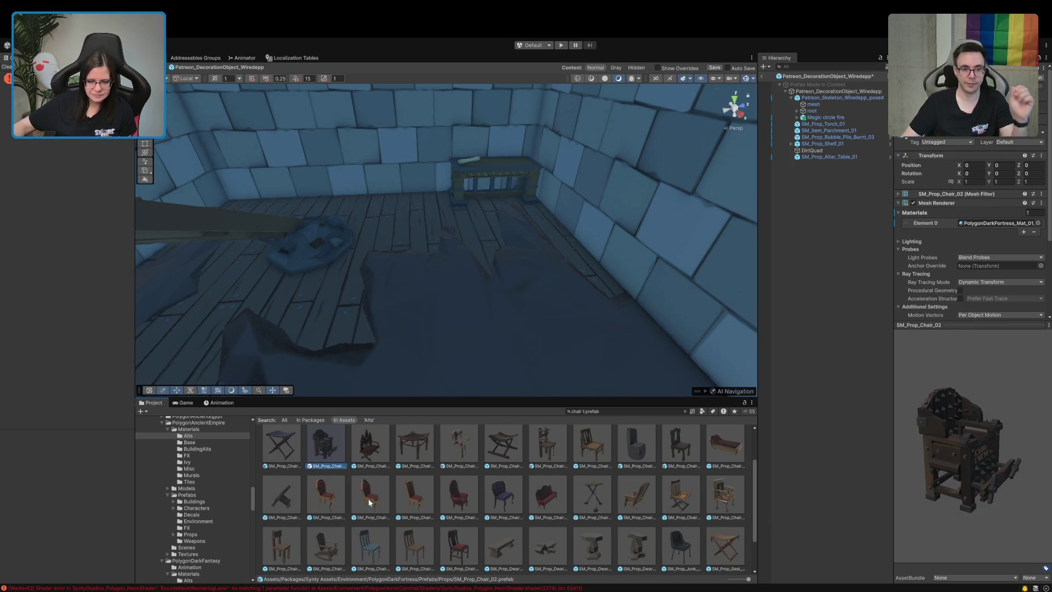
pyautogui.scroll(2, 533, 492)
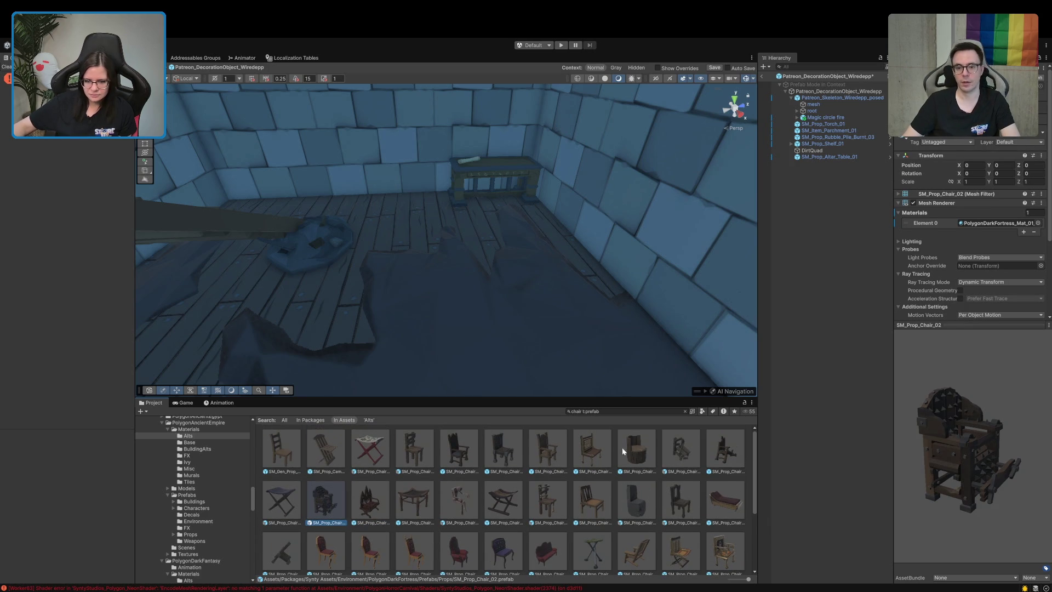
pyautogui.click(599, 451)
pyautogui.click(873, 451)
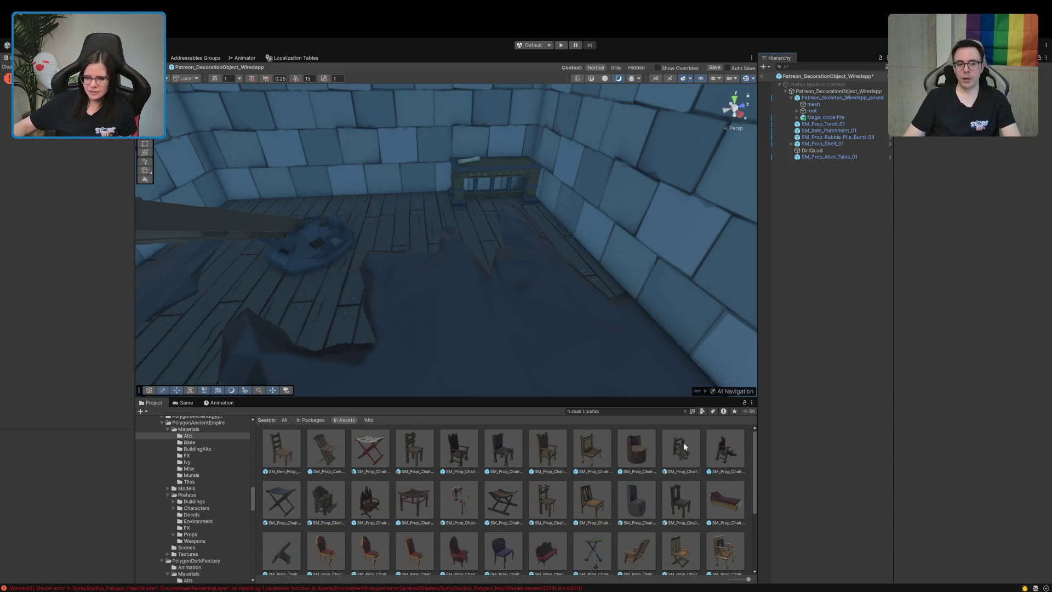
# - Place SM_Prop_Chair_01 beside the altar table and nudge it slightly along X
pyautogui.moveTo(901, 492)
pyautogui.mouseDown()
pyautogui.moveTo(848, 468)
pyautogui.moveTo(712, 493)
pyautogui.mouseUp()
pyautogui.moveTo(458, 453)
pyautogui.mouseDown()
pyautogui.moveTo(530, 221)
pyautogui.moveTo(505, 229)
pyautogui.moveTo(621, 230)
pyautogui.moveTo(617, 243)
pyautogui.mouseUp()
pyautogui.press('e')
pyautogui.press('w')
pyautogui.moveTo(522, 214); pyautogui.dragTo(533, 210)
# - Parent the parchment under SM_Prop_Altar_Table_01 in the Hierarchy
pyautogui.click(834, 238)
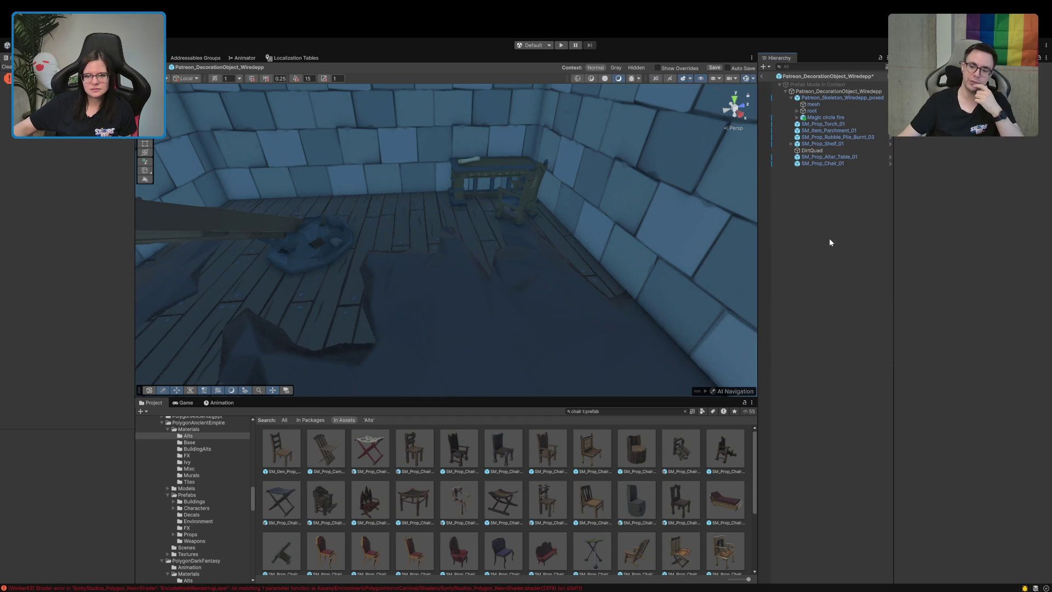
pyautogui.click(317, 256)
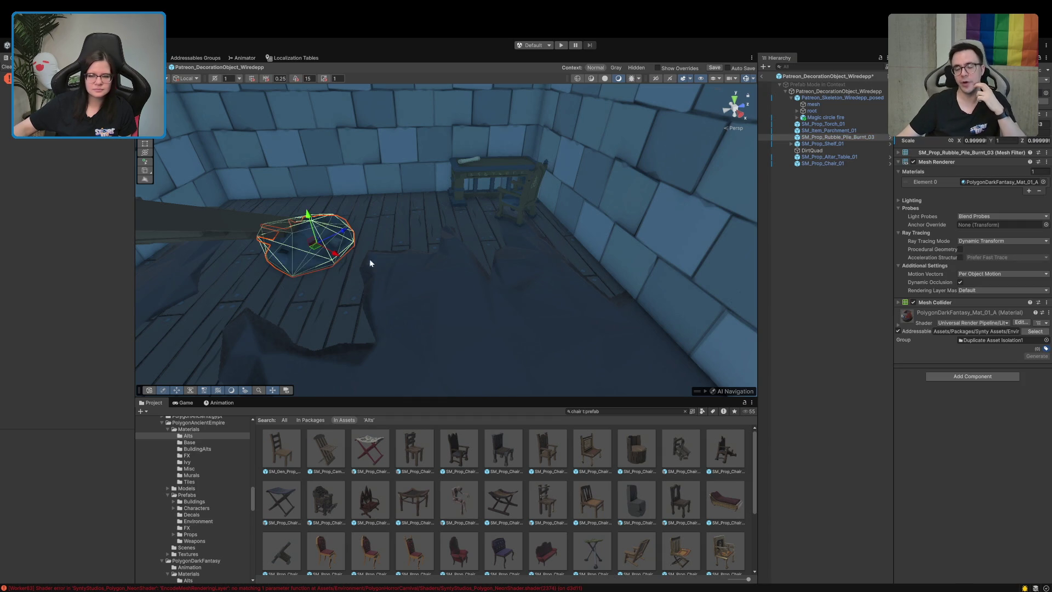
pyautogui.click(852, 238)
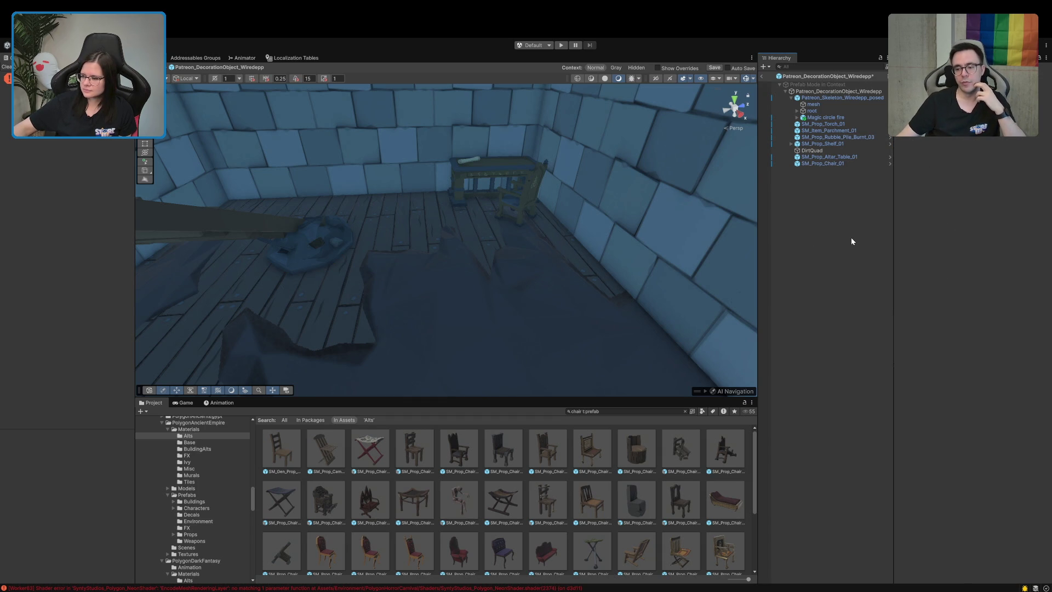
pyautogui.scroll(-2, 476, 476)
pyautogui.scroll(-2, 477, 475)
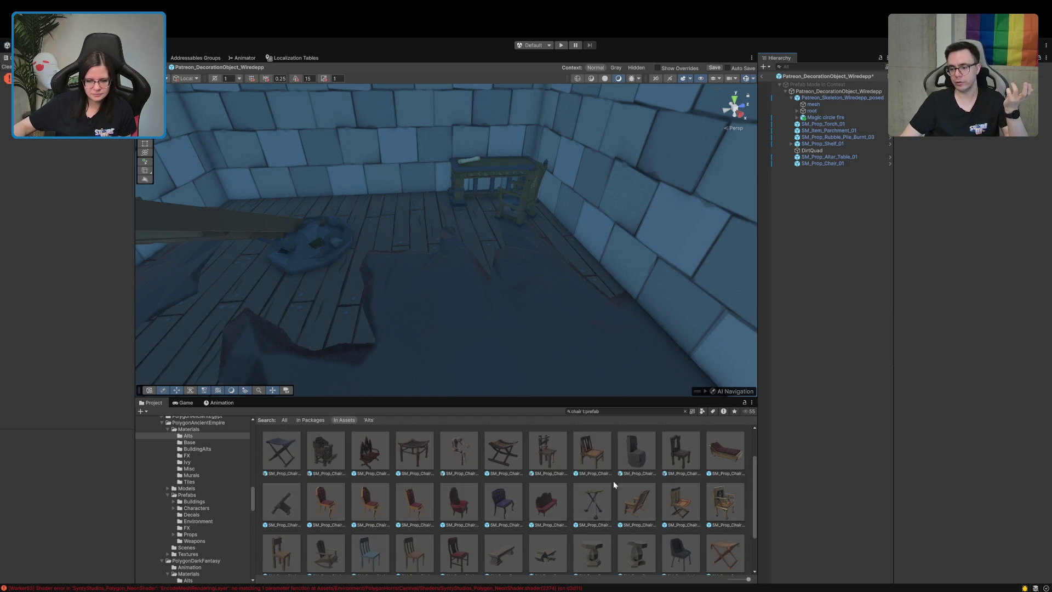
pyautogui.click(819, 164)
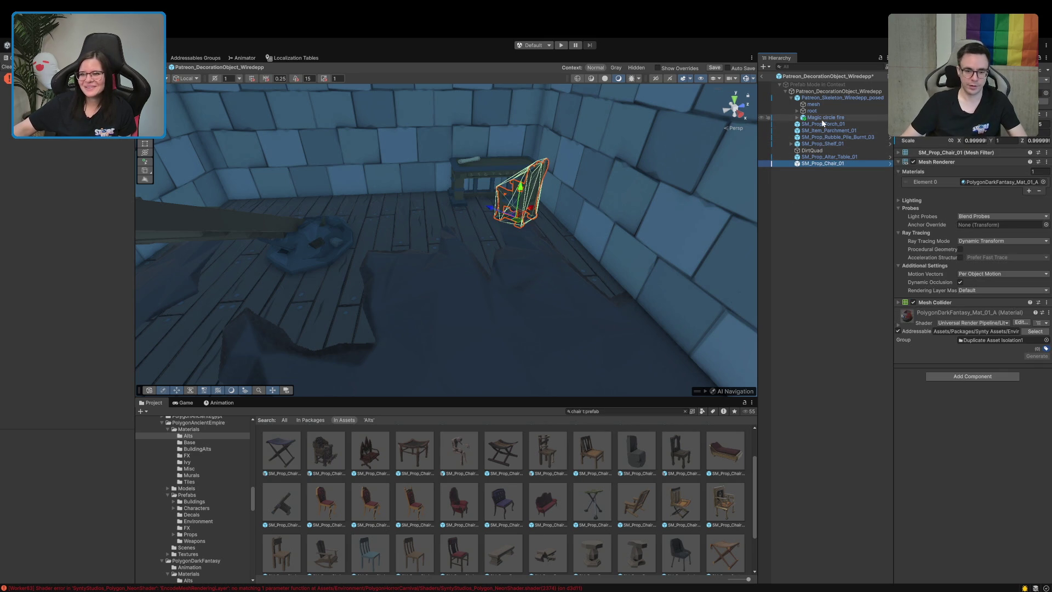
pyautogui.moveTo(823, 132); pyautogui.dragTo(828, 156)
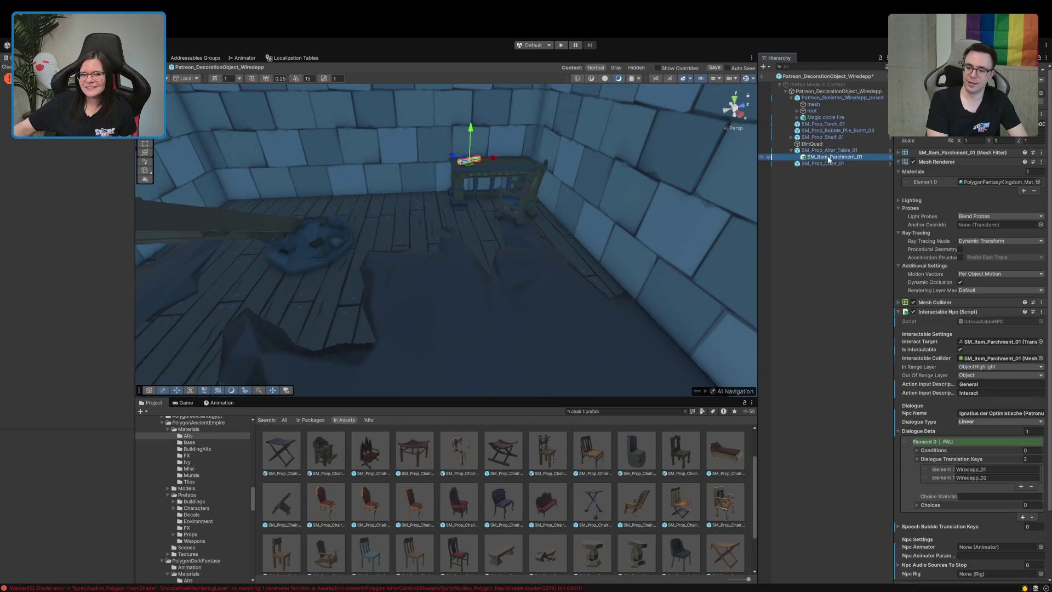
pyautogui.click(967, 162)
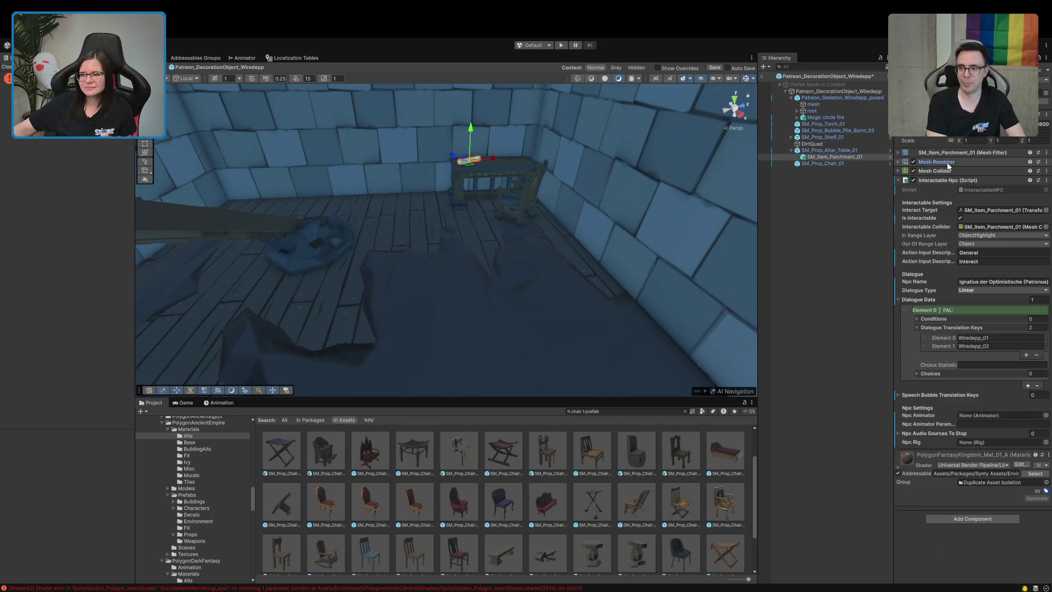
# - Find SM_Prop_Book_Open_04 among the props and drop it onto the altar table, turned
pyautogui.click(829, 150)
pyautogui.click(1022, 79)
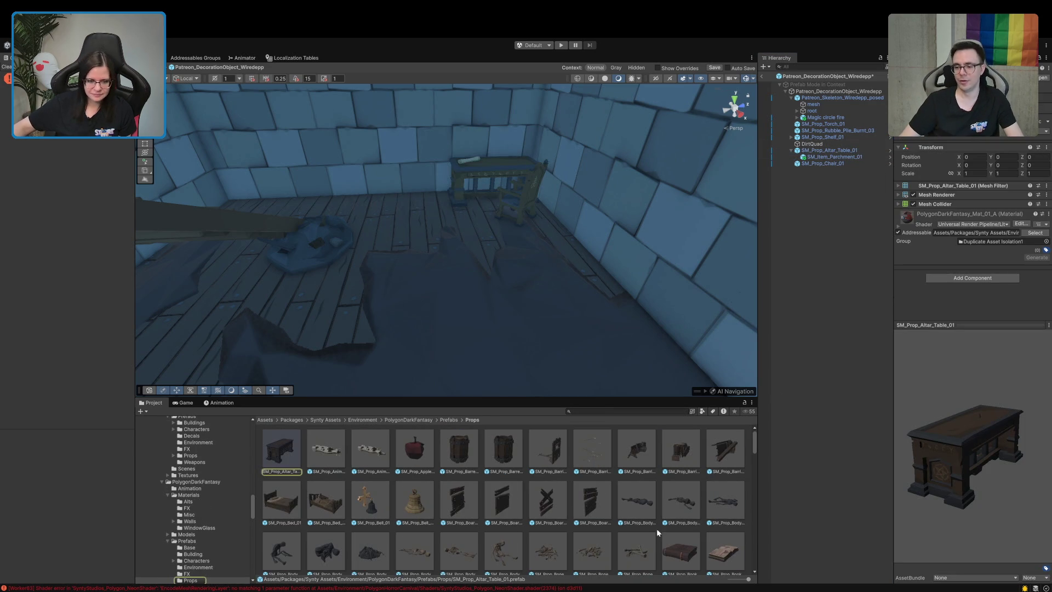
pyautogui.scroll(-2, 648, 559)
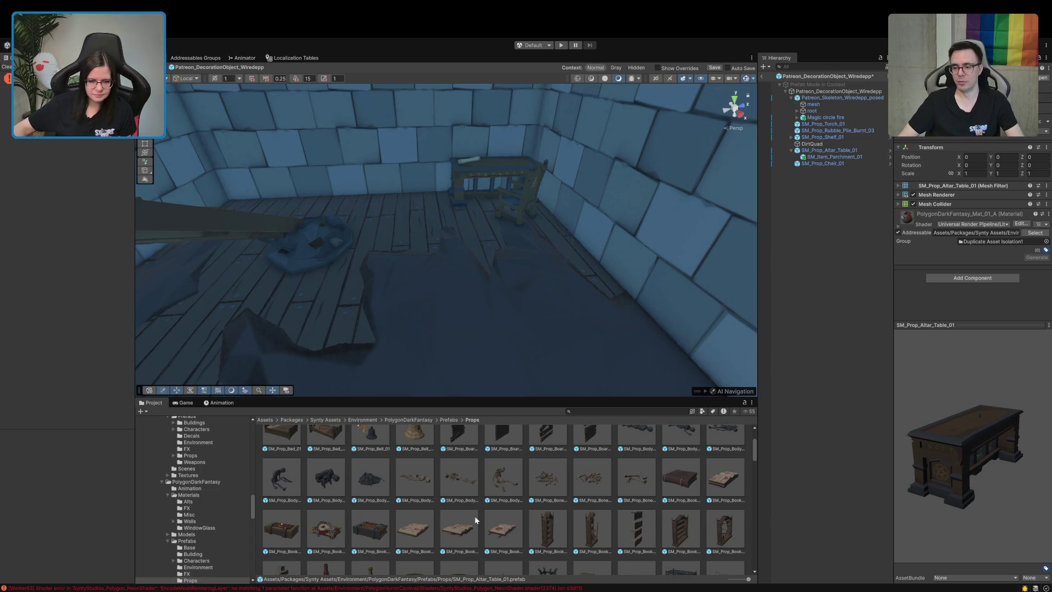
pyautogui.scroll(-1, 474, 516)
pyautogui.click(498, 514)
pyautogui.moveTo(932, 465)
pyautogui.mouseDown()
pyautogui.moveTo(984, 473)
pyautogui.moveTo(964, 496)
pyautogui.mouseUp()
pyautogui.moveTo(471, 293)
pyautogui.mouseDown()
pyautogui.moveTo(481, 249)
pyautogui.moveTo(515, 423)
pyautogui.mouseUp()
pyautogui.moveTo(498, 509); pyautogui.dragTo(496, 215)
pyautogui.moveTo(497, 179)
pyautogui.mouseDown()
pyautogui.moveTo(542, 178)
pyautogui.moveTo(540, 203)
pyautogui.mouseUp()
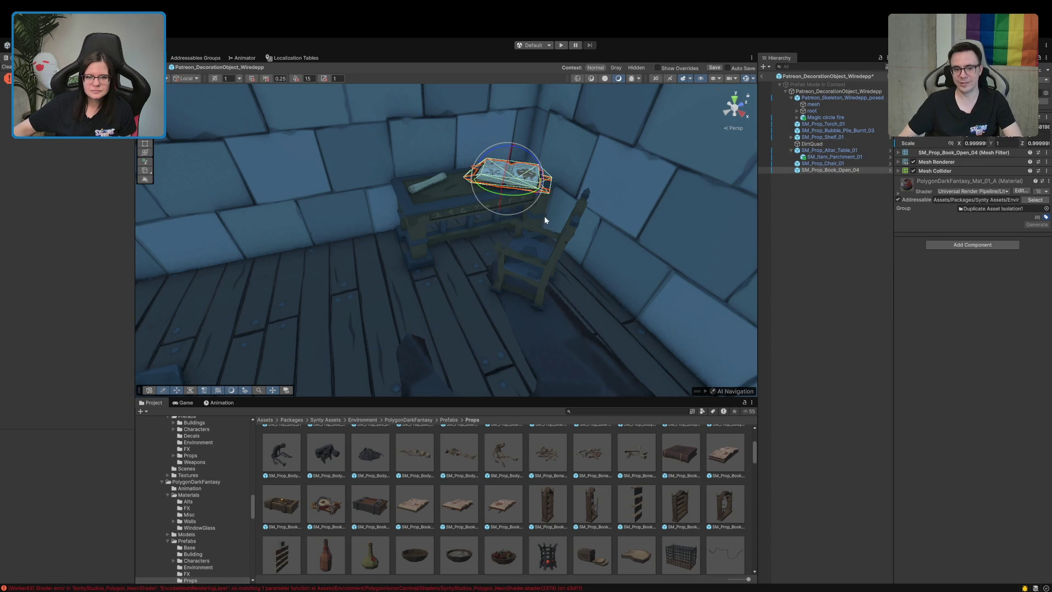
pyautogui.click(430, 221)
pyautogui.moveTo(430, 221); pyautogui.dragTo(242, 243)
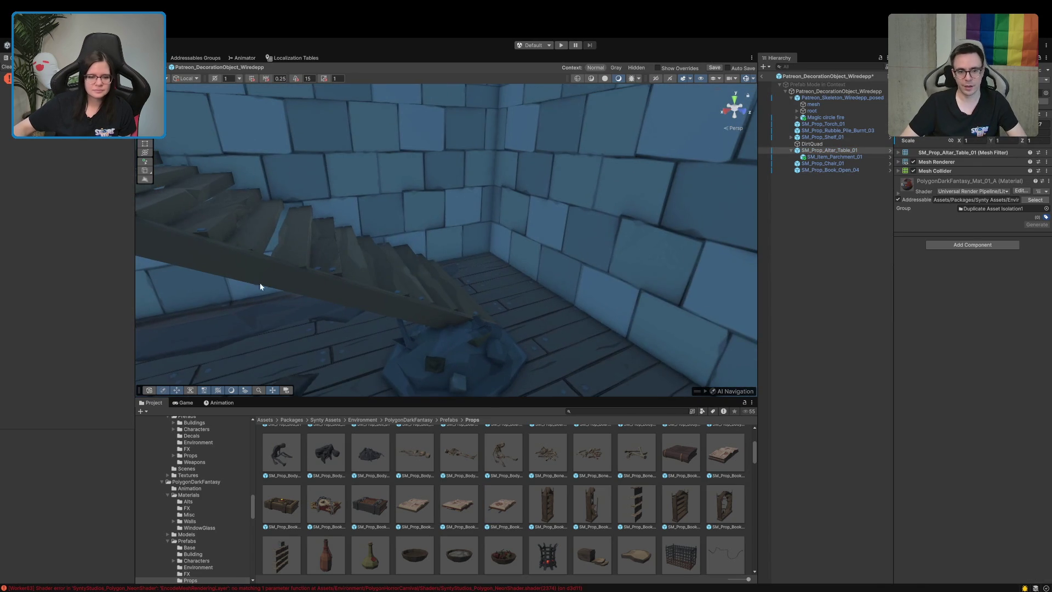
# - Drag Avatar_Elven_Female_01 from Prefabs > Character > Avatars into the room near the table
pyautogui.scroll(-10, 196, 521)
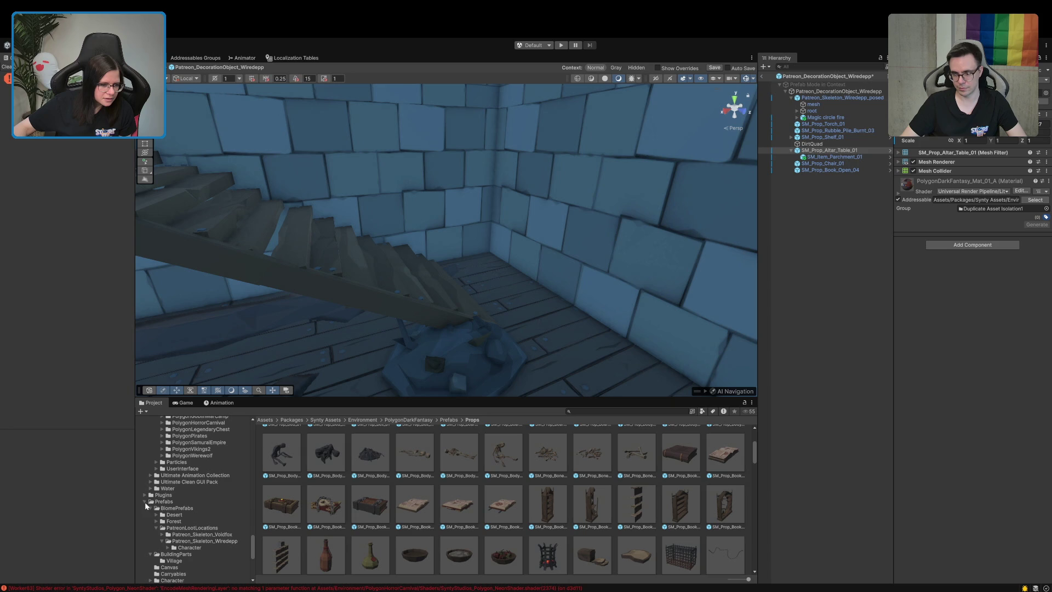
pyautogui.click(152, 509)
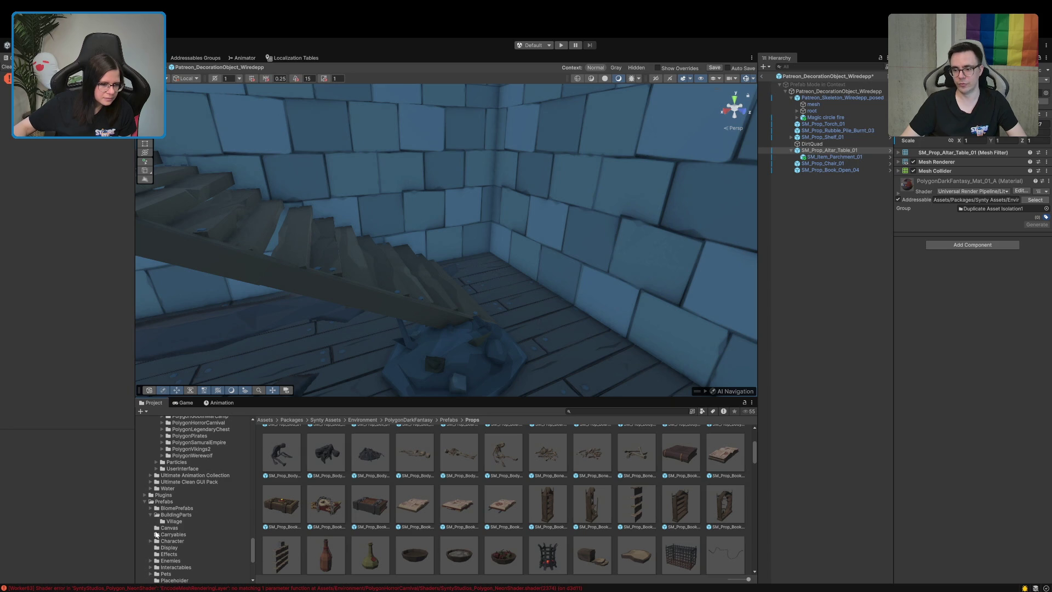
pyautogui.scroll(-3, 148, 537)
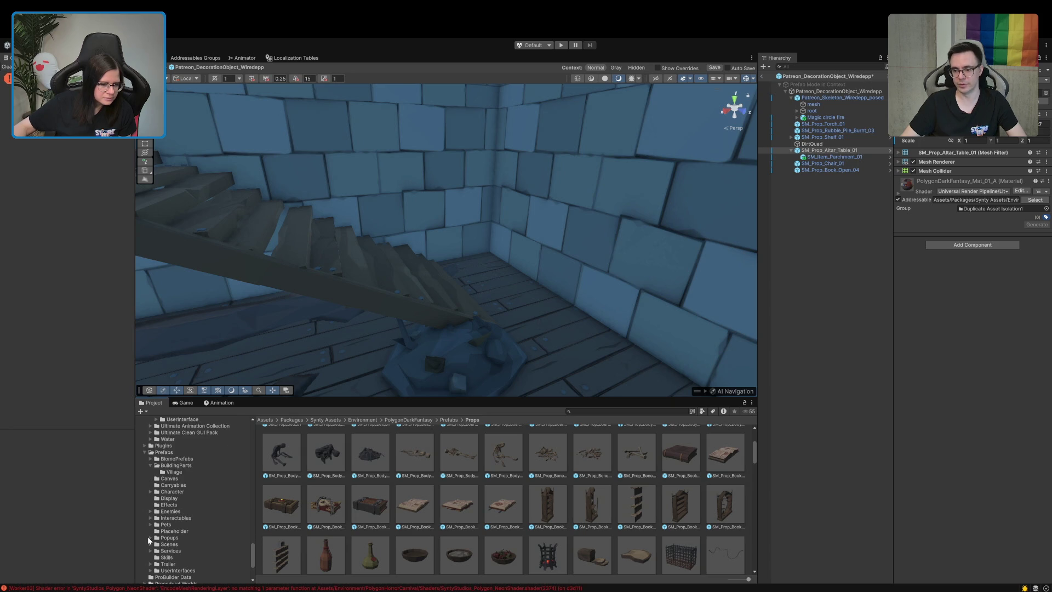
pyautogui.click(151, 465)
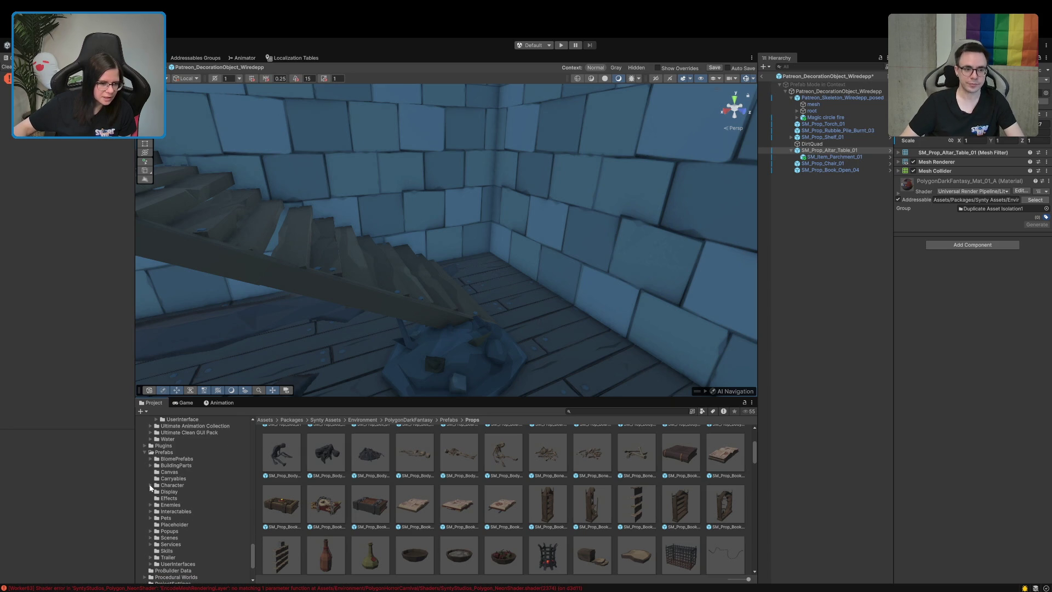
pyautogui.click(151, 486)
pyautogui.click(156, 497)
pyautogui.click(156, 492)
pyautogui.click(171, 498)
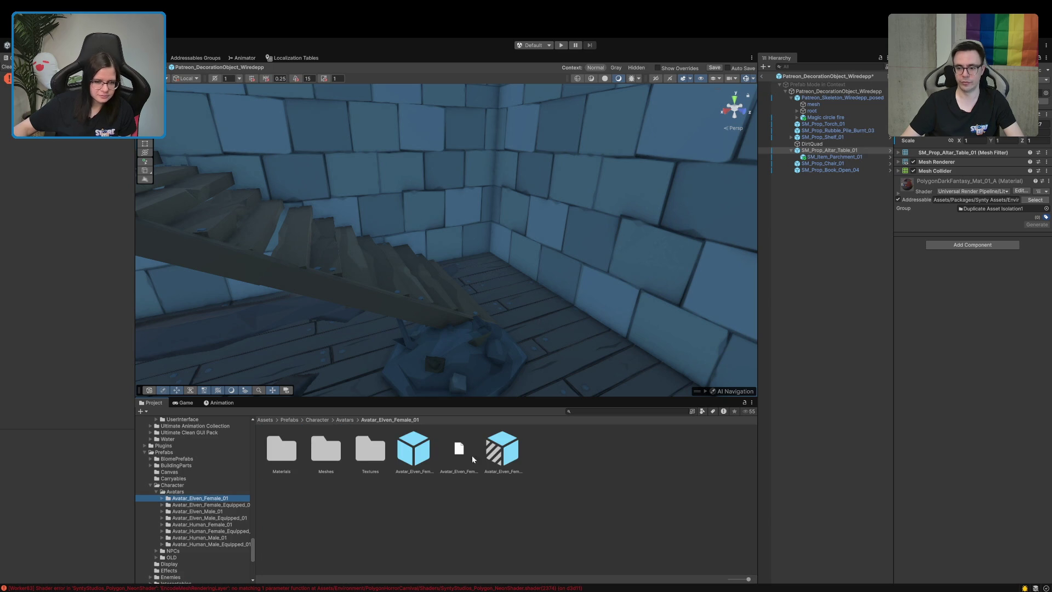
pyautogui.moveTo(410, 469)
pyautogui.mouseDown()
pyautogui.moveTo(514, 320)
pyautogui.moveTo(553, 343)
pyautogui.moveTo(564, 369)
pyautogui.moveTo(728, 385)
pyautogui.mouseUp()
pyautogui.click(647, 266)
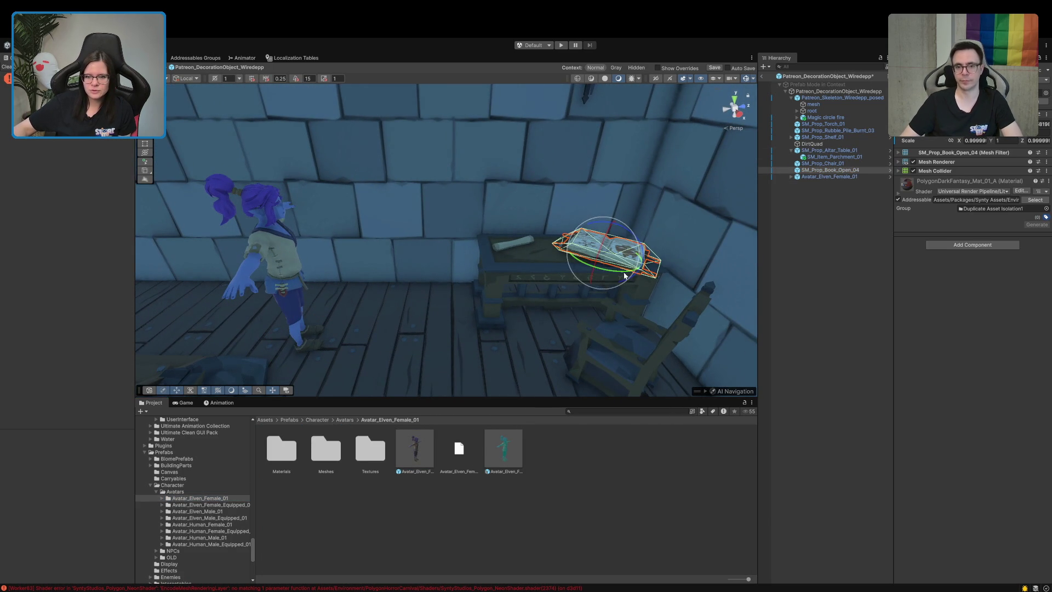
# - Tilt the book flatter, then compare the SM_Prop_Book_Open_02 and SM_Prop_Book_Open_03 previews
pyautogui.moveTo(355, 299); pyautogui.dragTo(413, 297)
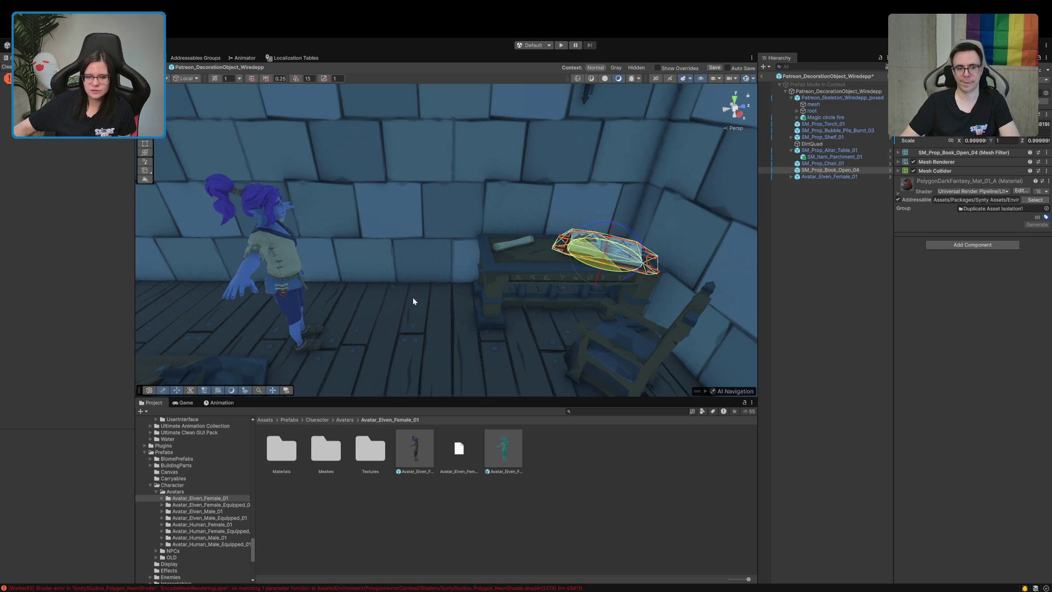
pyautogui.click(964, 93)
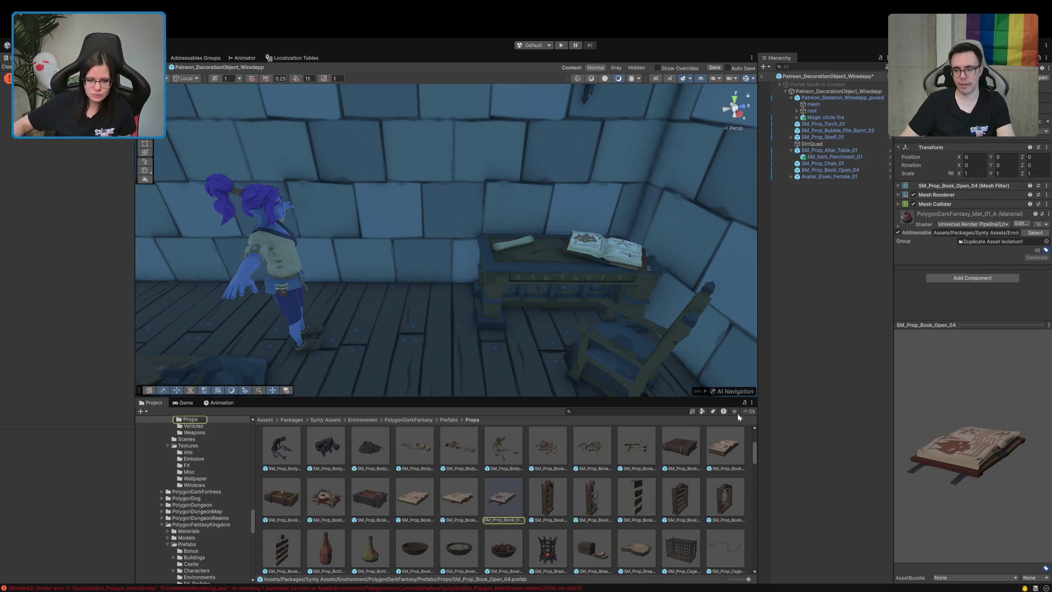
pyautogui.click(416, 505)
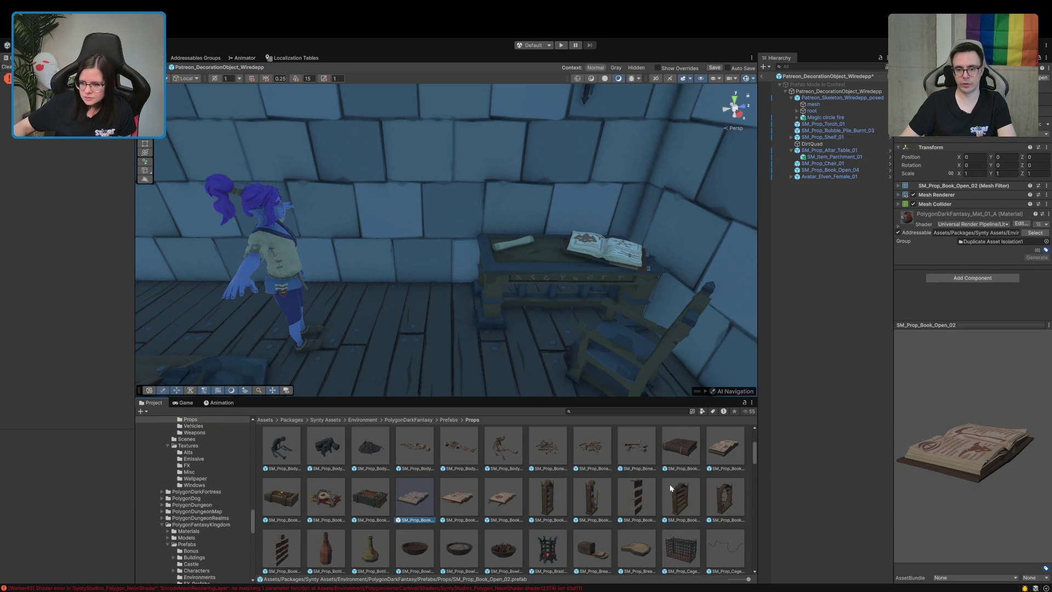
pyautogui.moveTo(968, 450); pyautogui.dragTo(869, 501)
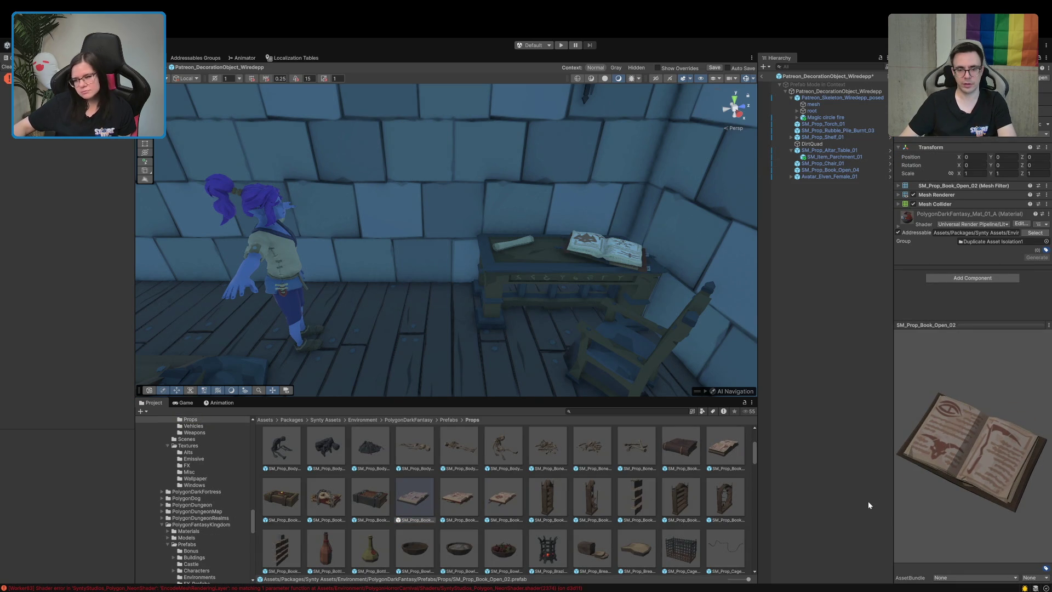
pyautogui.click(455, 501)
pyautogui.moveTo(996, 424); pyautogui.dragTo(922, 488)
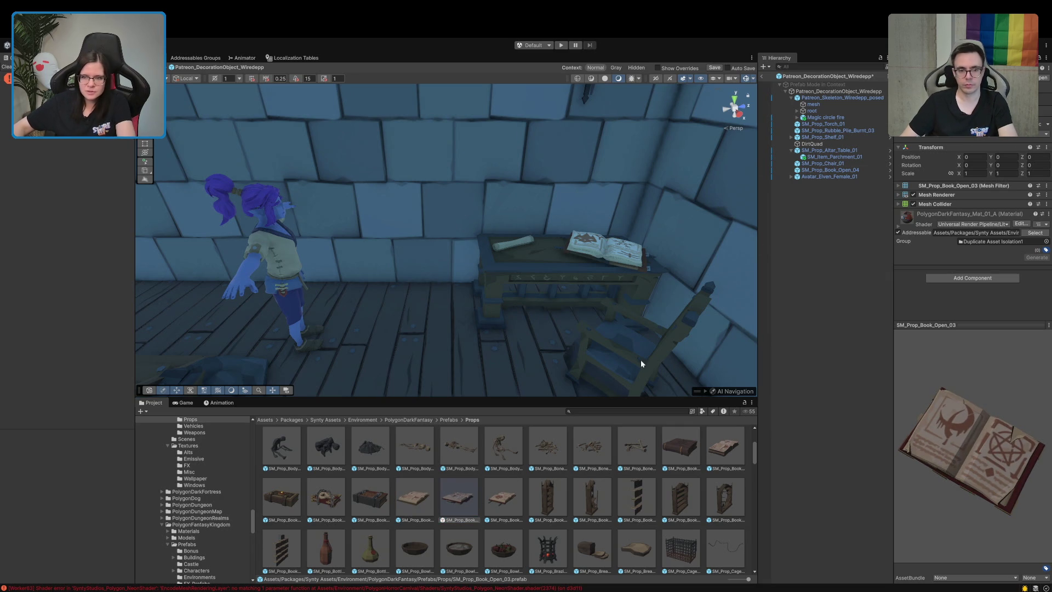
# - Replace SM_Prop_Book_Open_04 with SM_Prop_Book_Open_03 lying flat on the altar table
pyautogui.click(826, 170)
pyautogui.press('Delete')
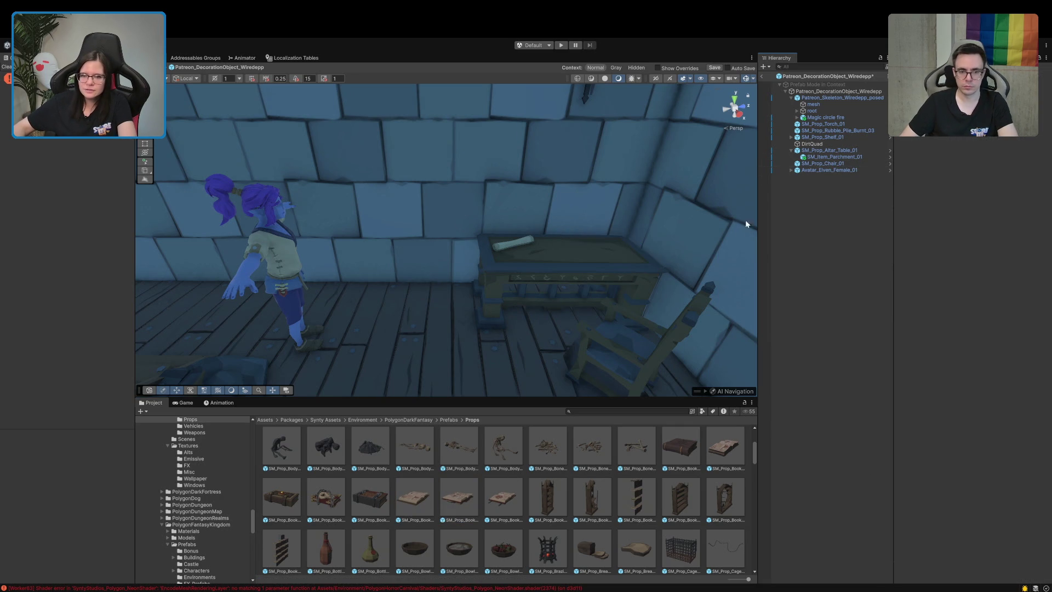
pyautogui.moveTo(462, 492)
pyautogui.mouseDown()
pyautogui.moveTo(606, 258)
pyautogui.moveTo(601, 268)
pyautogui.moveTo(639, 265)
pyautogui.mouseUp()
pyautogui.scroll(3, 639, 264)
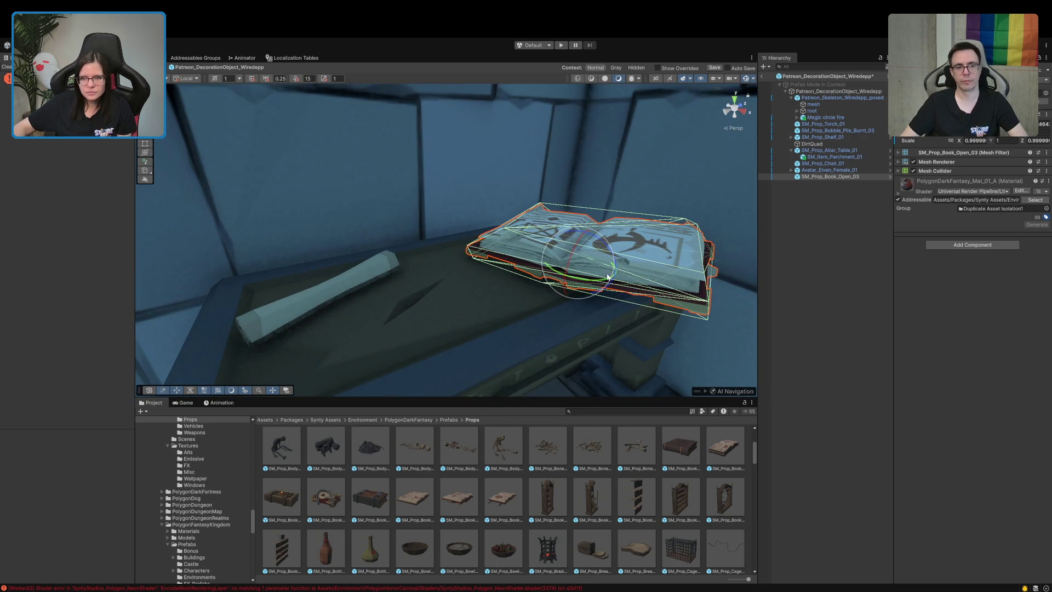
pyautogui.click(747, 82)
pyautogui.moveTo(580, 277)
pyautogui.mouseDown()
pyautogui.moveTo(609, 278)
pyautogui.moveTo(608, 266)
pyautogui.moveTo(599, 277)
pyautogui.mouseUp()
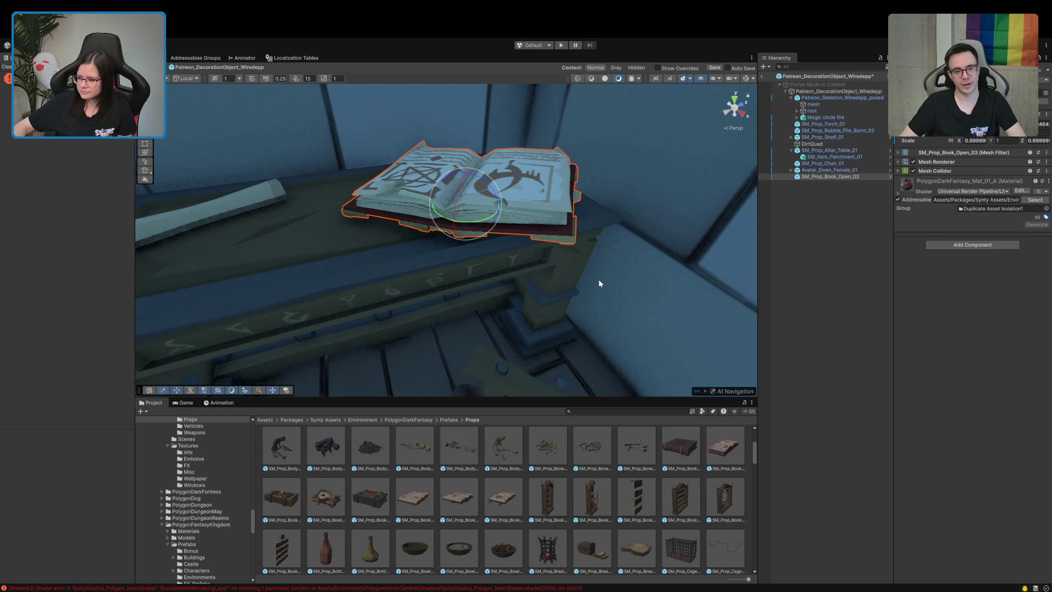
# - Turn SM_Prop_Book_Open_03 around its vertical axis into its final orientation
pyautogui.moveTo(497, 197)
pyautogui.mouseDown()
pyautogui.moveTo(468, 179)
pyautogui.moveTo(453, 256)
pyautogui.mouseUp()
pyautogui.press('w')
pyautogui.press('e')
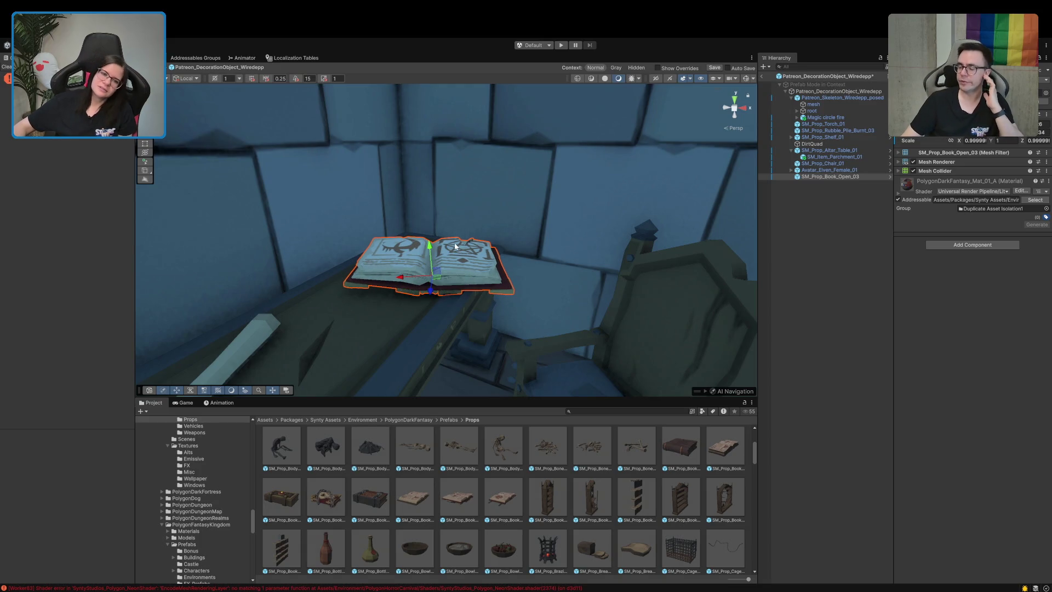
pyautogui.moveTo(454, 248)
pyautogui.mouseDown()
pyautogui.moveTo(442, 285)
pyautogui.moveTo(430, 288)
pyautogui.moveTo(601, 350)
pyautogui.mouseUp()
pyautogui.press('w')
pyautogui.press('e')
pyautogui.scroll(-5, 590, 505)
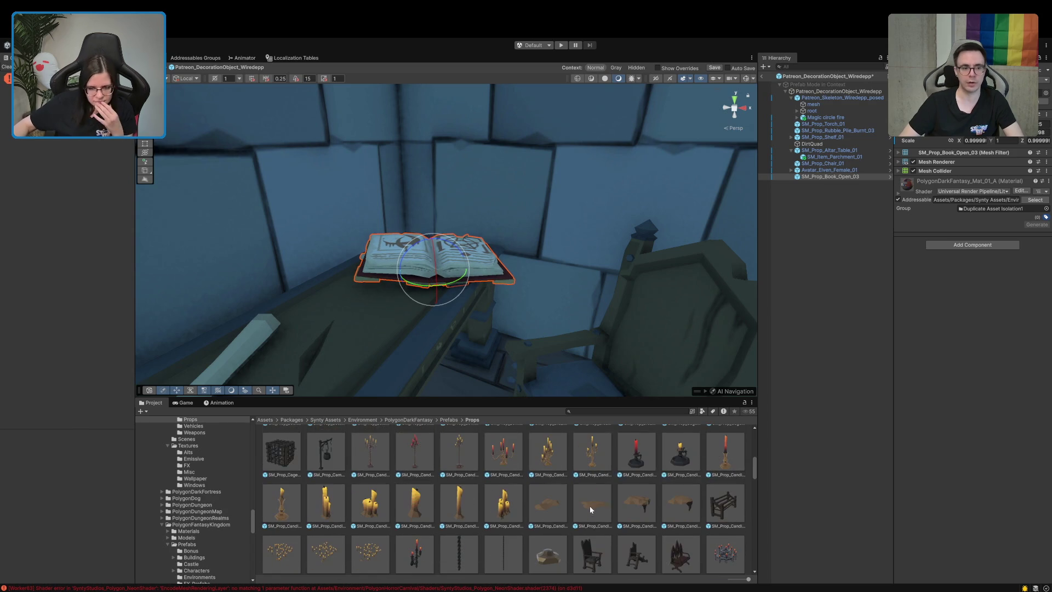
pyautogui.click(683, 460)
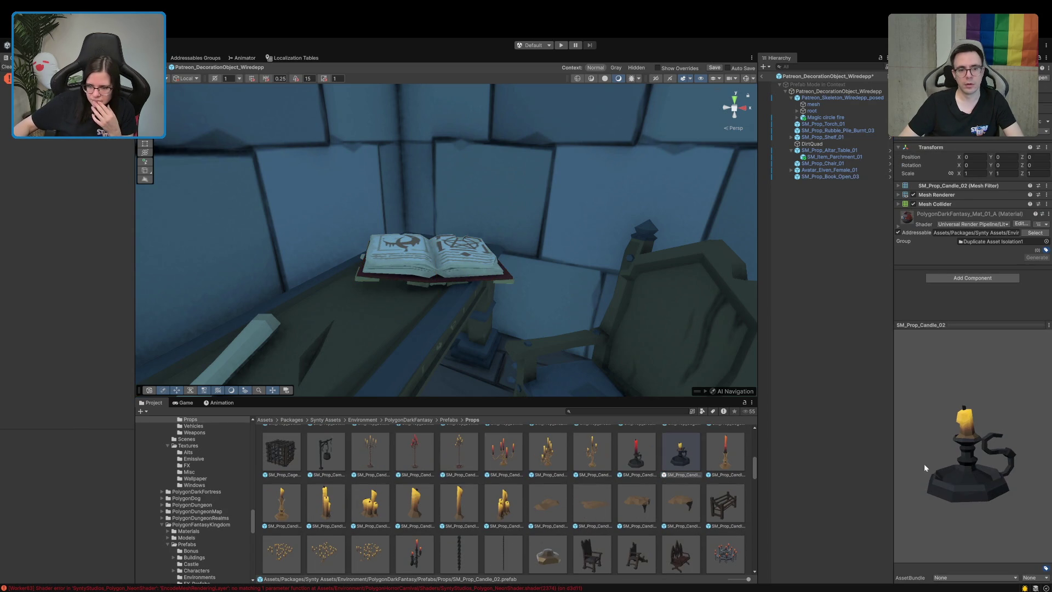
pyautogui.moveTo(666, 437)
pyautogui.mouseDown()
pyautogui.moveTo(364, 275)
pyautogui.moveTo(346, 287)
pyautogui.mouseUp()
pyautogui.press('f')
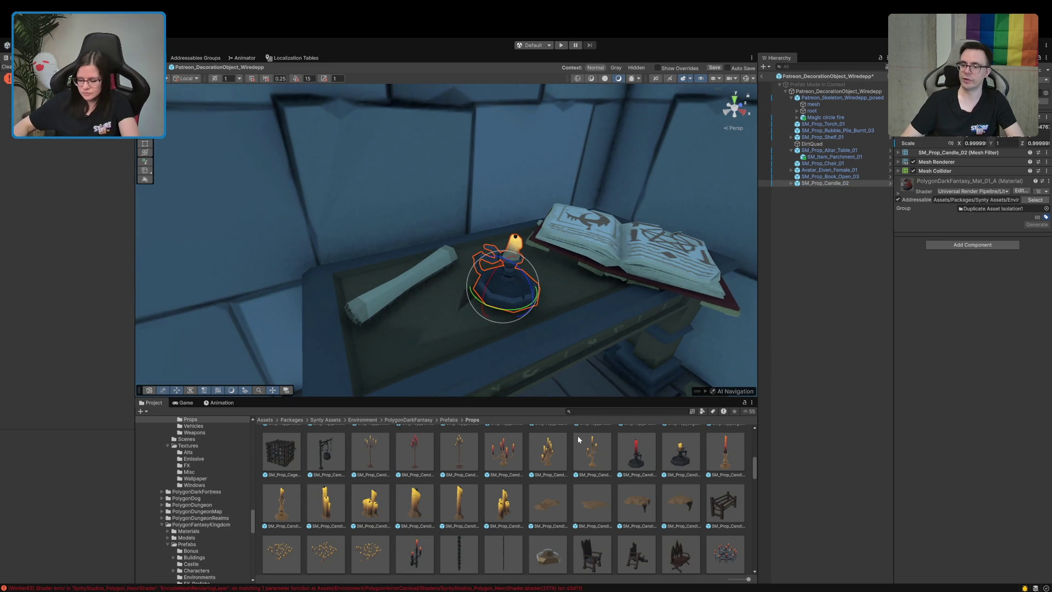
pyautogui.press('Delete')
pyautogui.moveTo(592, 450)
pyautogui.mouseDown()
pyautogui.moveTo(545, 301)
pyautogui.moveTo(498, 256)
pyautogui.moveTo(498, 274)
pyautogui.moveTo(504, 228)
pyautogui.moveTo(514, 233)
pyautogui.moveTo(557, 541)
pyautogui.mouseUp()
pyautogui.press('f')
pyautogui.press('Delete')
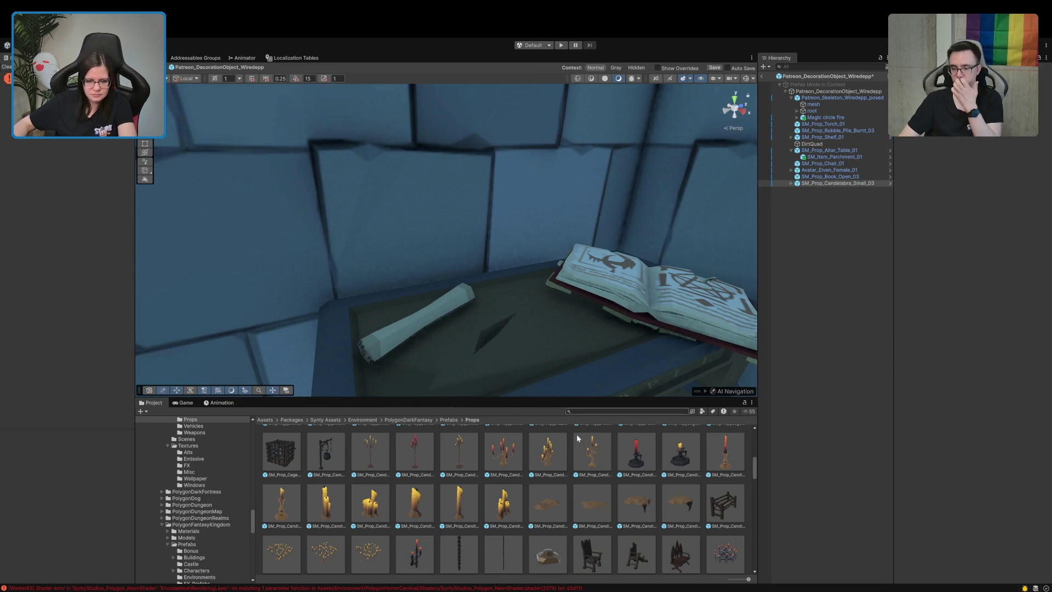
pyautogui.scroll(-5, 557, 540)
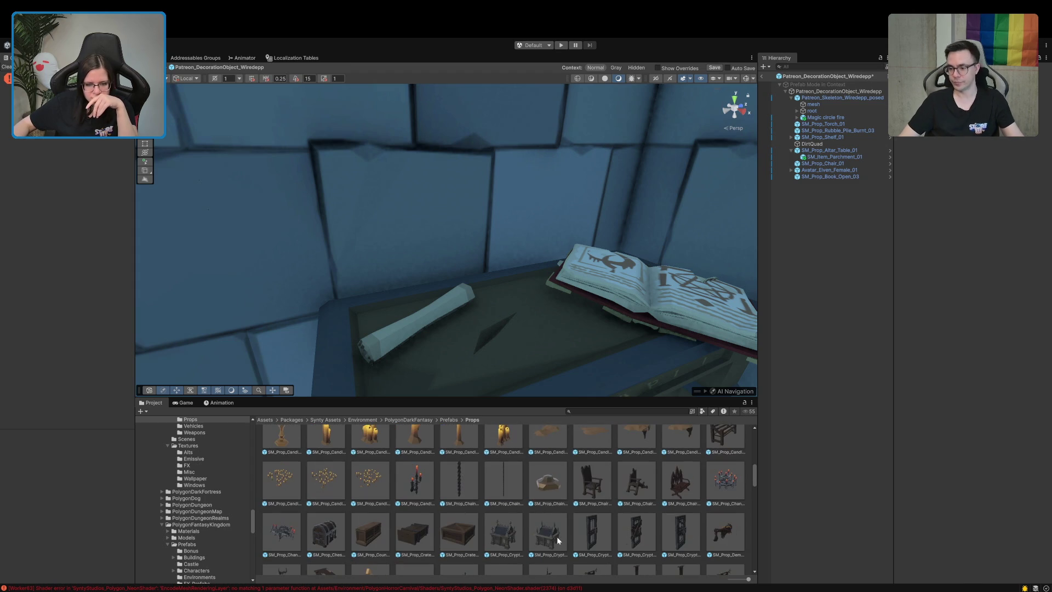
pyautogui.scroll(5, 557, 537)
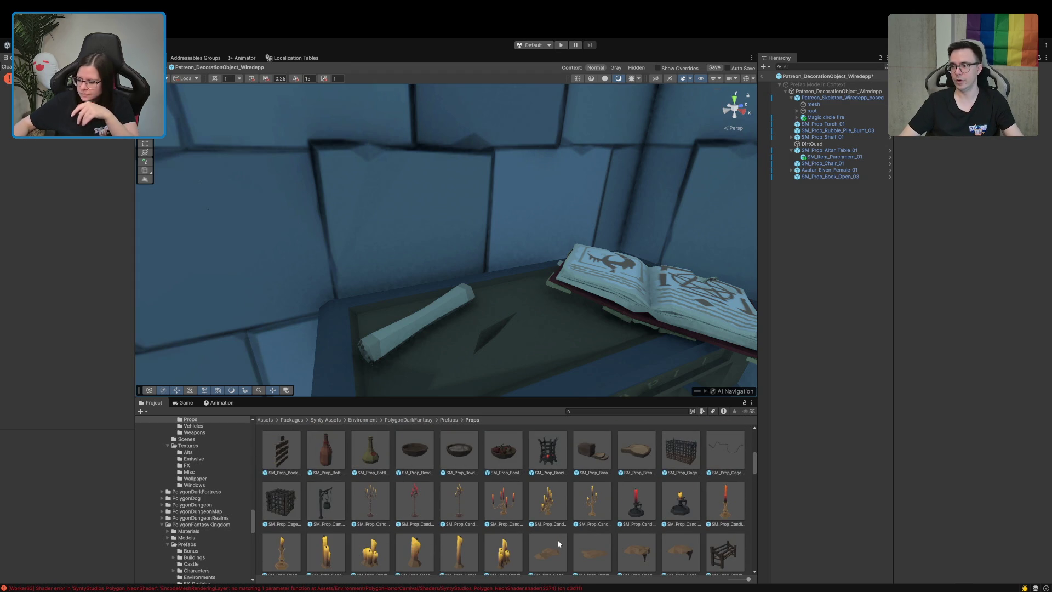
pyautogui.scroll(3, 557, 544)
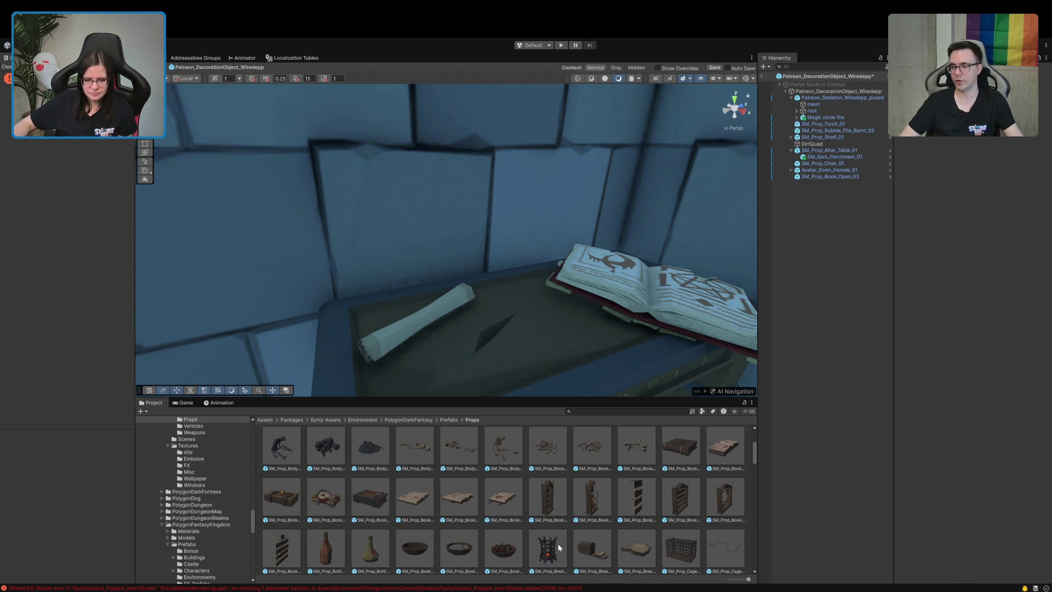
pyautogui.scroll(-3, 558, 544)
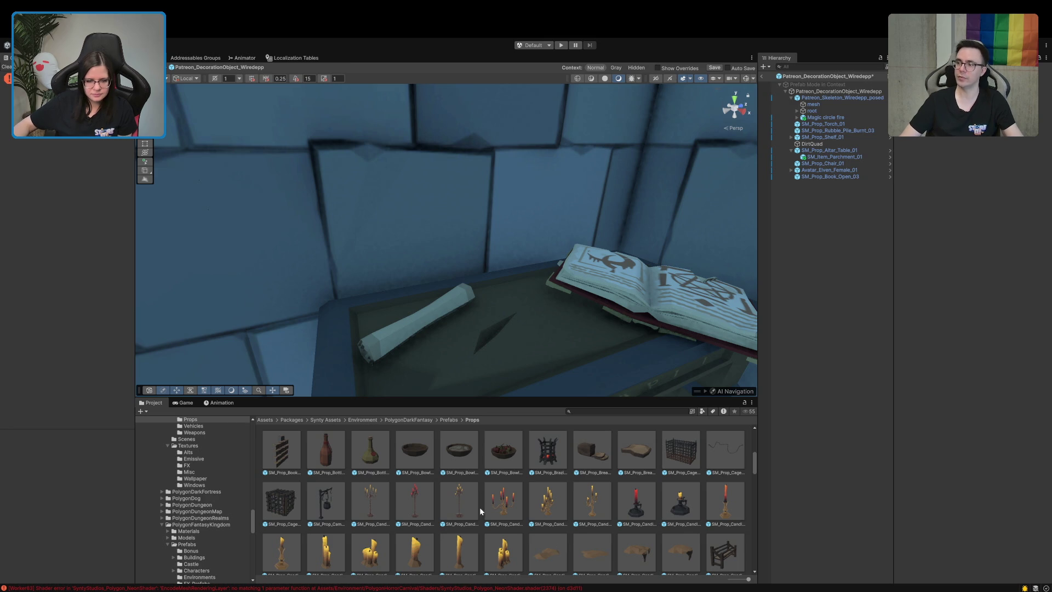
pyautogui.scroll(-5, 502, 271)
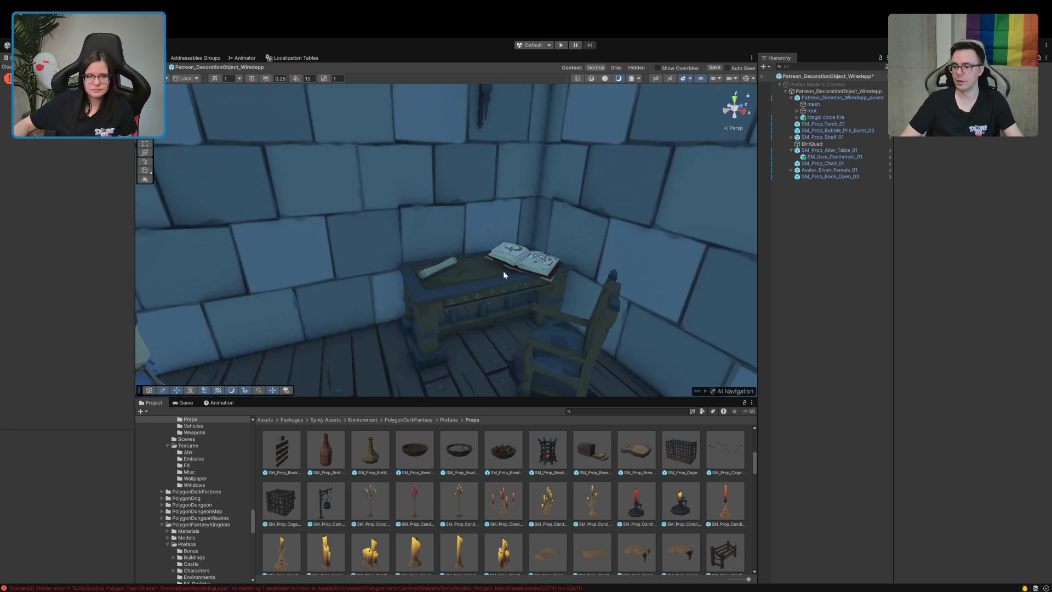
# - Lower the wall torch further down the wall
pyautogui.click(473, 113)
pyautogui.press('w')
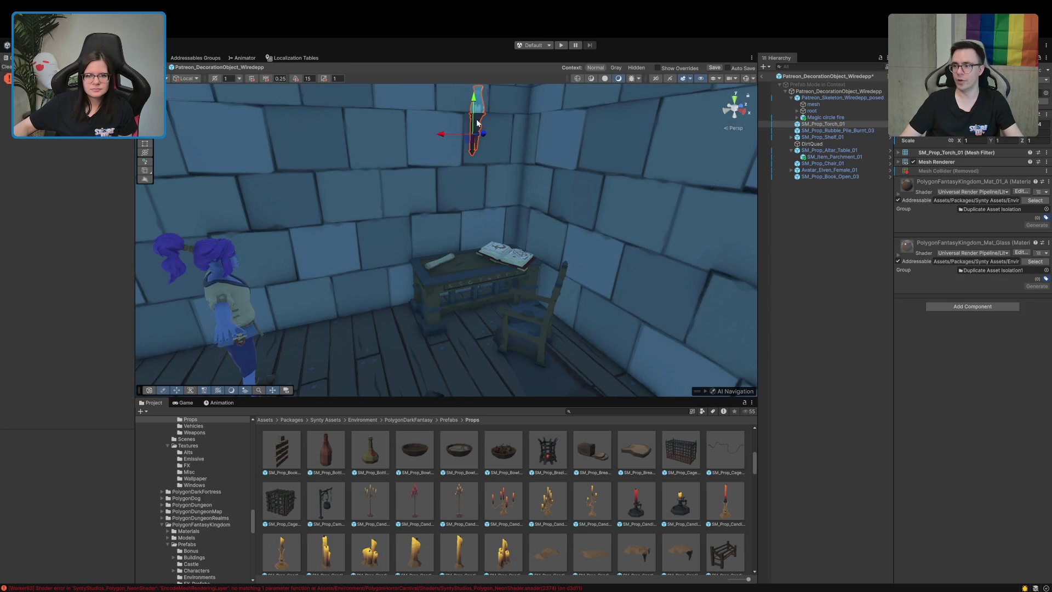
pyautogui.moveTo(476, 121)
pyautogui.mouseDown()
pyautogui.moveTo(472, 181)
pyautogui.moveTo(471, 156)
pyautogui.mouseUp()
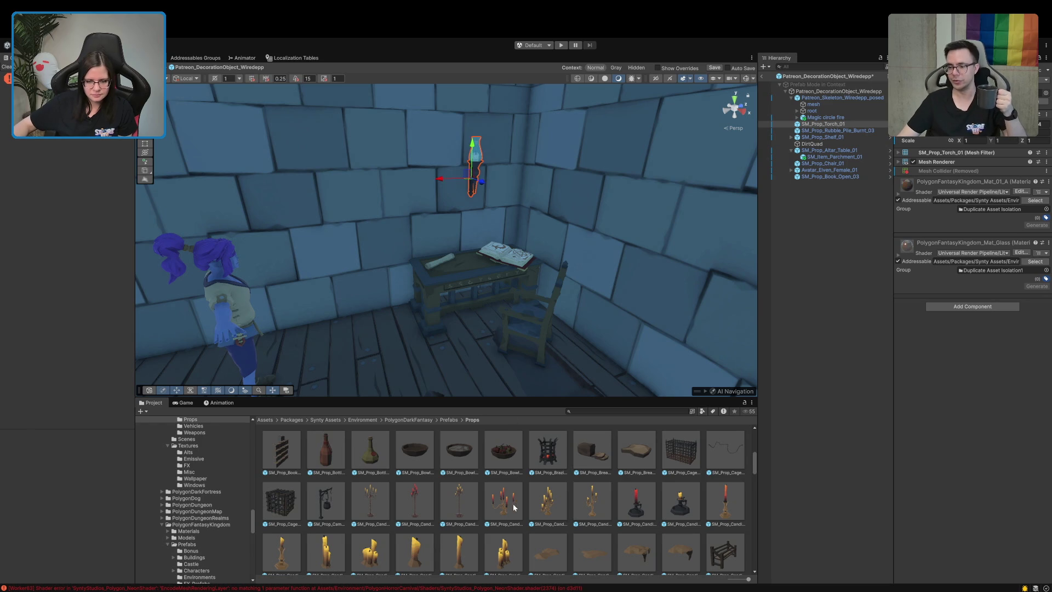
pyautogui.scroll(1, 514, 507)
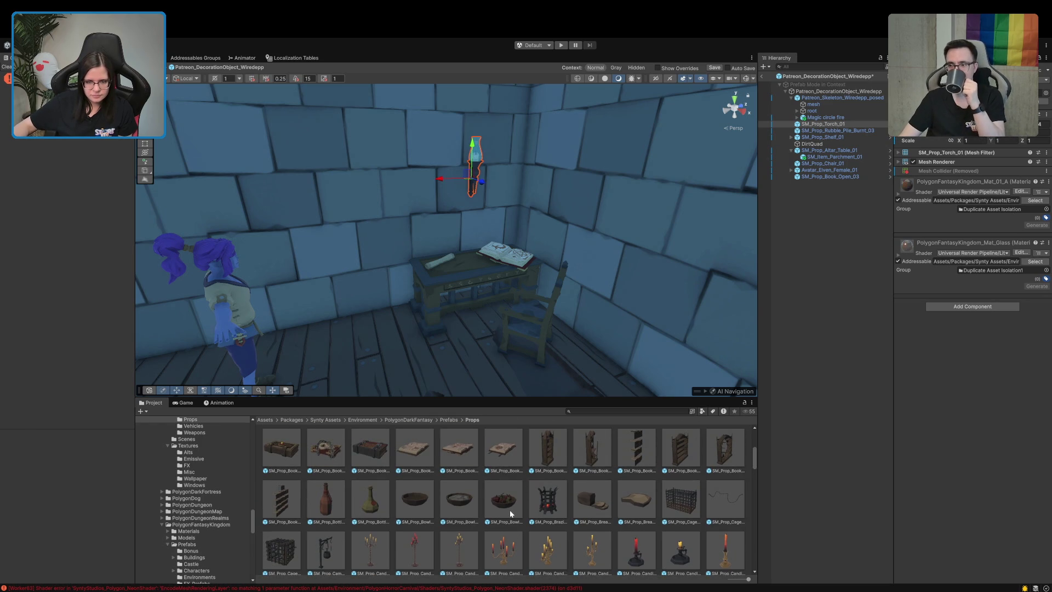
# - Scale the altar table up uniformly to about 1.52
pyautogui.click(440, 297)
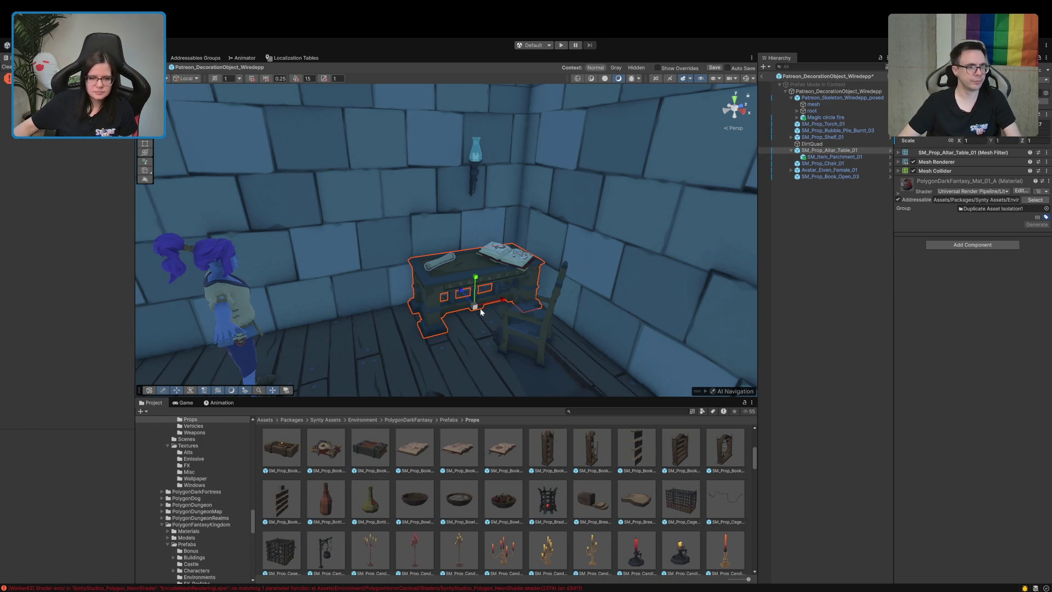
pyautogui.press('r')
pyautogui.moveTo(480, 308)
pyautogui.mouseDown()
pyautogui.moveTo(482, 285)
pyautogui.moveTo(486, 307)
pyautogui.moveTo(468, 313)
pyautogui.moveTo(481, 307)
pyautogui.moveTo(475, 347)
pyautogui.moveTo(514, 291)
pyautogui.moveTo(512, 311)
pyautogui.moveTo(712, 301)
pyautogui.mouseUp()
pyautogui.press('w')
pyautogui.click(516, 294)
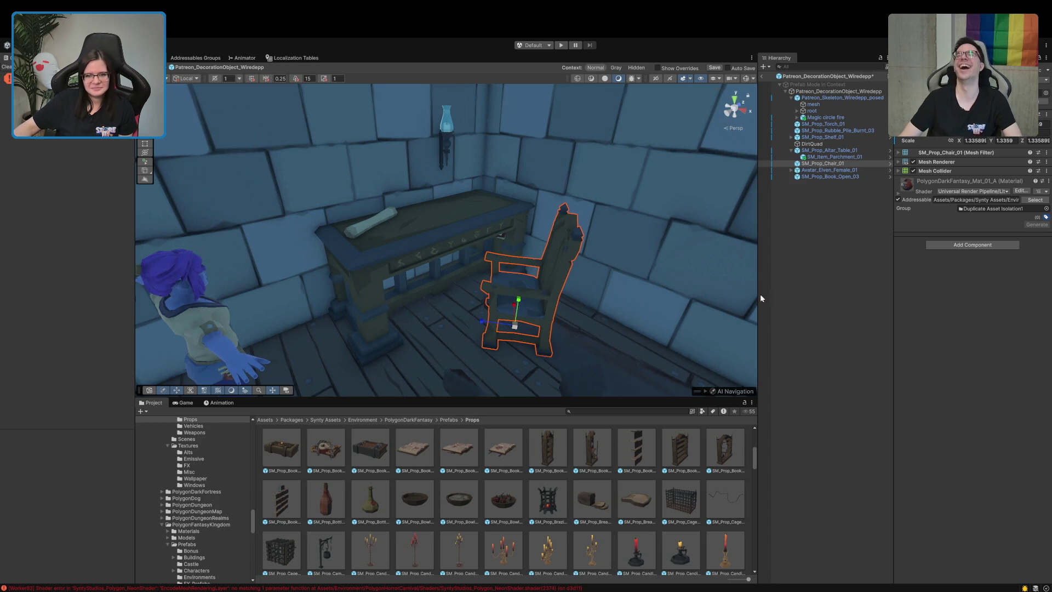
# - Lift the open book onto the table top and lower the altar table slightly
pyautogui.click(412, 235)
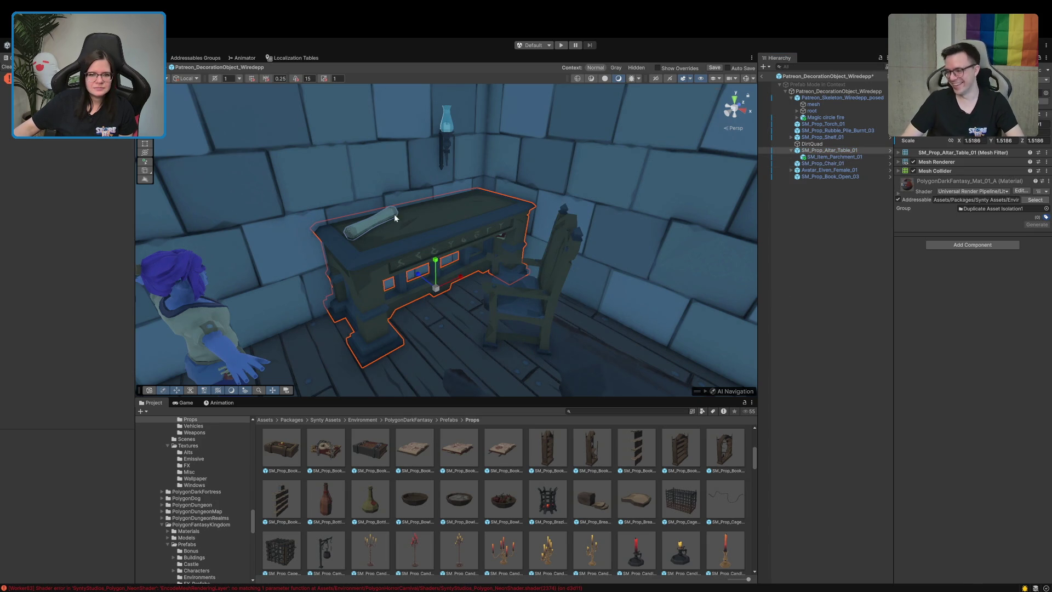
pyautogui.moveTo(483, 213)
pyautogui.mouseDown()
pyautogui.moveTo(494, 164)
pyautogui.moveTo(483, 137)
pyautogui.moveTo(411, 194)
pyautogui.moveTo(445, 190)
pyautogui.moveTo(378, 253)
pyautogui.mouseUp()
pyautogui.click(378, 253)
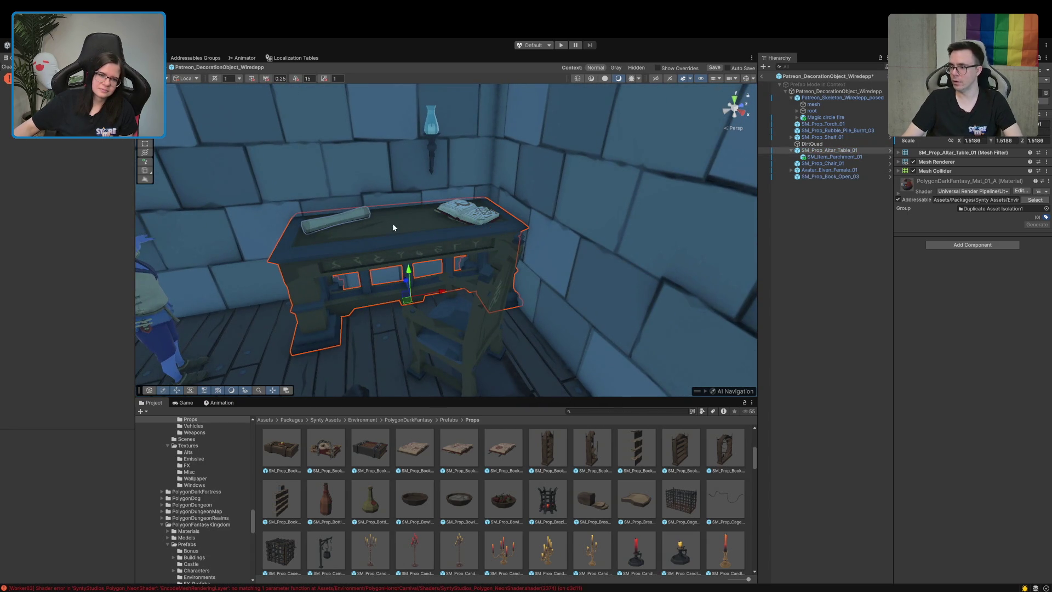
pyautogui.moveTo(409, 274); pyautogui.dragTo(410, 284)
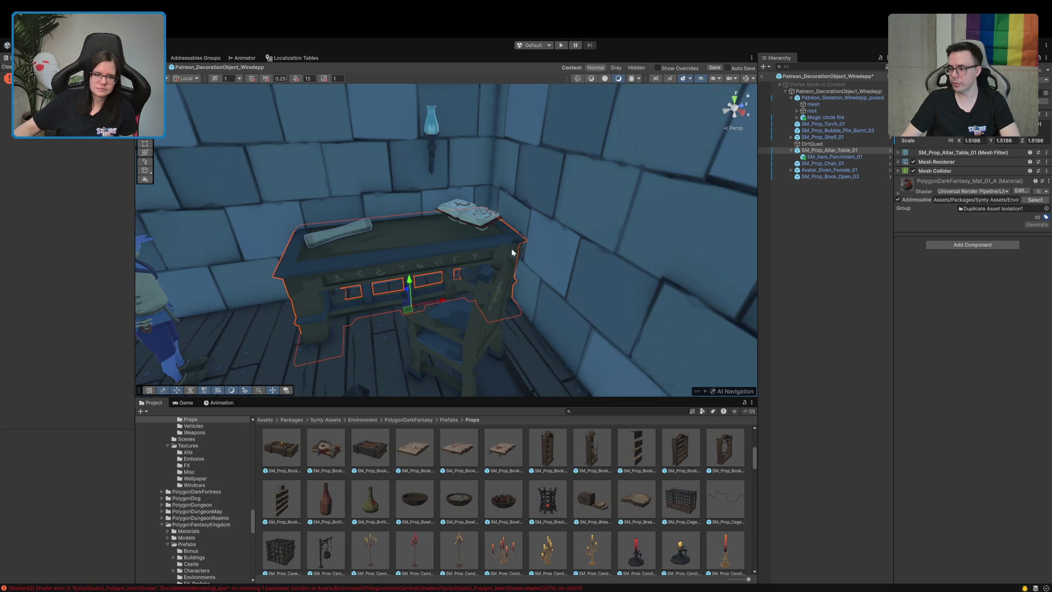
# - Settle SM_Prop_Book_Open_03 on the tabletop and parent it under SM_Prop_Altar_Table_01
pyautogui.click(470, 217)
pyautogui.moveTo(466, 198); pyautogui.dragTo(469, 200)
pyautogui.moveTo(449, 237); pyautogui.dragTo(453, 233)
pyautogui.moveTo(847, 176); pyautogui.dragTo(840, 152)
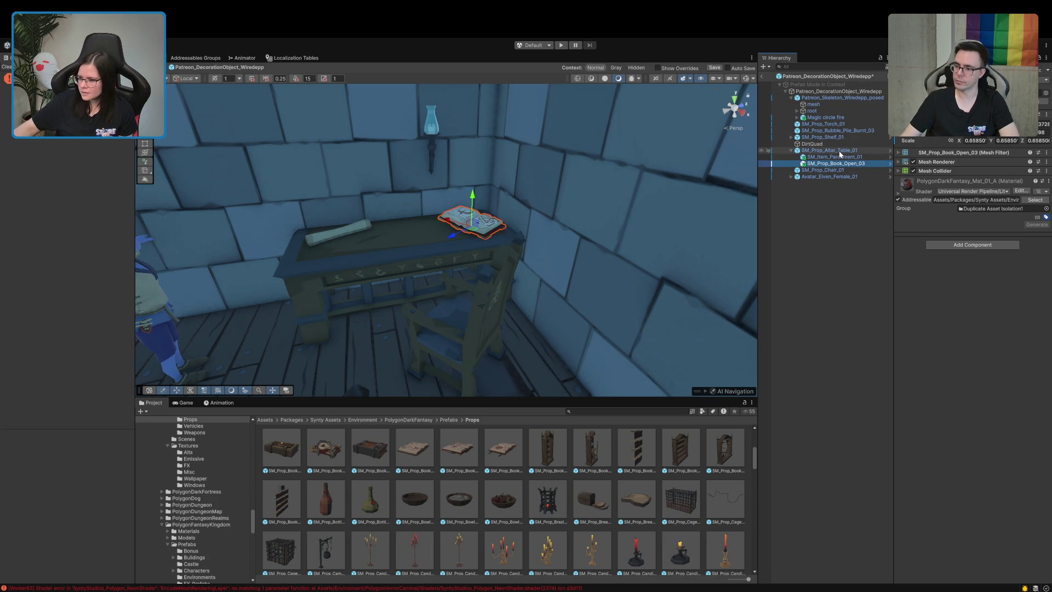
# - Slide the wall torch sideways along the wall
pyautogui.click(430, 146)
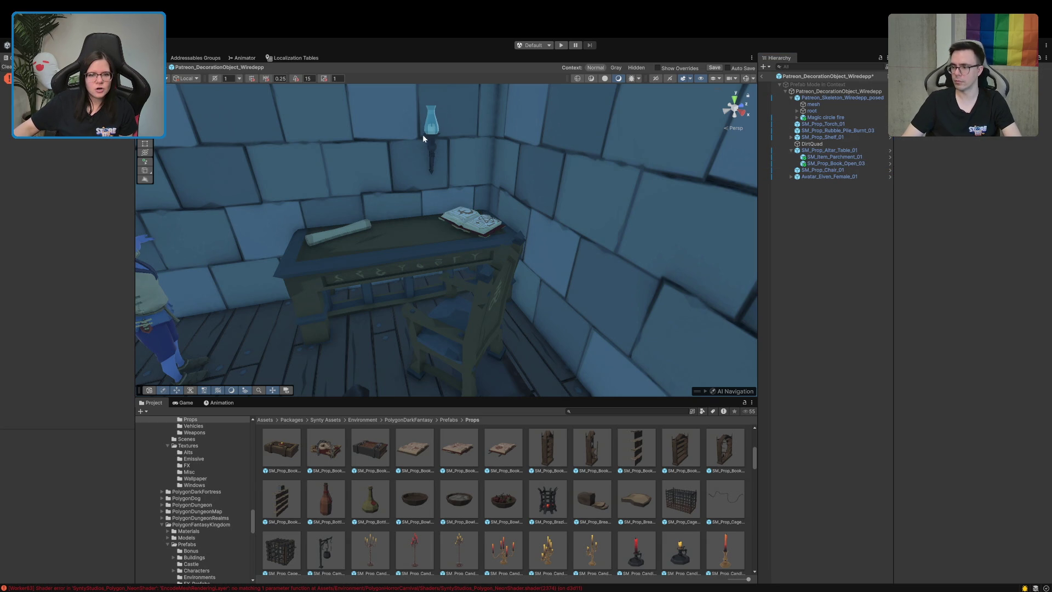
pyautogui.moveTo(404, 154)
pyautogui.mouseDown()
pyautogui.moveTo(392, 165)
pyautogui.moveTo(383, 157)
pyautogui.moveTo(369, 219)
pyautogui.moveTo(607, 236)
pyautogui.moveTo(664, 219)
pyautogui.moveTo(699, 228)
pyautogui.moveTo(489, 233)
pyautogui.moveTo(444, 485)
pyautogui.mouseUp()
pyautogui.scroll(-5, 446, 495)
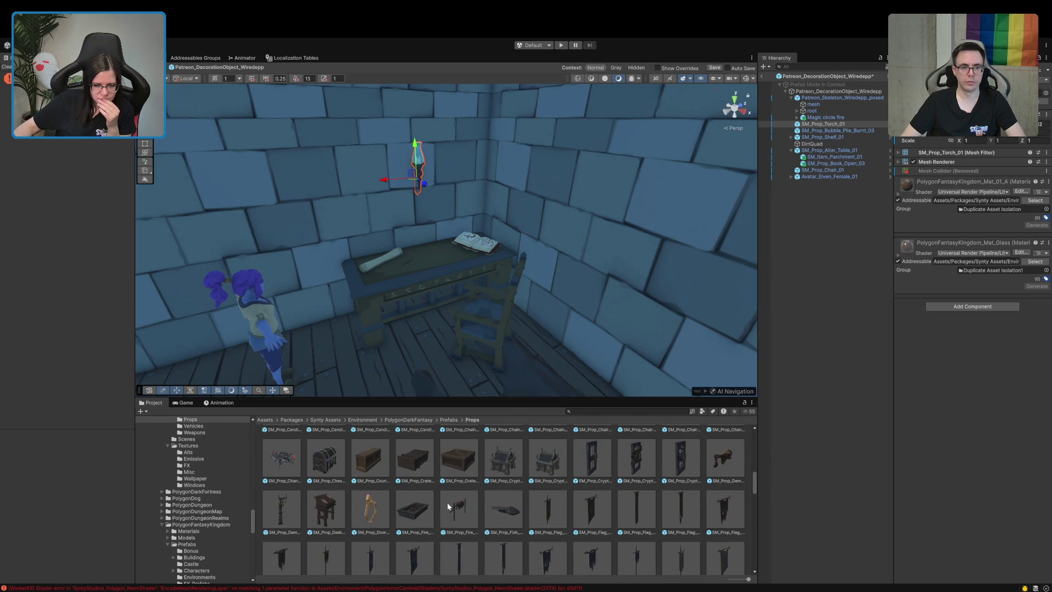
pyautogui.scroll(3, 447, 502)
# - Inspect the SM_Prop_Chain_01 prefab in the Props grid
pyautogui.click(470, 540)
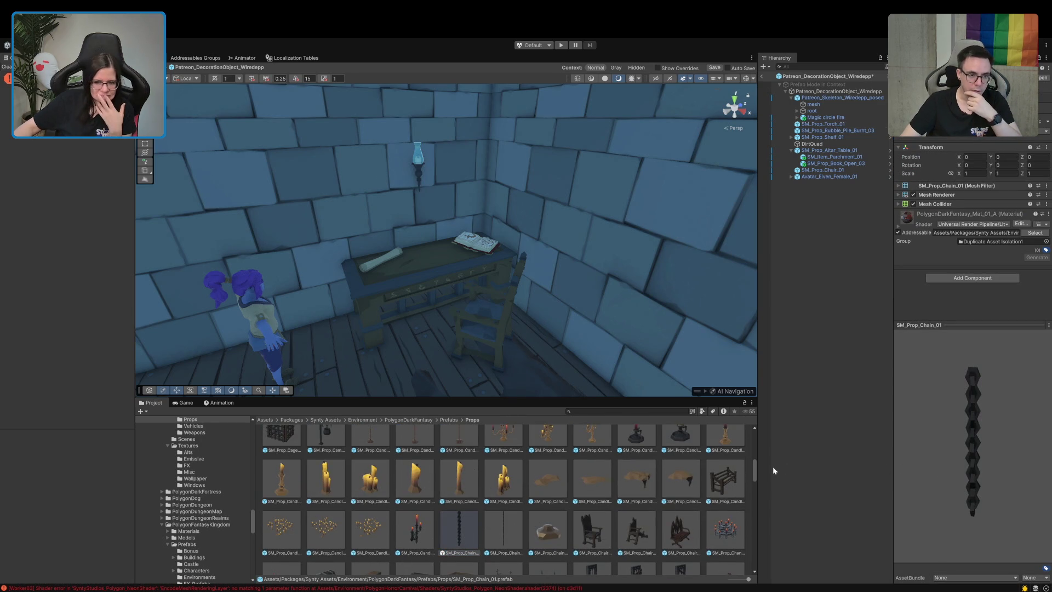
pyautogui.scroll(-3, 645, 508)
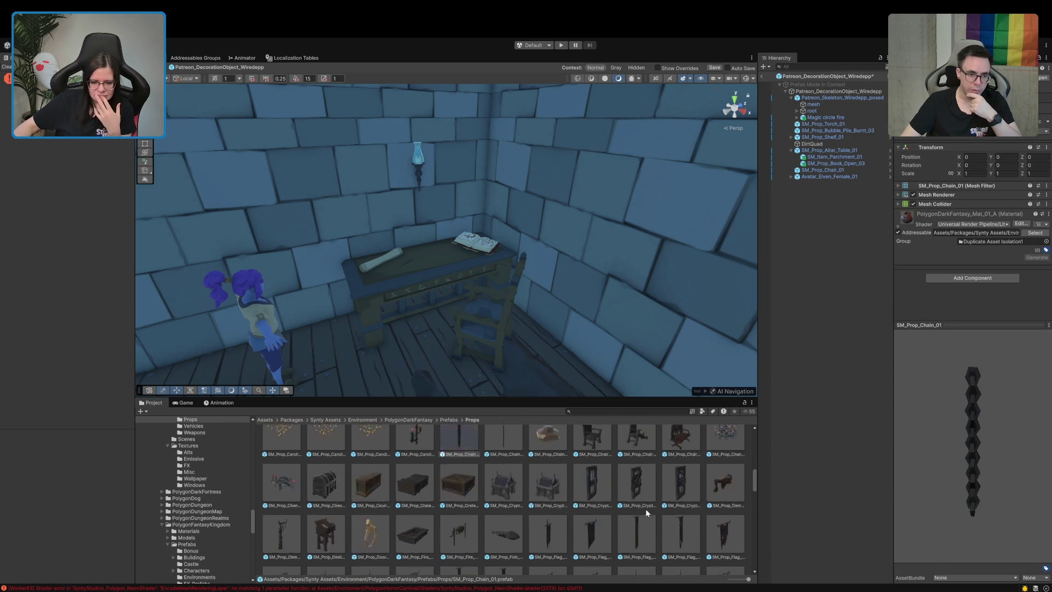
pyautogui.scroll(3, 238, 495)
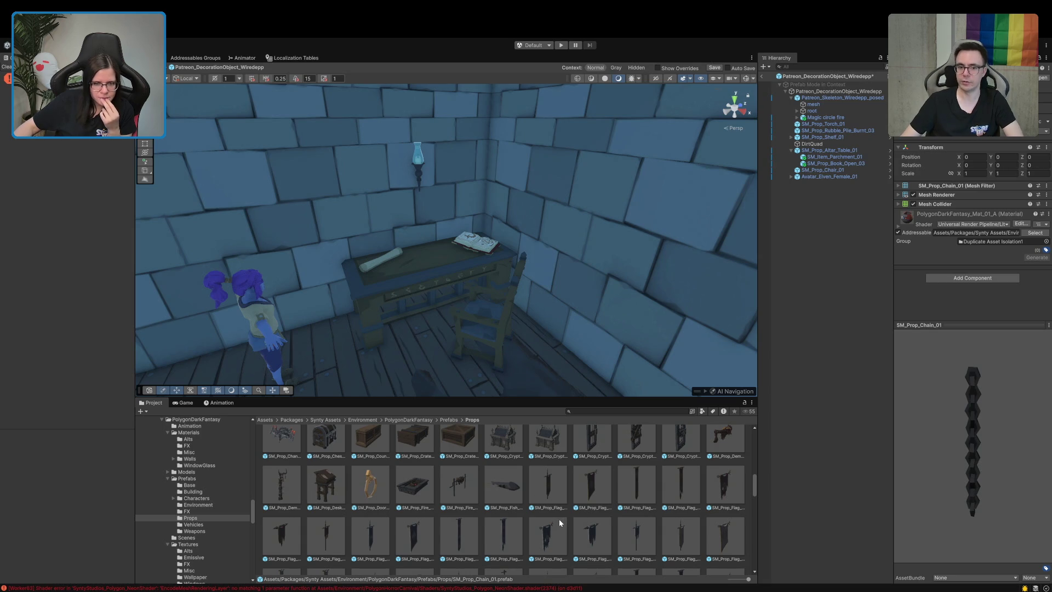
pyautogui.scroll(-3, 559, 518)
pyautogui.scroll(-3, 558, 518)
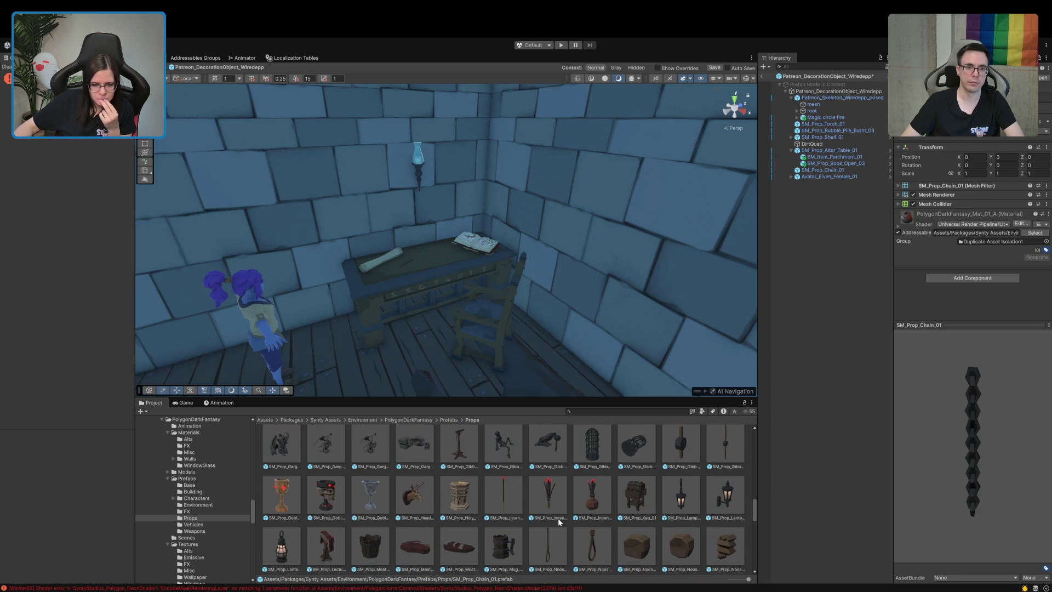
pyautogui.click(589, 503)
pyautogui.moveTo(590, 506)
pyautogui.mouseDown()
pyautogui.moveTo(428, 287)
pyautogui.moveTo(447, 239)
pyautogui.mouseUp()
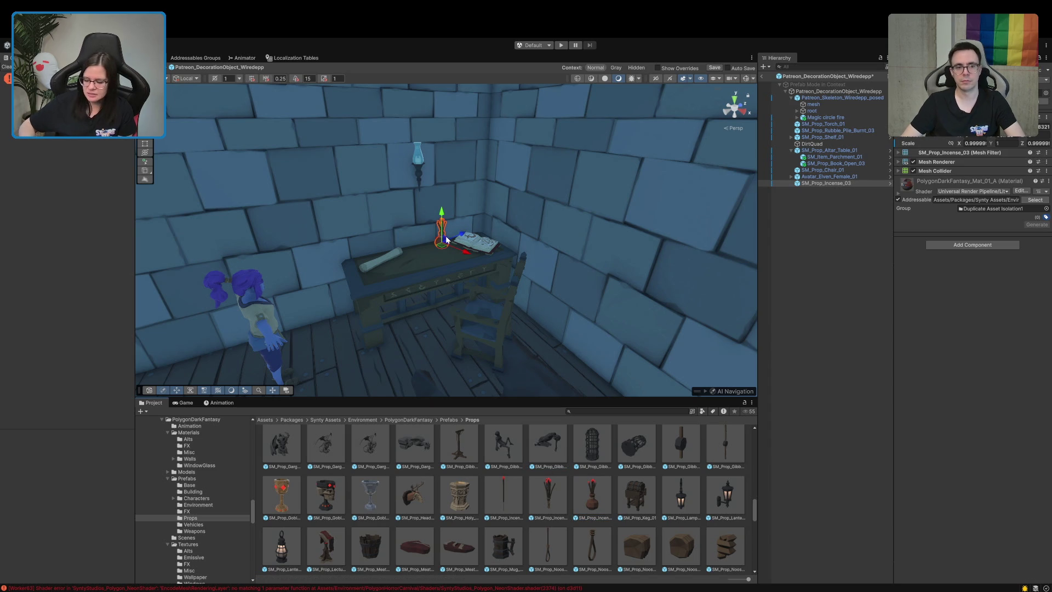
pyautogui.click(801, 191)
pyautogui.click(802, 184)
pyautogui.press('Delete')
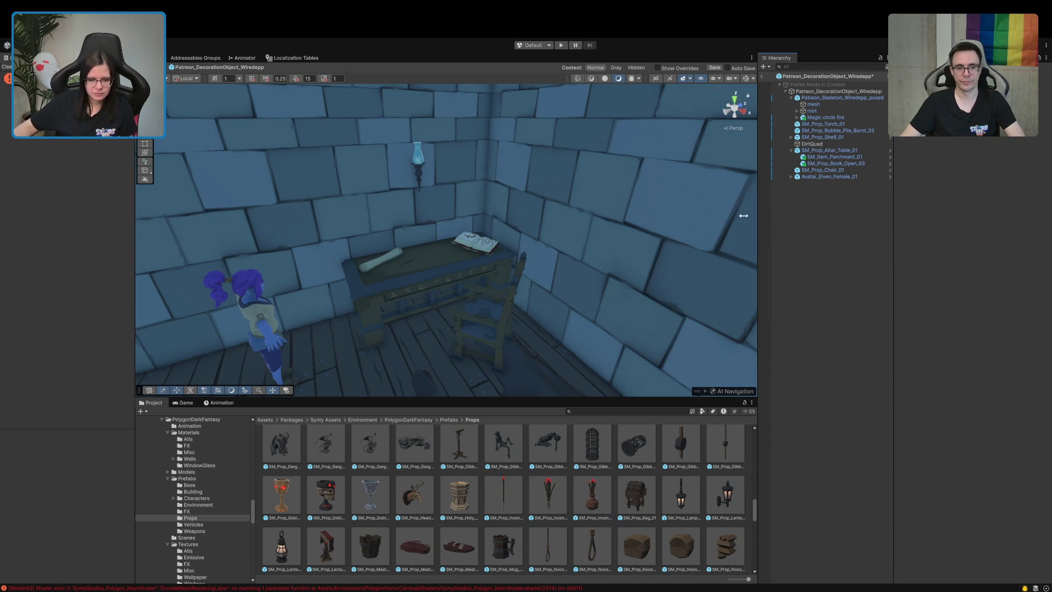
pyautogui.click(466, 503)
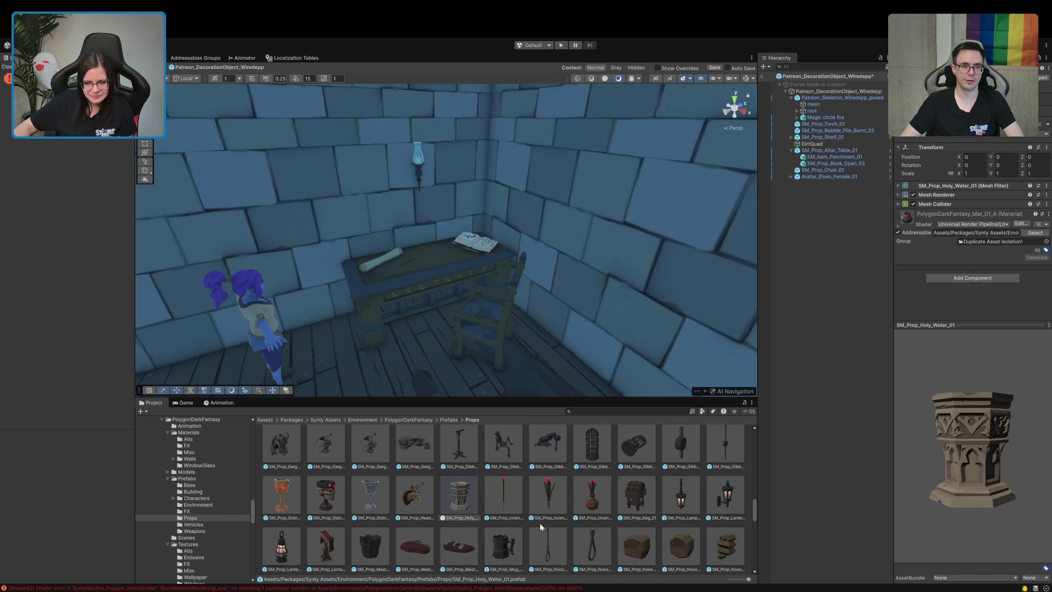
# - Browse up and down the Props prefab grid
pyautogui.scroll(-1, 539, 522)
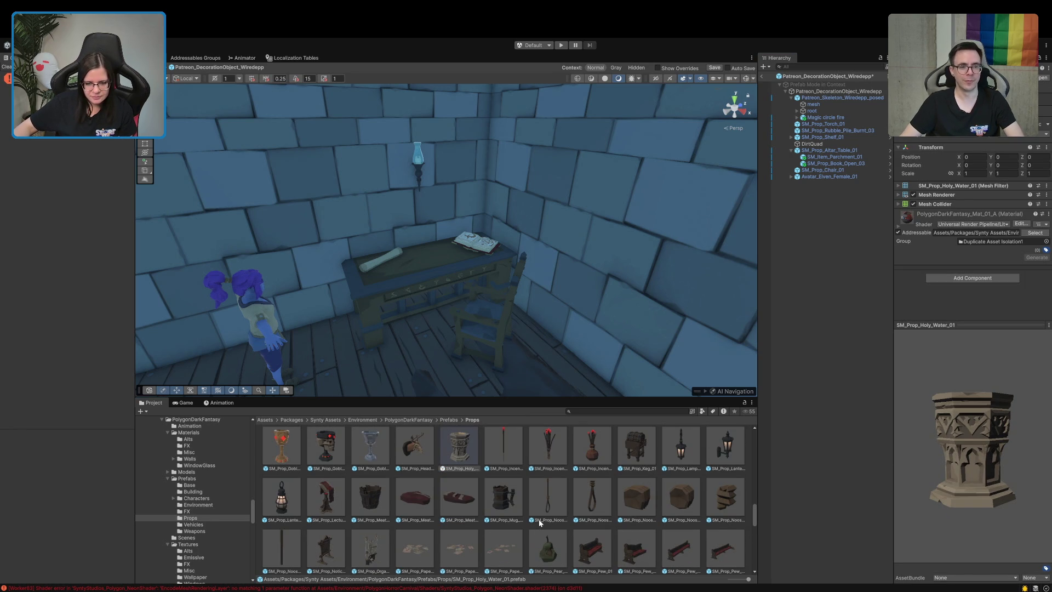
pyautogui.scroll(-2, 539, 522)
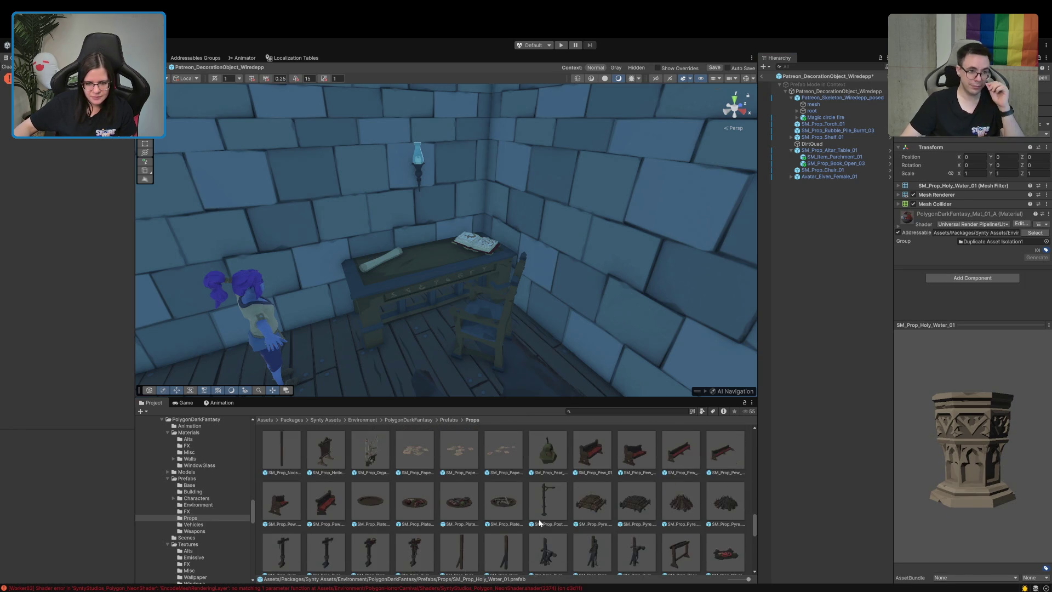
pyautogui.scroll(-6, 540, 522)
pyautogui.scroll(15, 545, 525)
pyautogui.scroll(10, 544, 526)
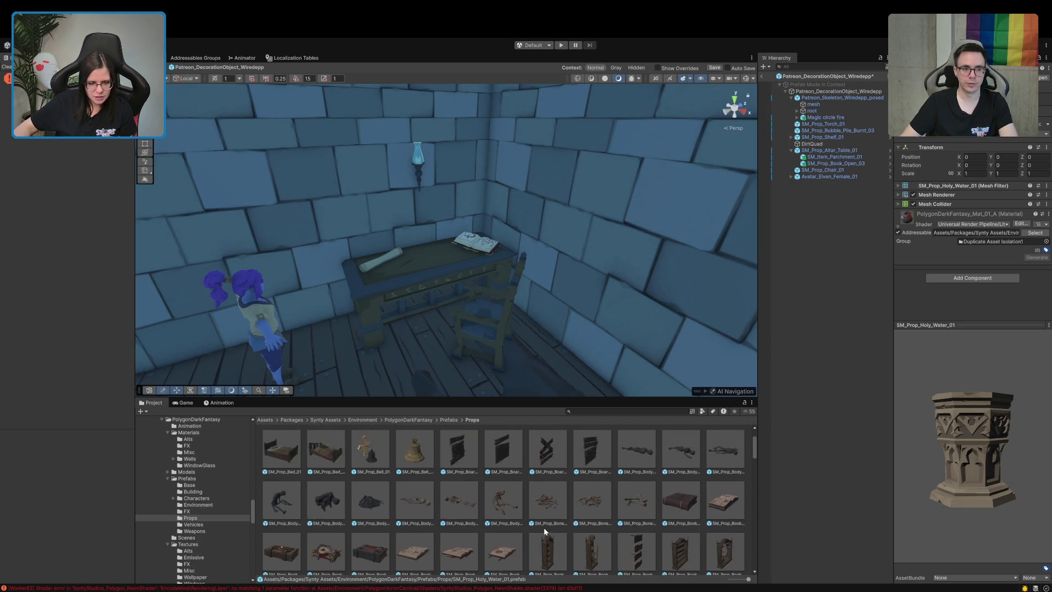
pyautogui.scroll(1, 544, 529)
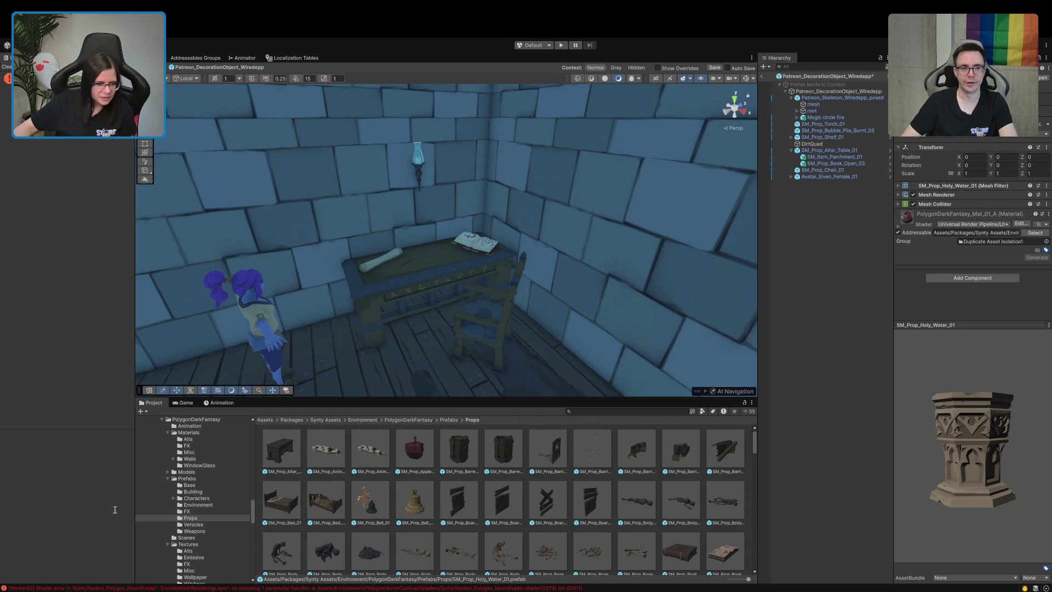
pyautogui.scroll(2, 160, 445)
pyautogui.scroll(4, 160, 445)
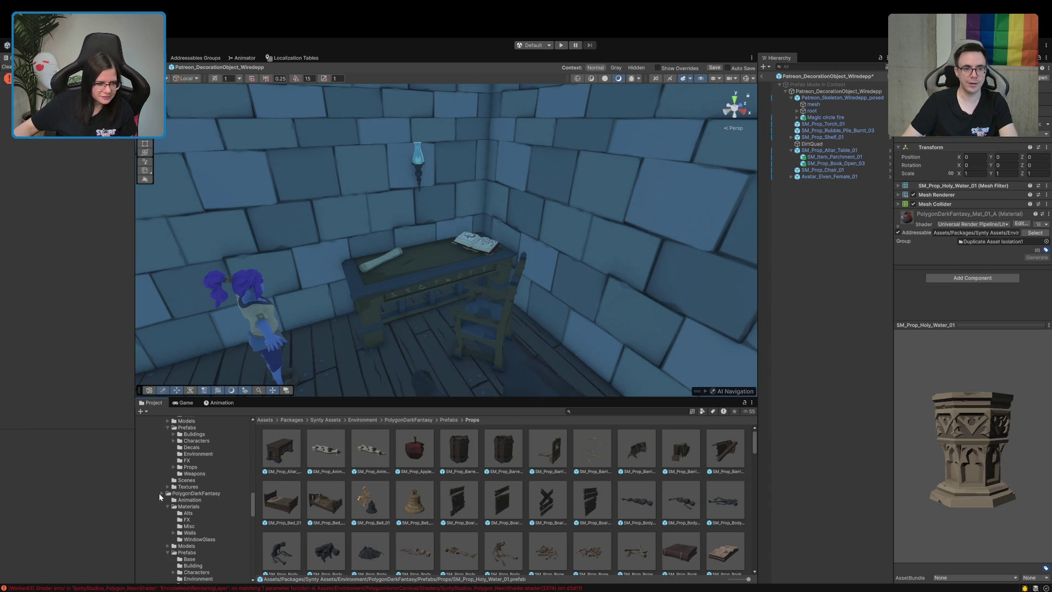
pyautogui.scroll(8, 174, 523)
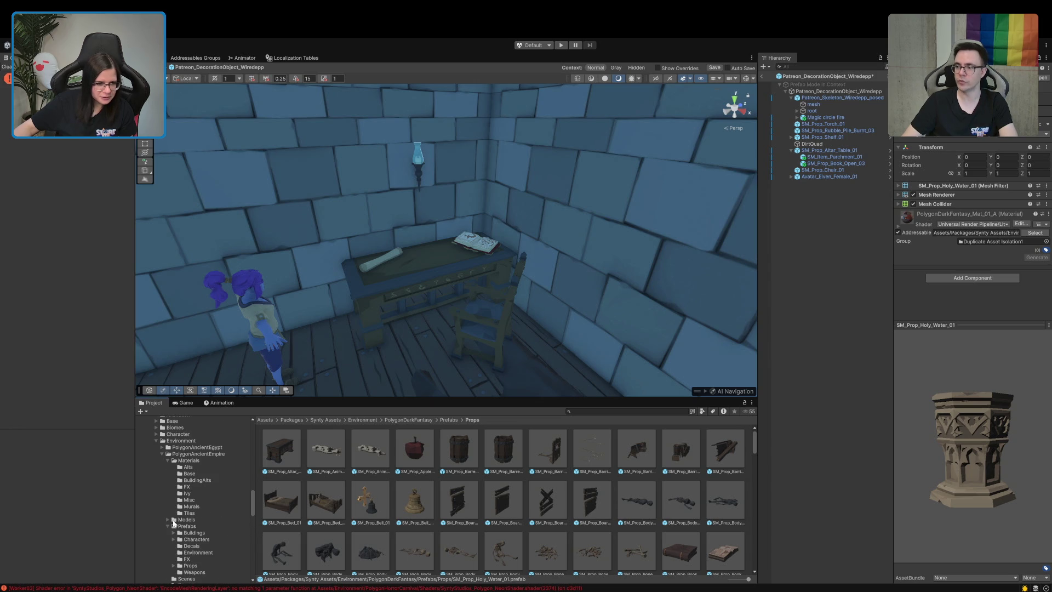
# - Collapse the PolygonAncientEmpire and PolygonDarkFantasy folders and search all assets for 'mörser'
pyautogui.click(162, 454)
pyautogui.click(161, 461)
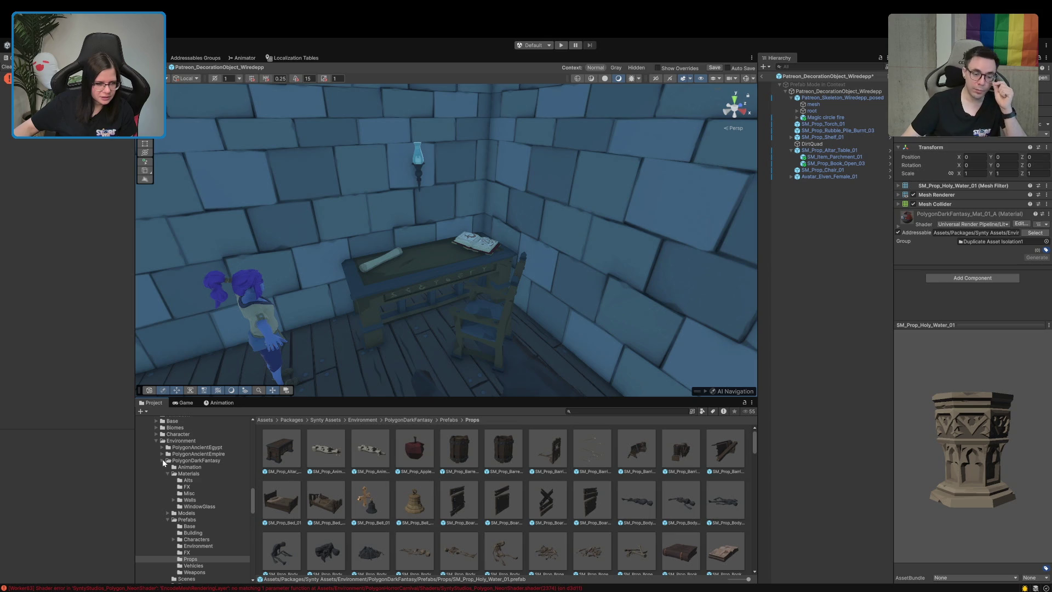
pyautogui.click(162, 460)
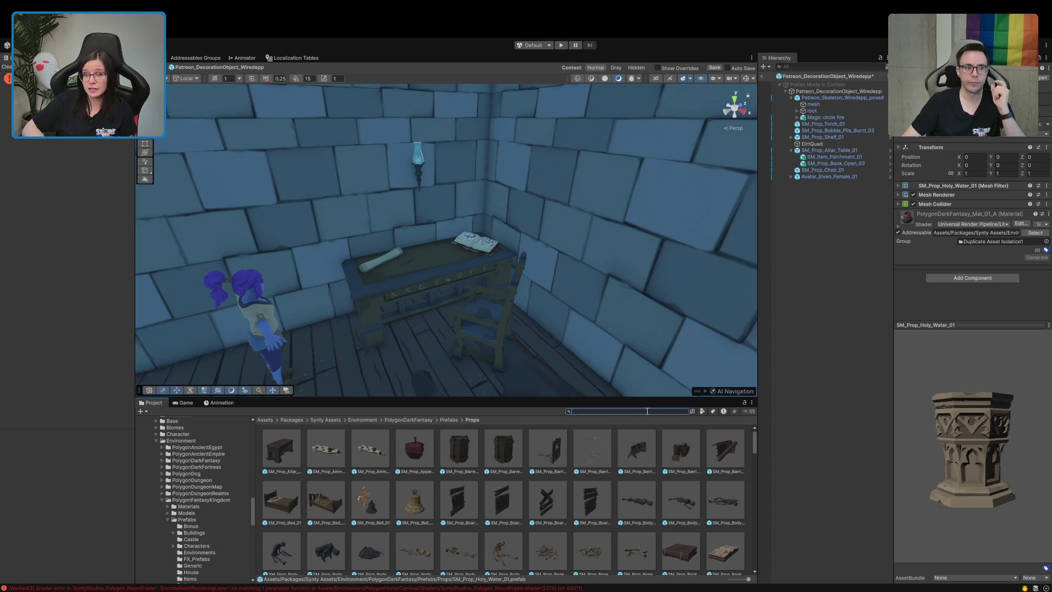
pyautogui.write('mör')
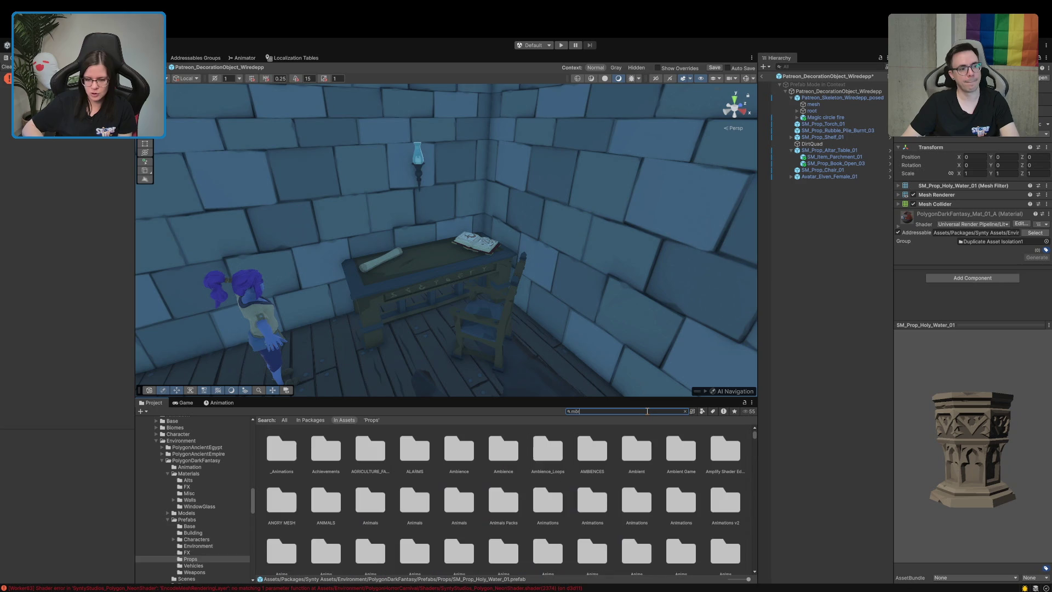
pyautogui.write('ser')
# - Replace the search term and preview the first mortar asset in the results
pyautogui.hotkey('ctrl', 'a')
pyautogui.press('BackSpace')
pyautogui.scroll(-6, 236, 506)
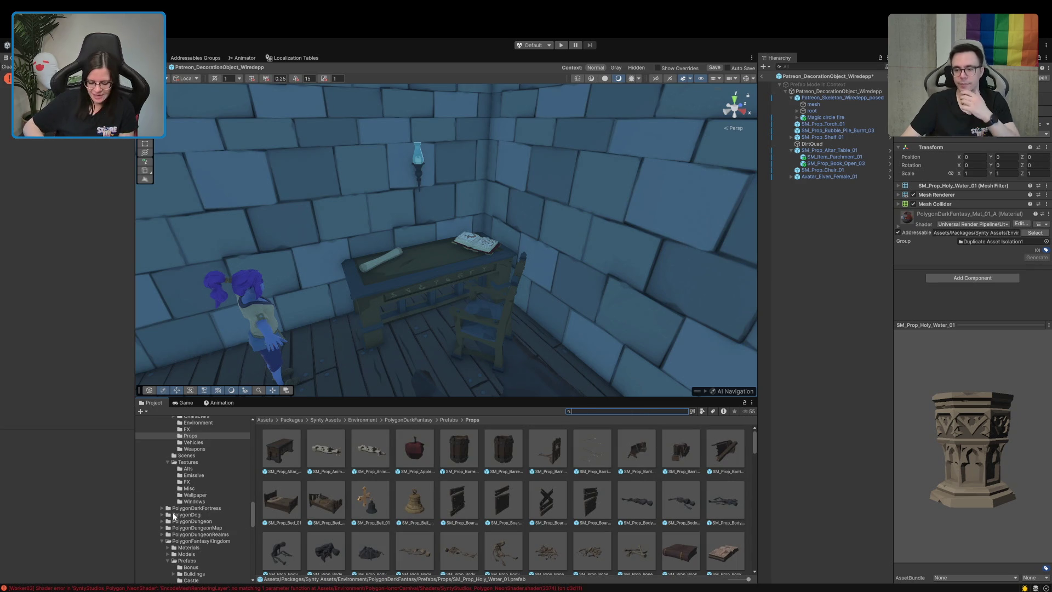
pyautogui.write('morter')
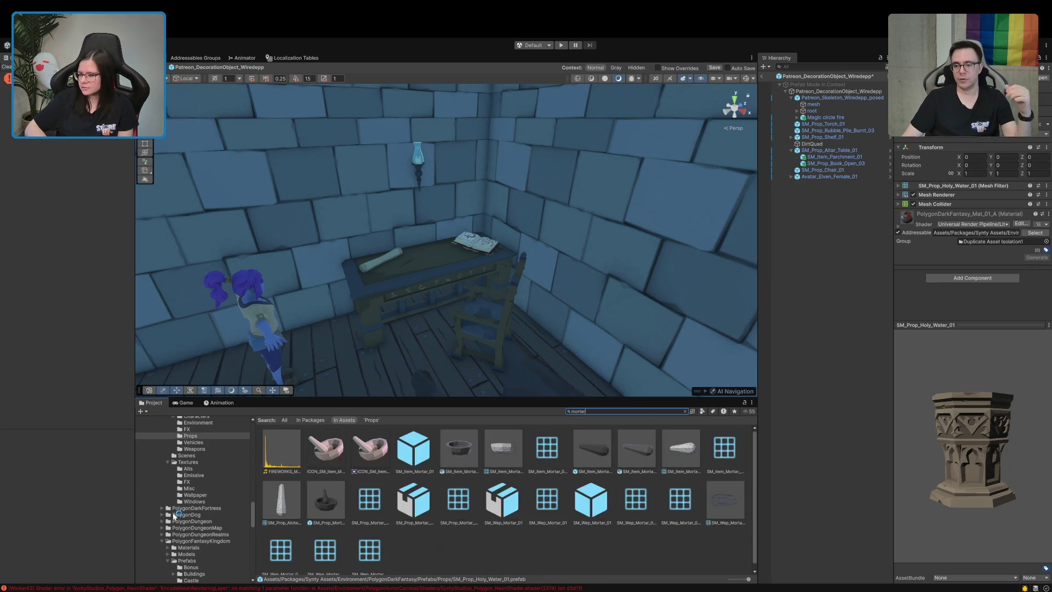
pyautogui.press('BackSpace')
pyautogui.press('BackSpace')
pyautogui.write('ar')
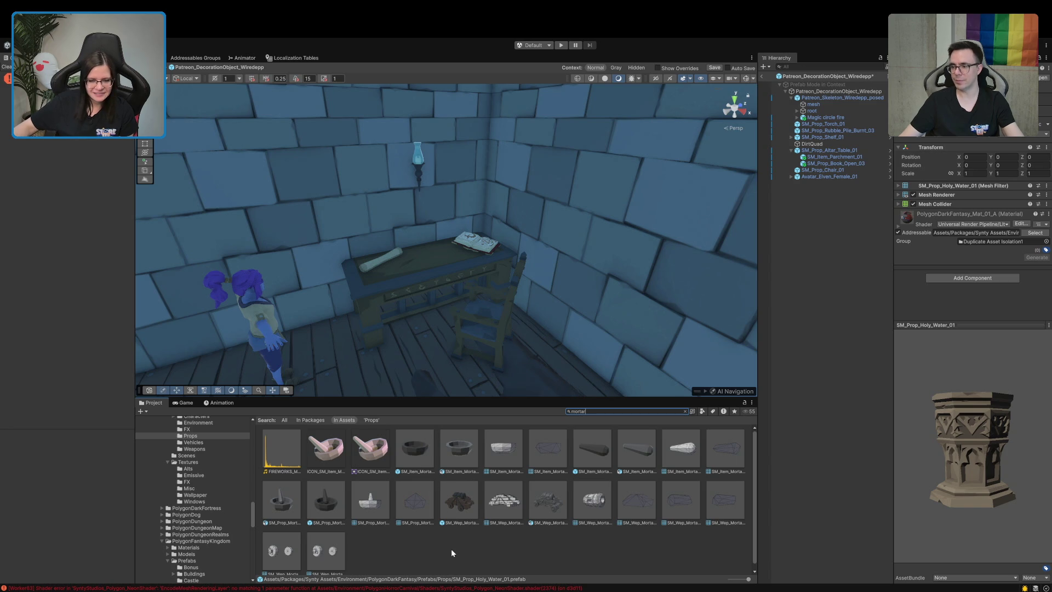
pyautogui.scroll(-1, 454, 547)
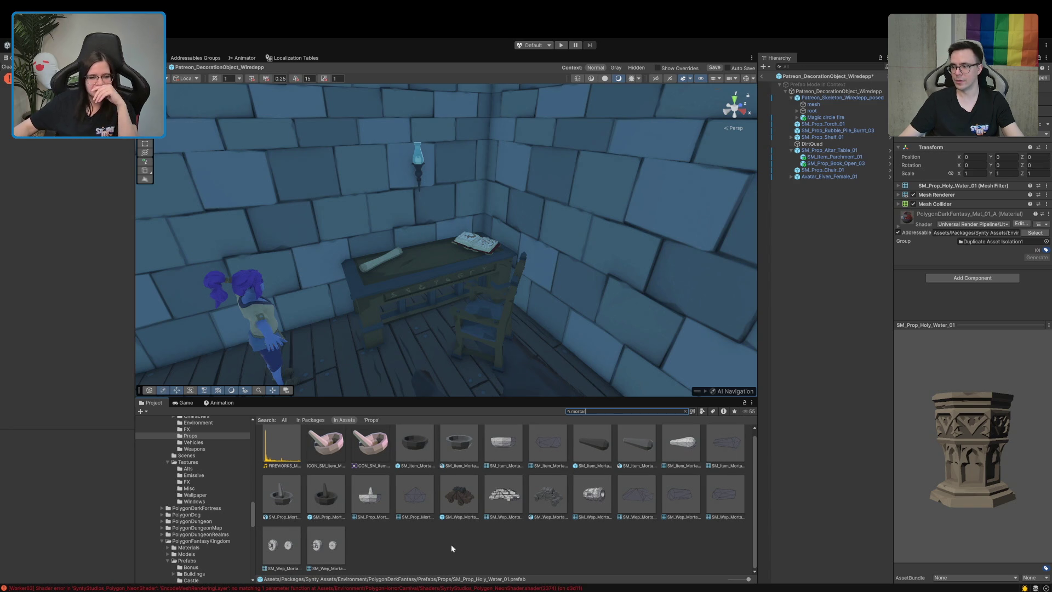
pyautogui.click(295, 493)
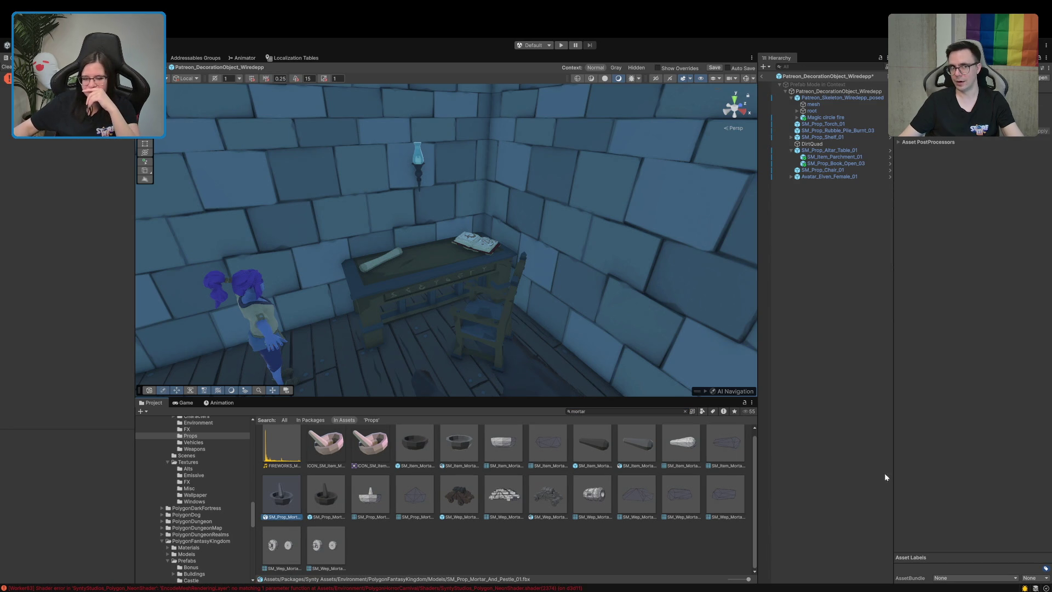
# - Search 'mortar', pick SM_Prop_Mortar_And_Pestle_01, and clear the search to reveal its Props folder
pyautogui.click(685, 411)
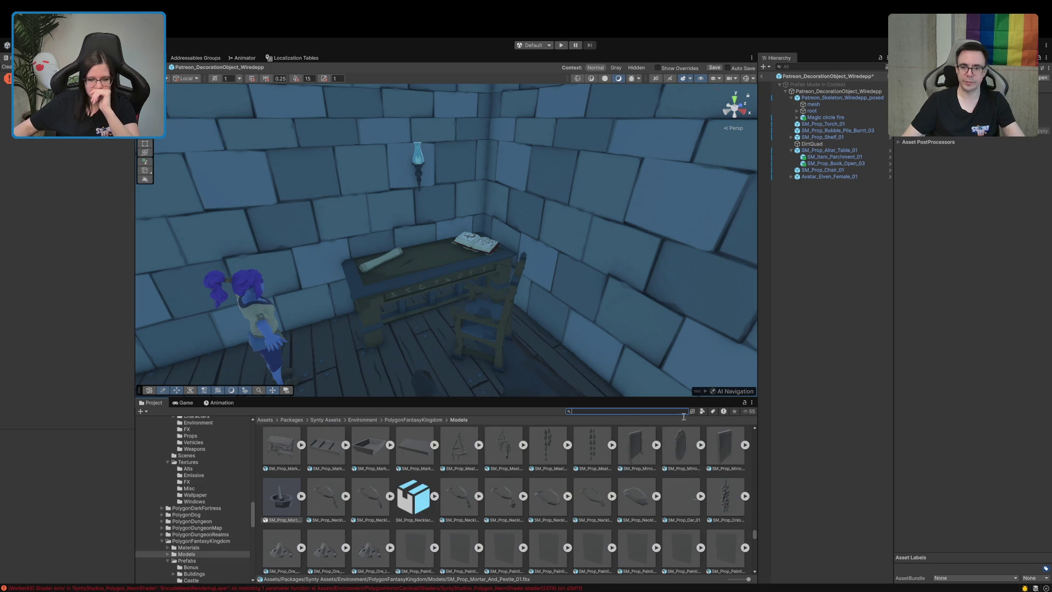
pyautogui.scroll(3, 521, 524)
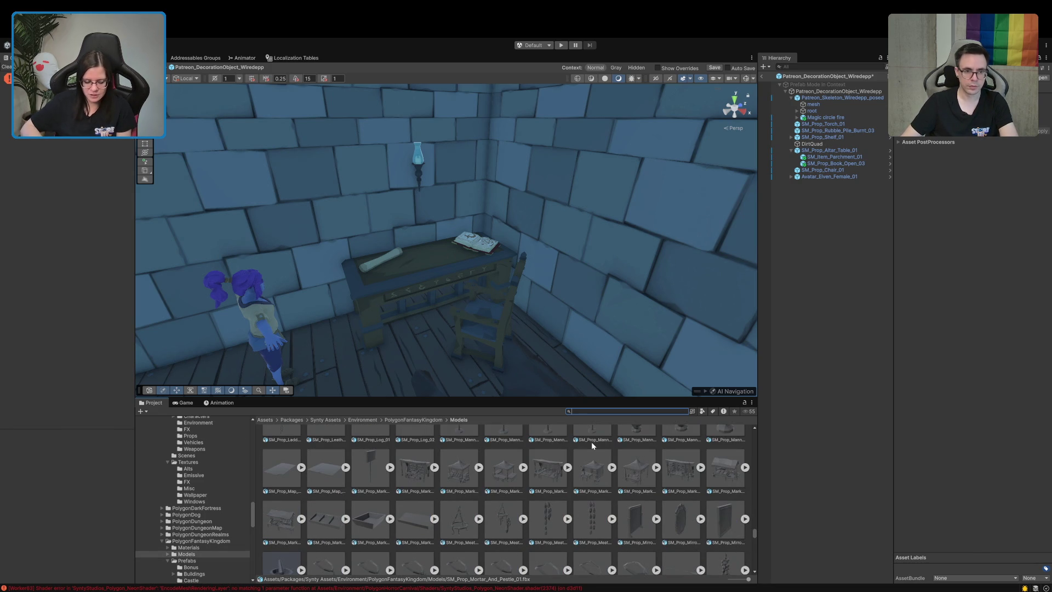
pyautogui.write('mortar')
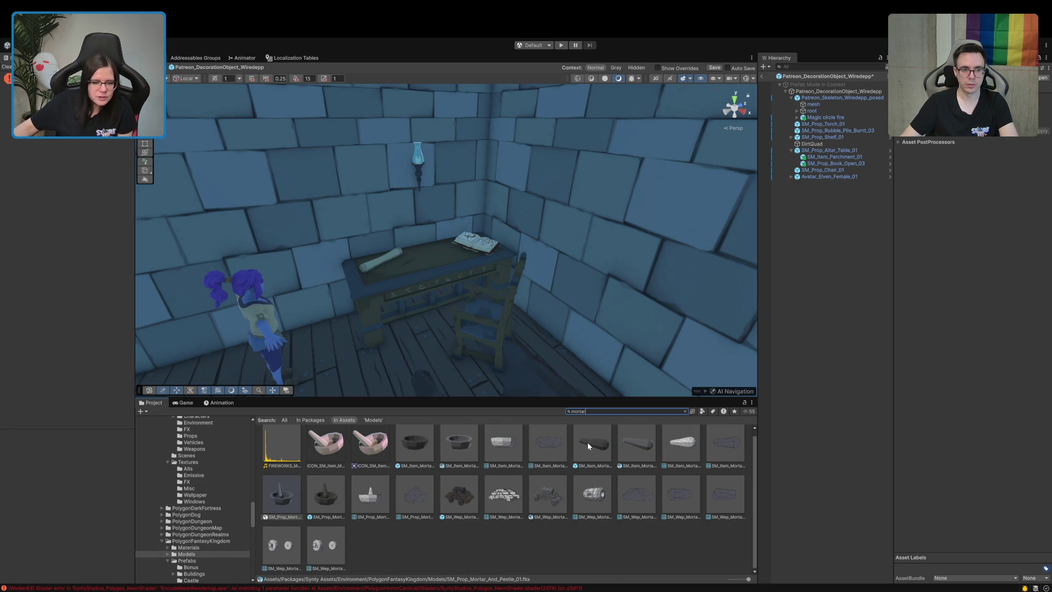
pyautogui.click(326, 494)
pyautogui.click(685, 411)
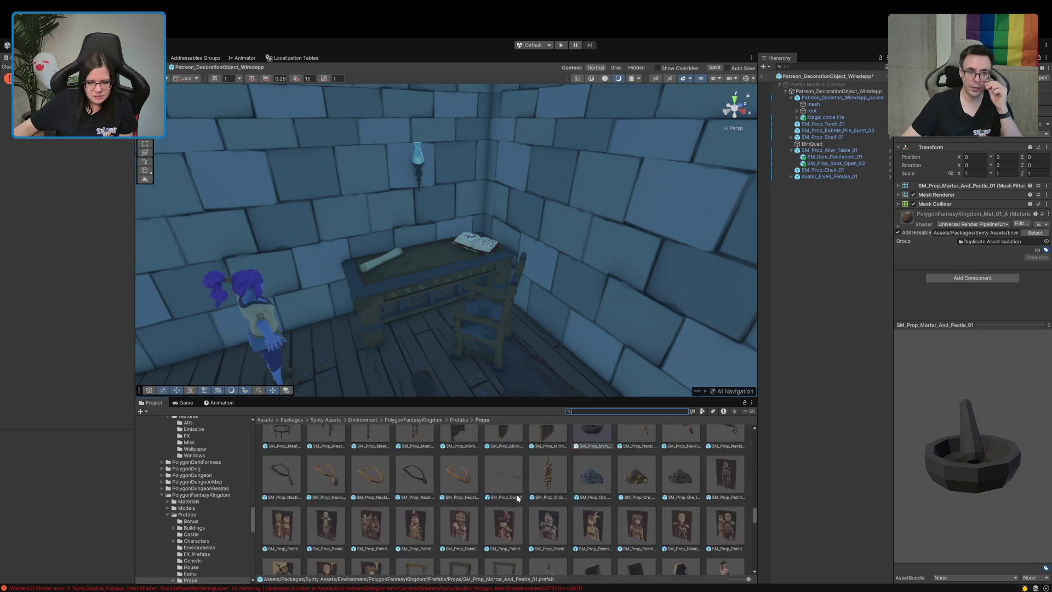
pyautogui.scroll(10, 516, 496)
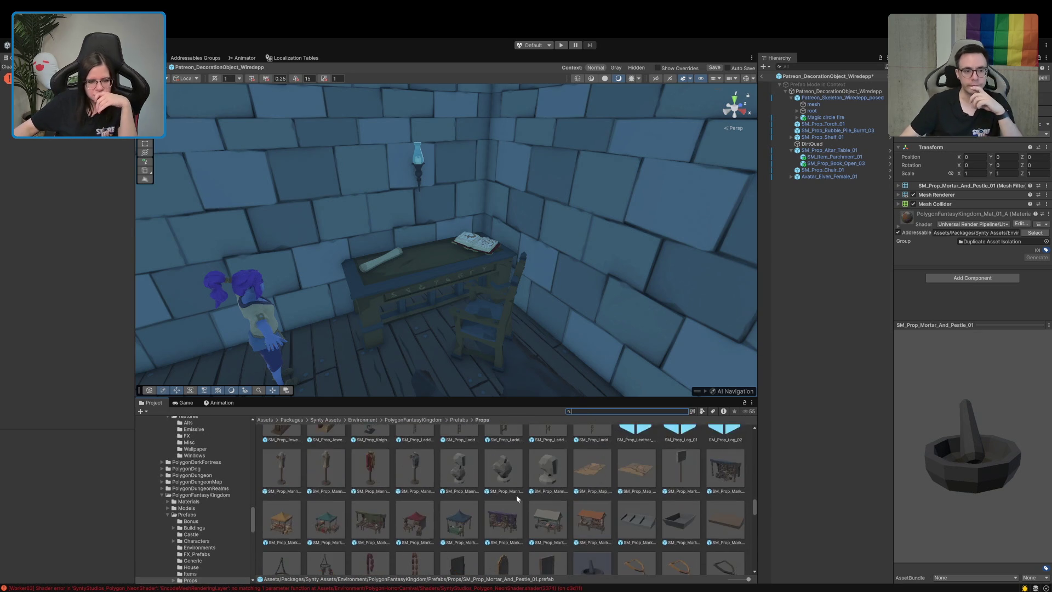
pyautogui.scroll(5, 517, 498)
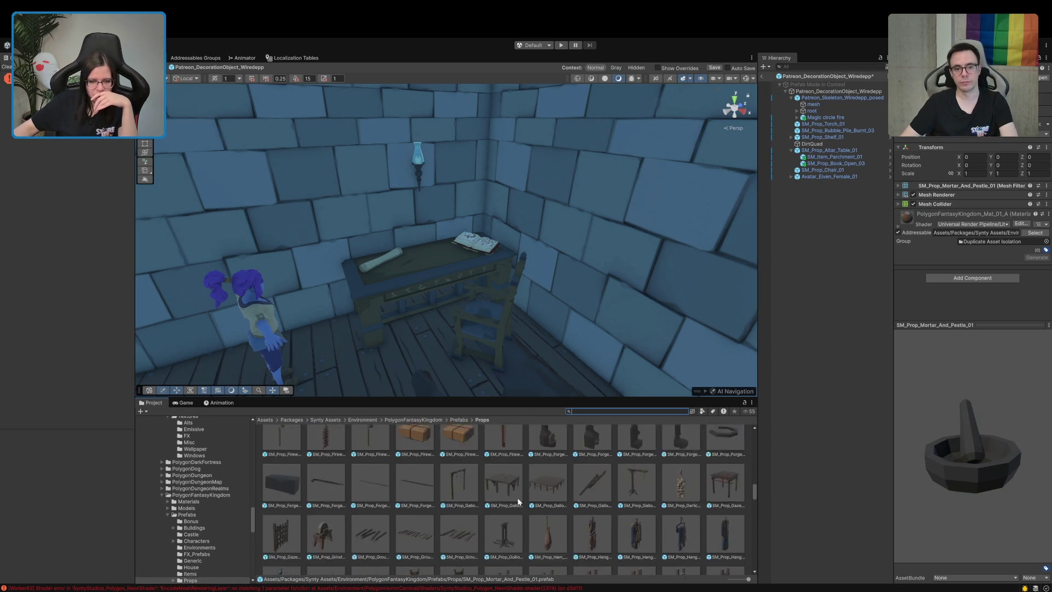
pyautogui.scroll(5, 515, 499)
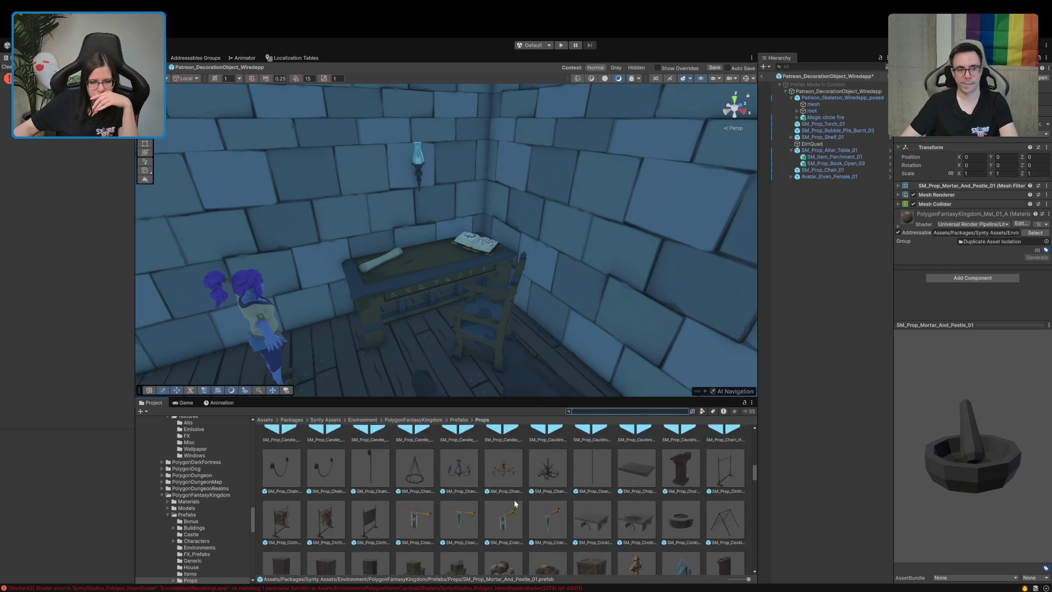
pyautogui.scroll(4, 514, 502)
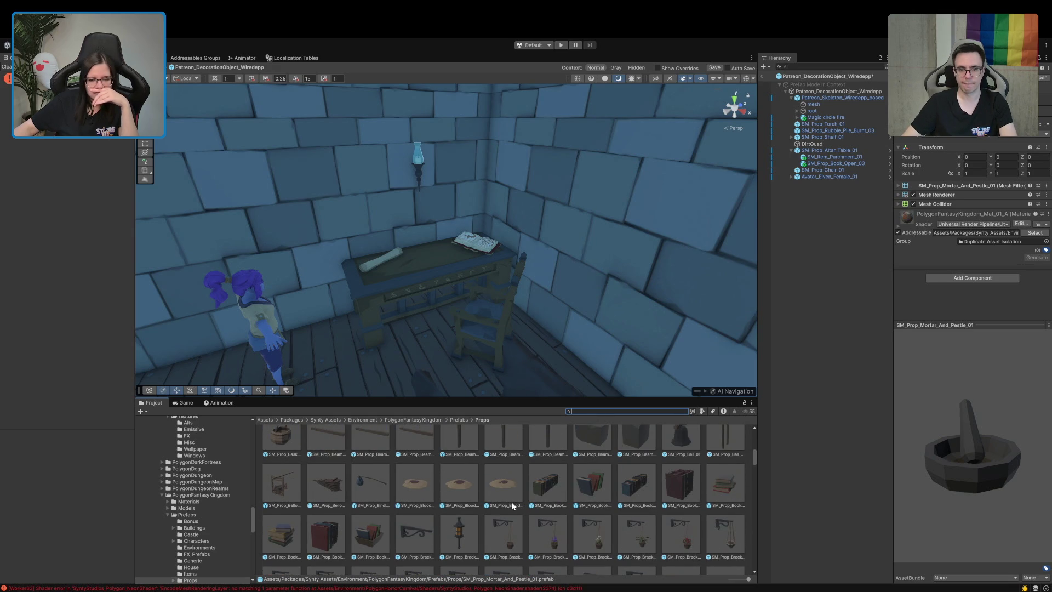
pyautogui.scroll(-1, 512, 502)
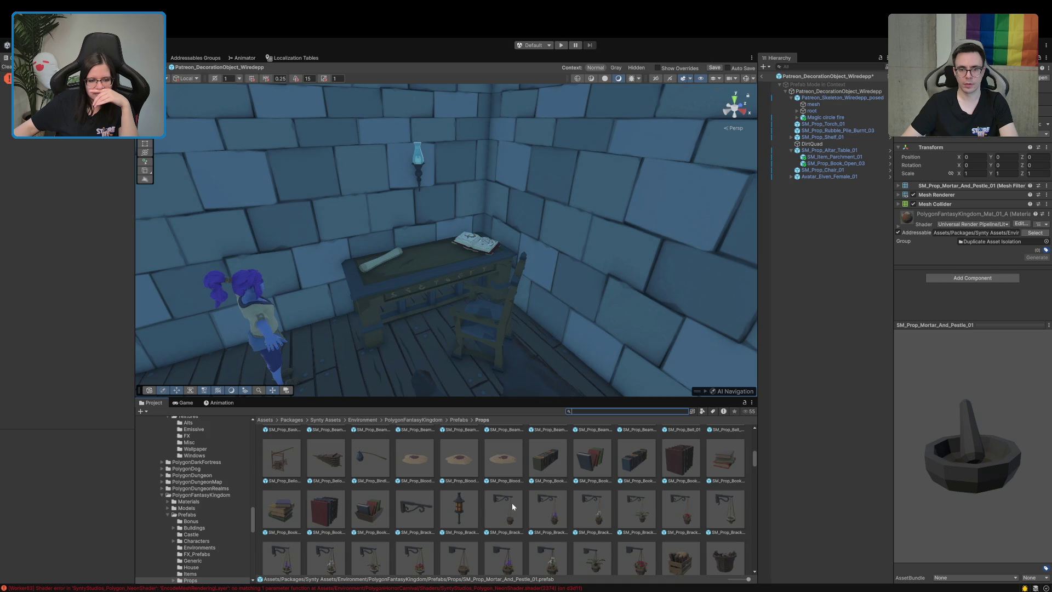
pyautogui.scroll(3, 534, 502)
pyautogui.scroll(2, 534, 503)
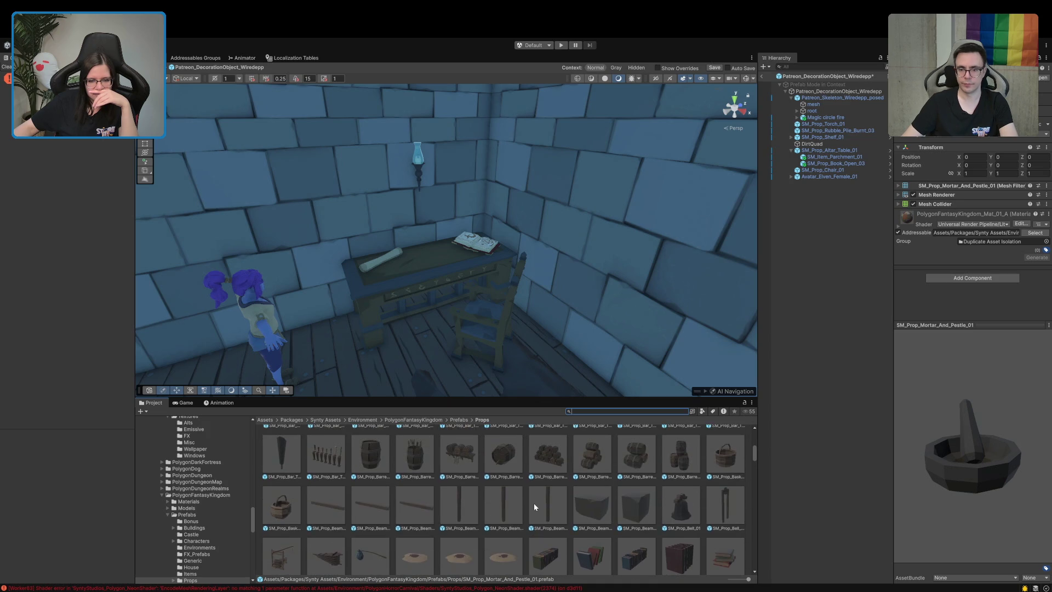
pyautogui.scroll(-5, 534, 502)
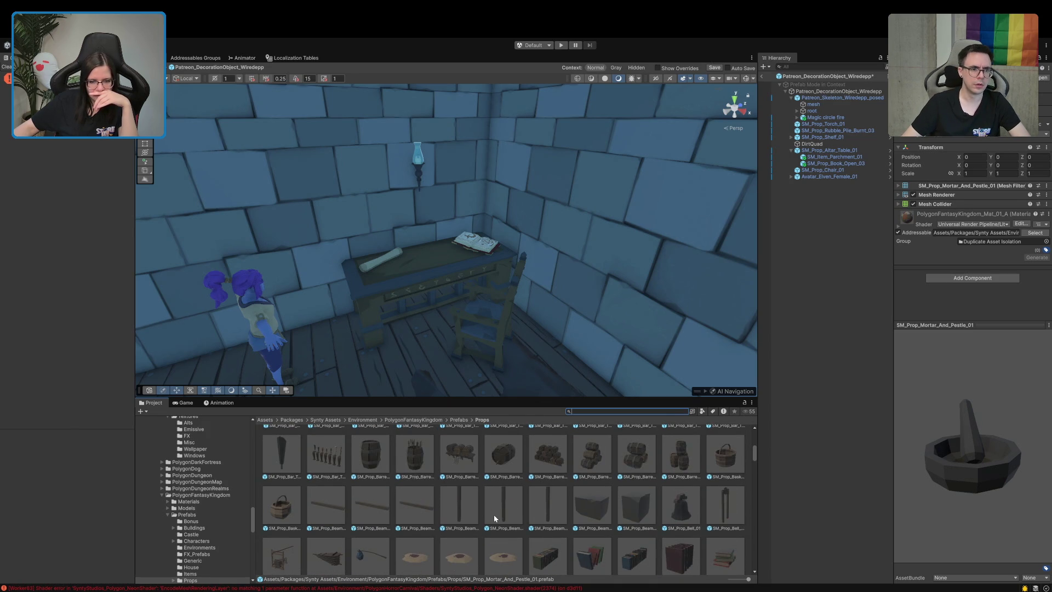
pyautogui.scroll(5, 495, 514)
pyautogui.scroll(2, 495, 517)
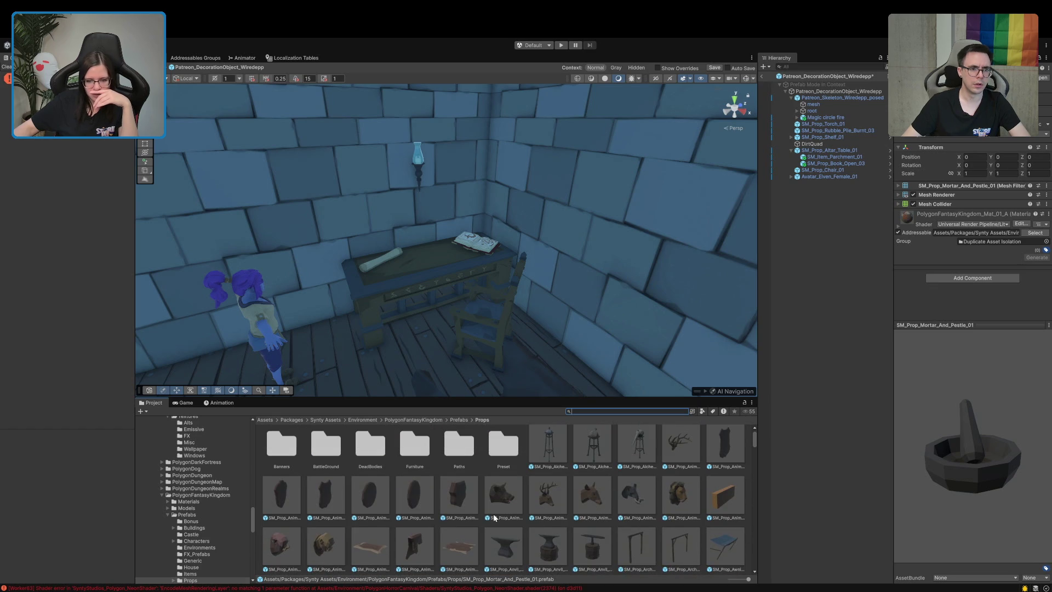
# - Preview SM_Prop_Alchemy_Stand_03 and place it at the back end of the altar table
pyautogui.click(637, 441)
pyautogui.moveTo(928, 452)
pyautogui.mouseDown()
pyautogui.moveTo(883, 458)
pyautogui.moveTo(939, 456)
pyautogui.moveTo(904, 463)
pyautogui.mouseUp()
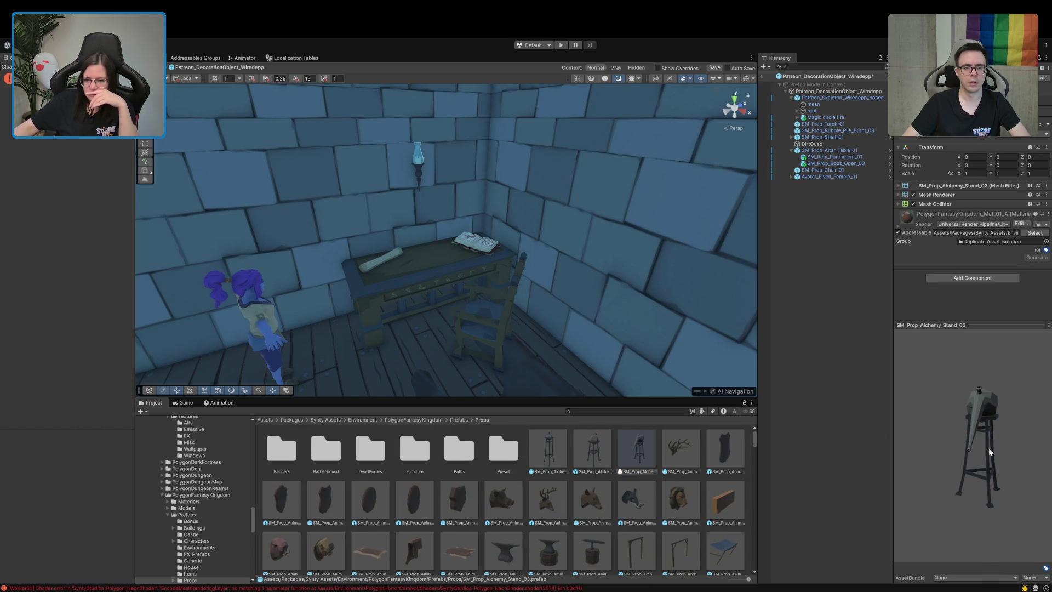
pyautogui.moveTo(639, 459)
pyautogui.mouseDown()
pyautogui.moveTo(421, 256)
pyautogui.moveTo(462, 259)
pyautogui.moveTo(432, 287)
pyautogui.moveTo(492, 279)
pyautogui.moveTo(445, 260)
pyautogui.moveTo(441, 247)
pyautogui.moveTo(500, 250)
pyautogui.mouseUp()
# - Shift the open book down-left and turn it, then reselect the alchemy stand
pyautogui.click(476, 244)
pyautogui.press('e')
pyautogui.press('w')
pyautogui.click(440, 220)
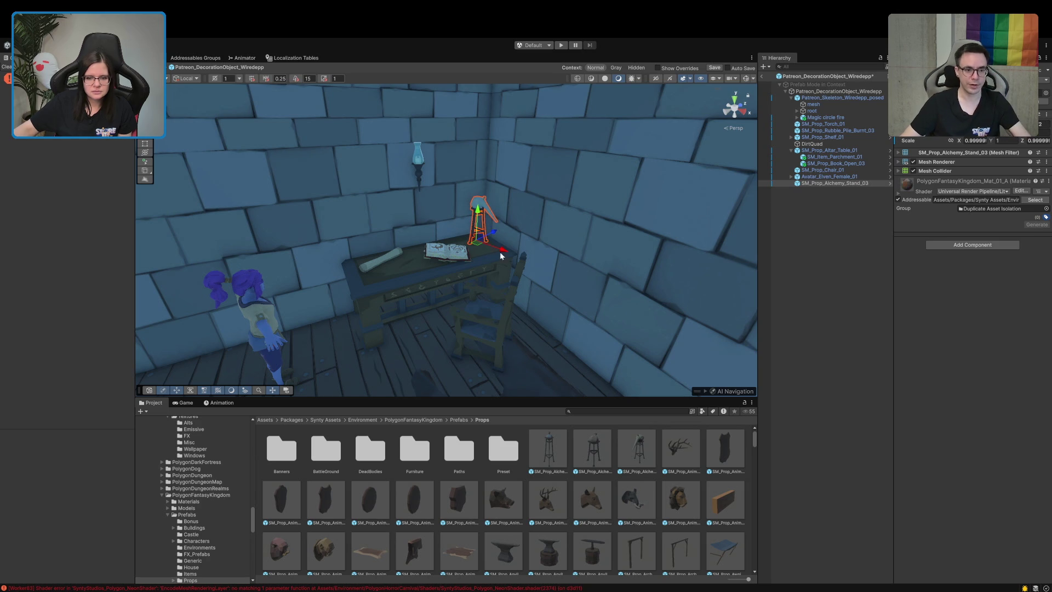
pyautogui.click(603, 411)
# - Search the Project for 'alchemy' prefabs and select the placed alchemy stand
pyautogui.write('alchemy')
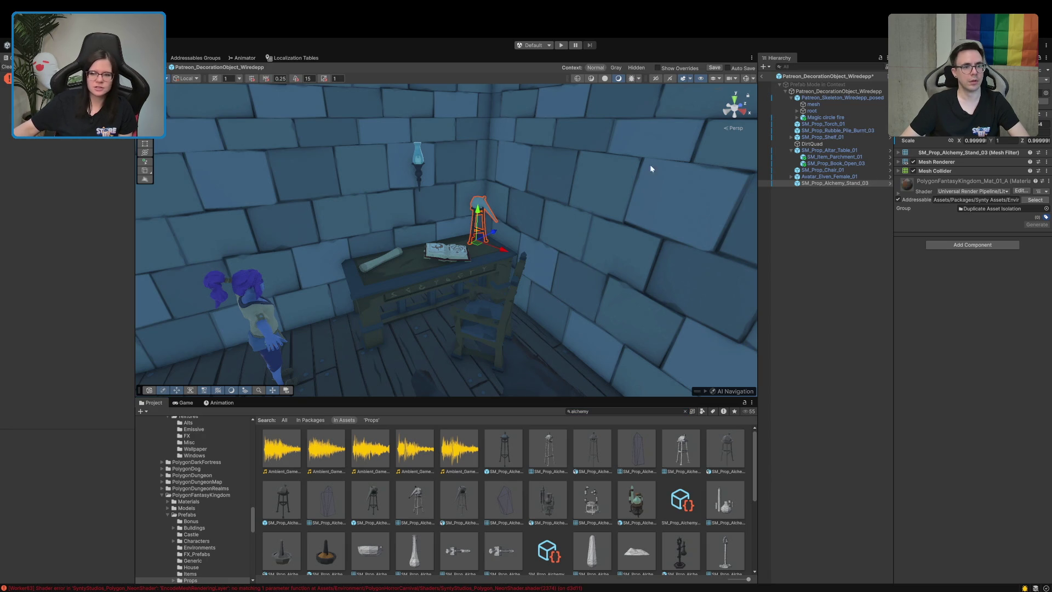
pyautogui.click(838, 185)
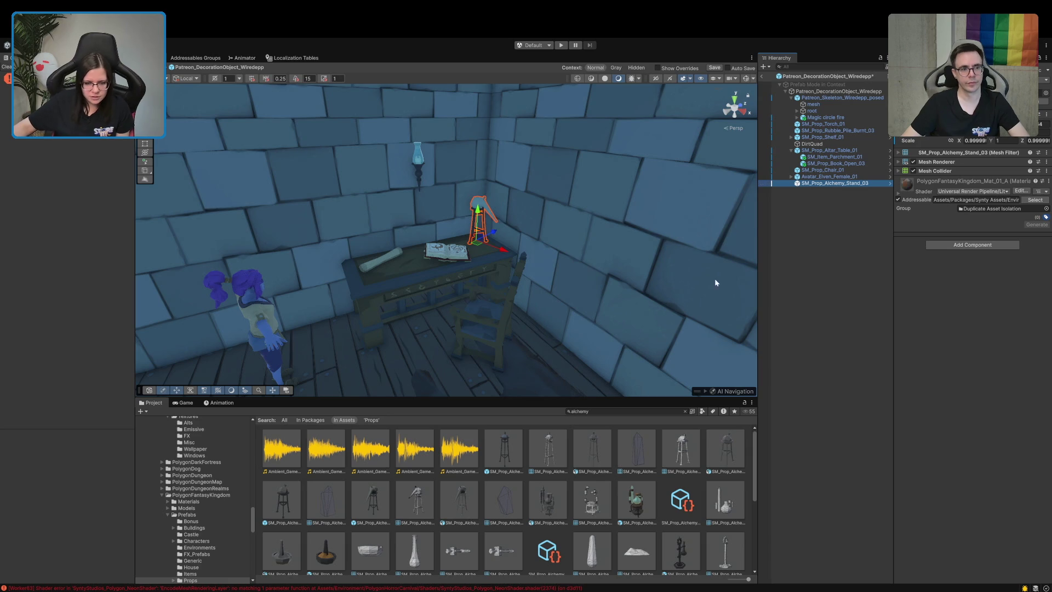
pyautogui.scroll(-4, 619, 499)
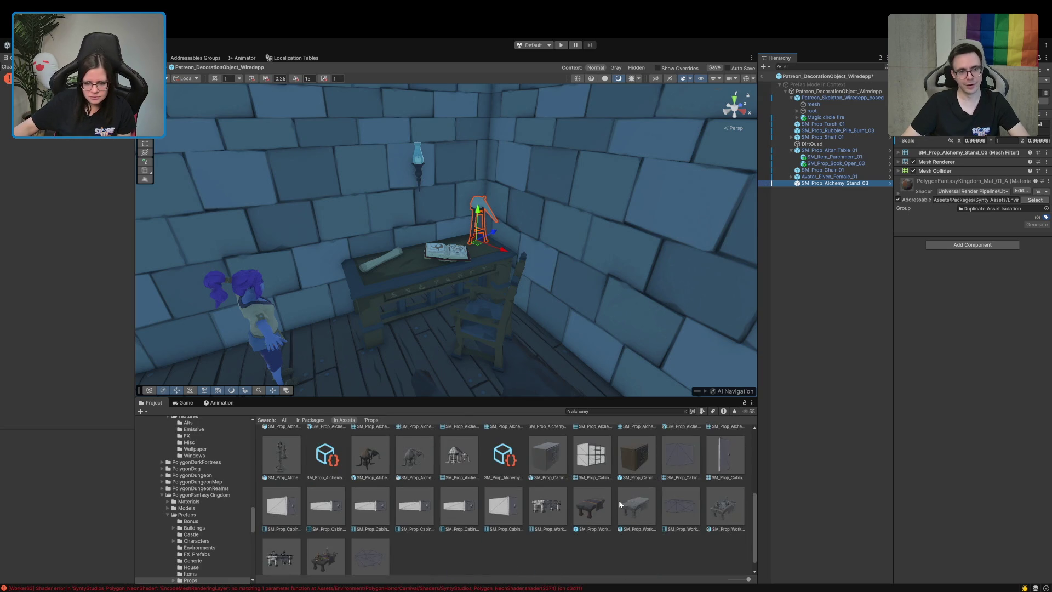
# - Place SM_Prop_Alchemy_Tools_02 on the table, turn it, and slide it left toward the book
pyautogui.click(680, 452)
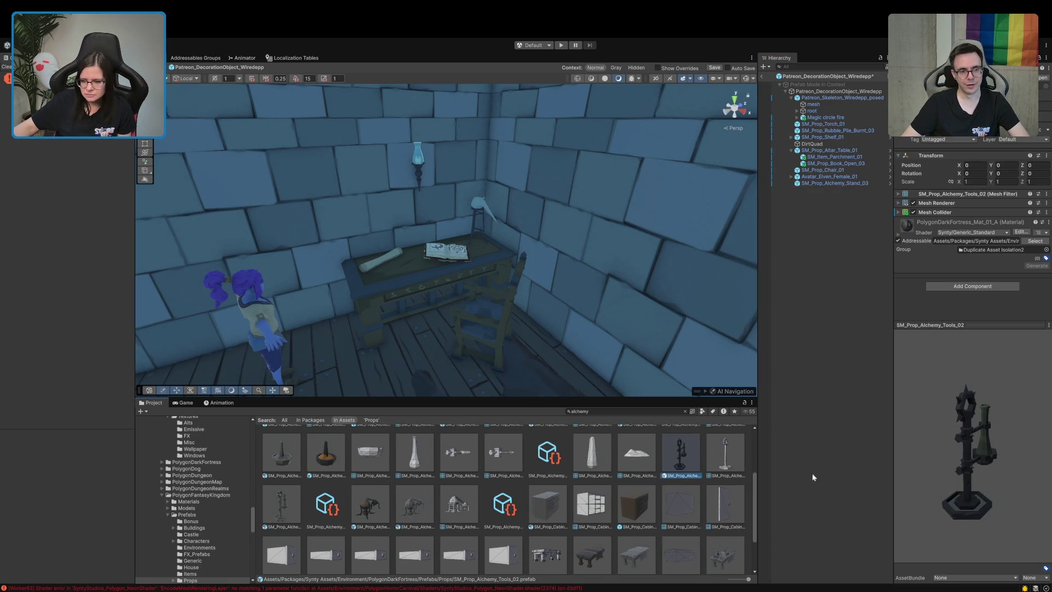
pyautogui.moveTo(671, 468)
pyautogui.mouseDown()
pyautogui.moveTo(551, 290)
pyautogui.moveTo(485, 258)
pyautogui.moveTo(495, 252)
pyautogui.moveTo(479, 271)
pyautogui.moveTo(408, 278)
pyautogui.mouseUp()
pyautogui.press('e')
pyautogui.press('w')
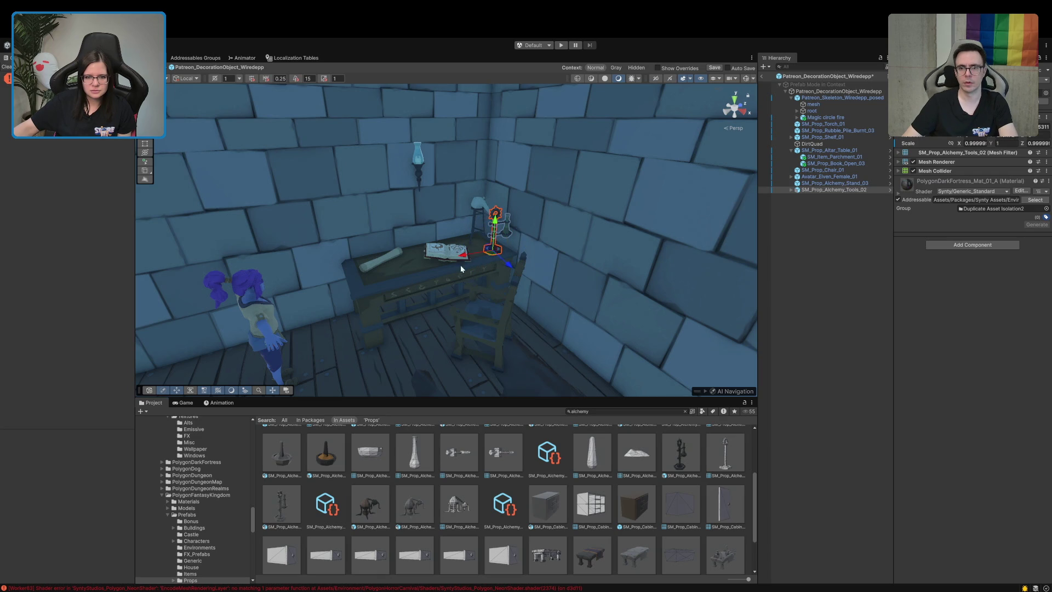
pyautogui.moveTo(472, 255); pyautogui.dragTo(457, 258)
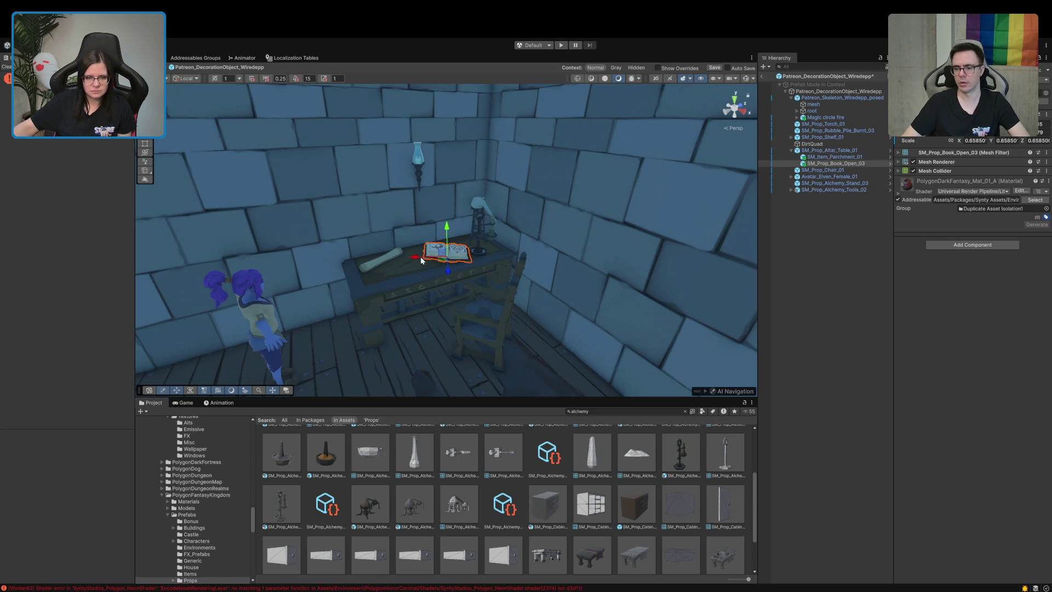
# - Bring the view close and turn the alchemy stand around its vertical axis
pyautogui.moveTo(402, 257)
pyautogui.mouseDown()
pyautogui.moveTo(485, 165)
pyautogui.moveTo(505, 227)
pyautogui.mouseUp()
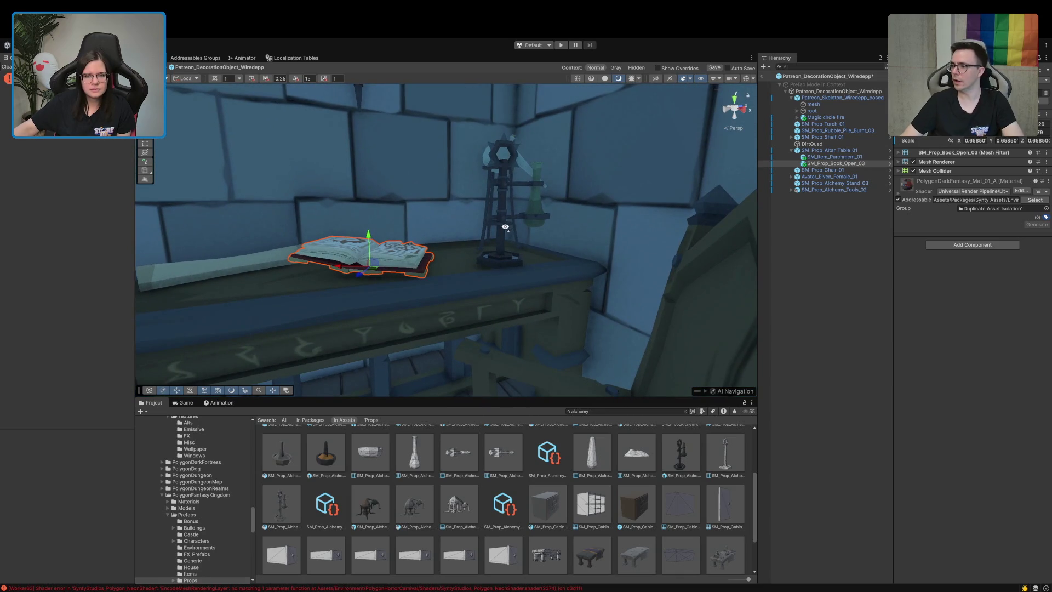
pyautogui.moveTo(490, 179); pyautogui.dragTo(523, 236)
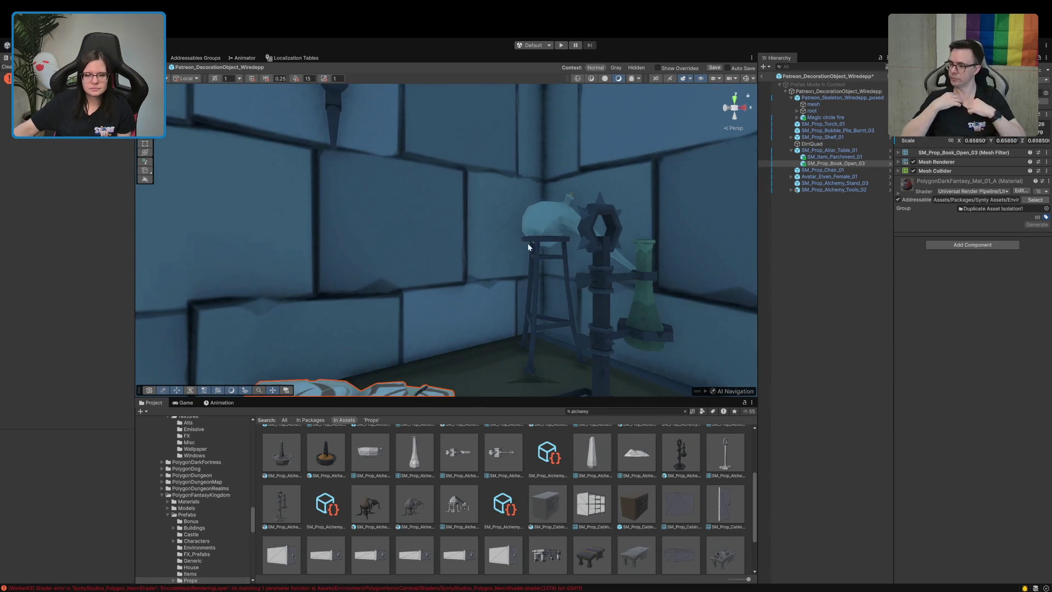
pyautogui.click(536, 274)
pyautogui.press('e')
pyautogui.moveTo(558, 376); pyautogui.dragTo(440, 390)
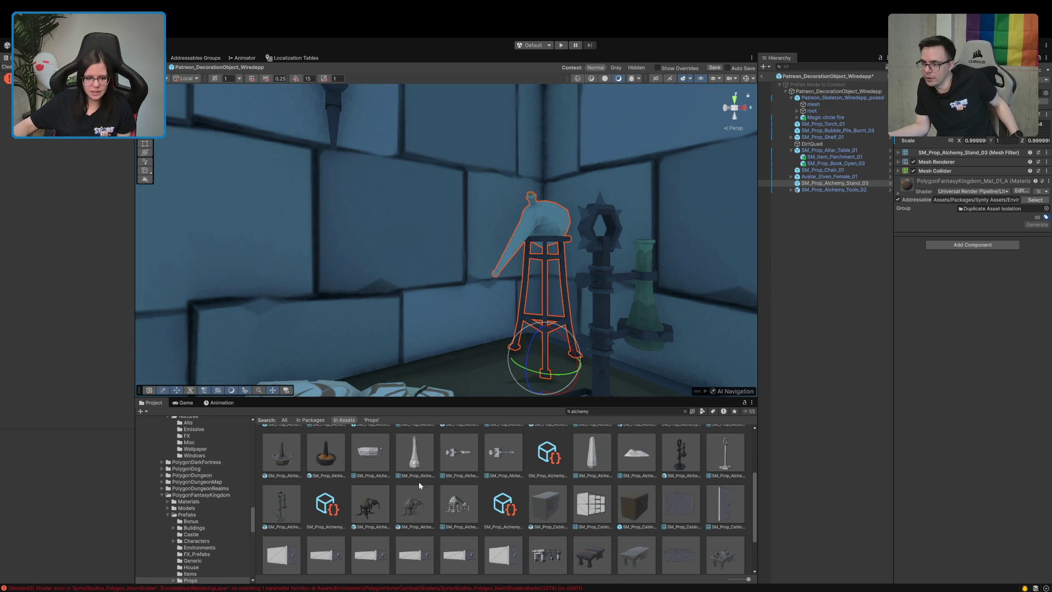
# - Preview the SM_Prop_Alchemy_Tools_01 model, tilting it to see the bowl's top
pyautogui.click(289, 508)
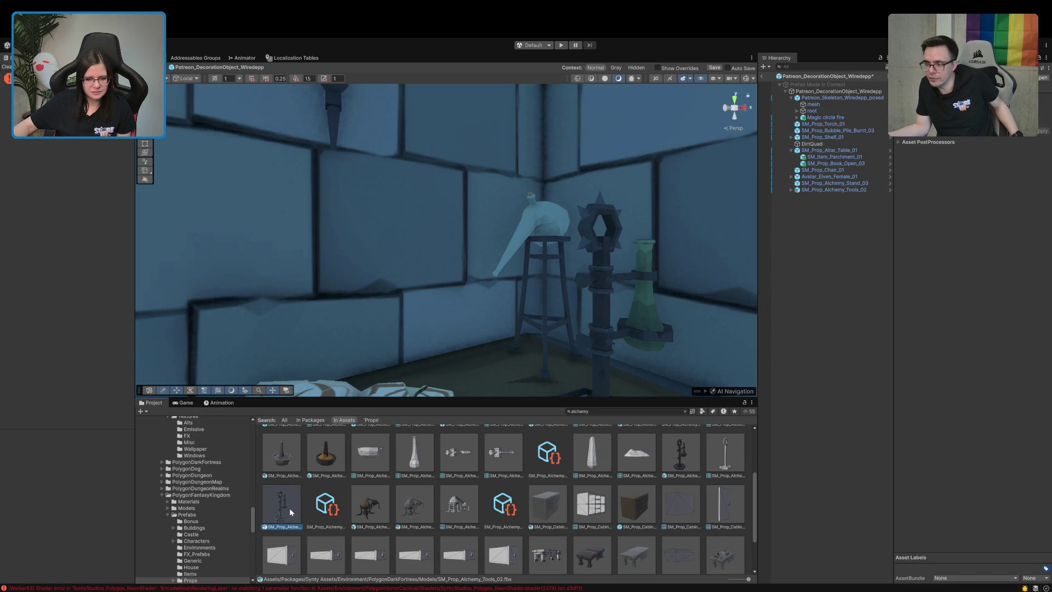
pyautogui.scroll(1, 290, 508)
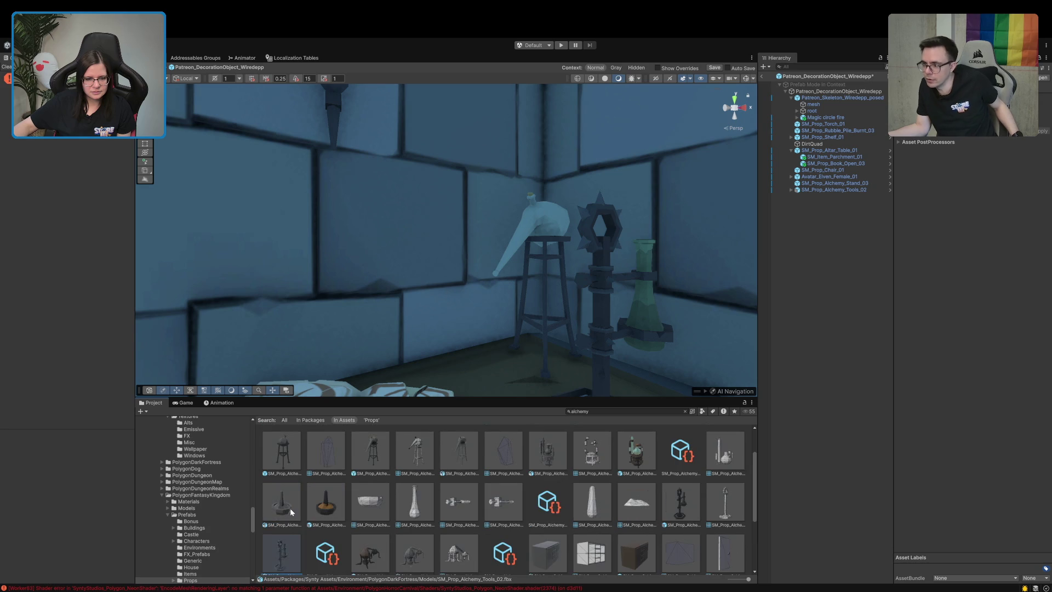
pyautogui.click(283, 505)
pyautogui.click(326, 501)
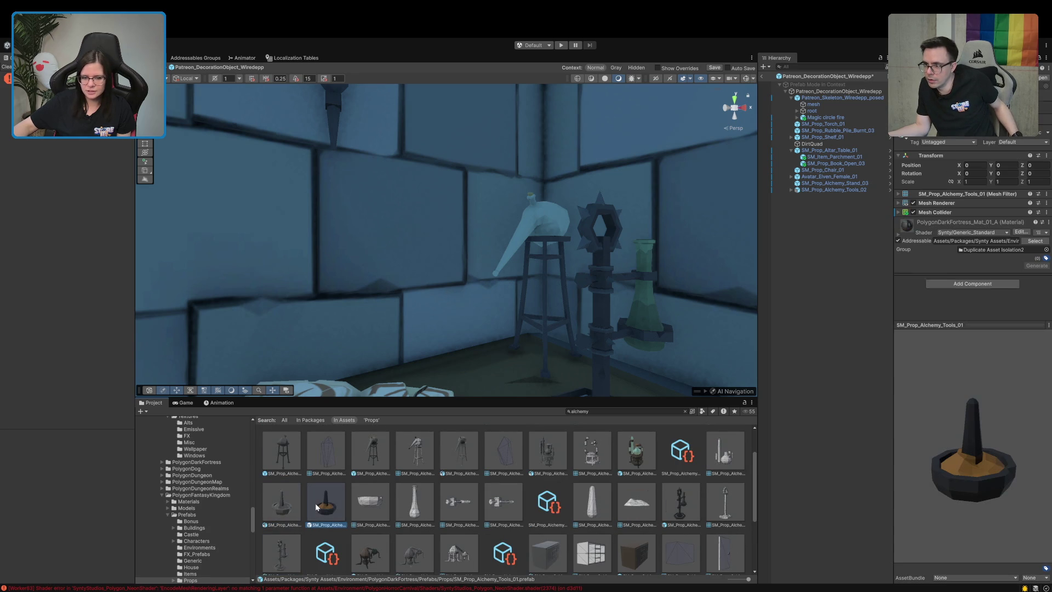
pyautogui.moveTo(902, 439)
pyautogui.mouseDown()
pyautogui.moveTo(925, 448)
pyautogui.moveTo(925, 485)
pyautogui.mouseUp()
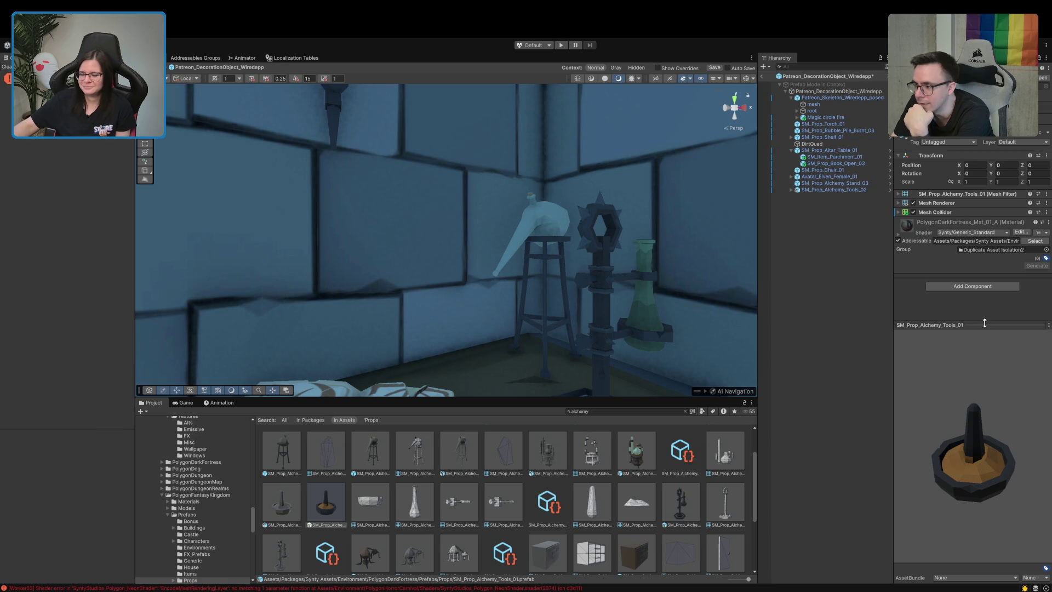
# - Rotate the alchemy tools stand and move it further back along the table
pyautogui.moveTo(614, 320)
pyautogui.mouseDown()
pyautogui.moveTo(601, 323)
pyautogui.moveTo(580, 289)
pyautogui.mouseUp()
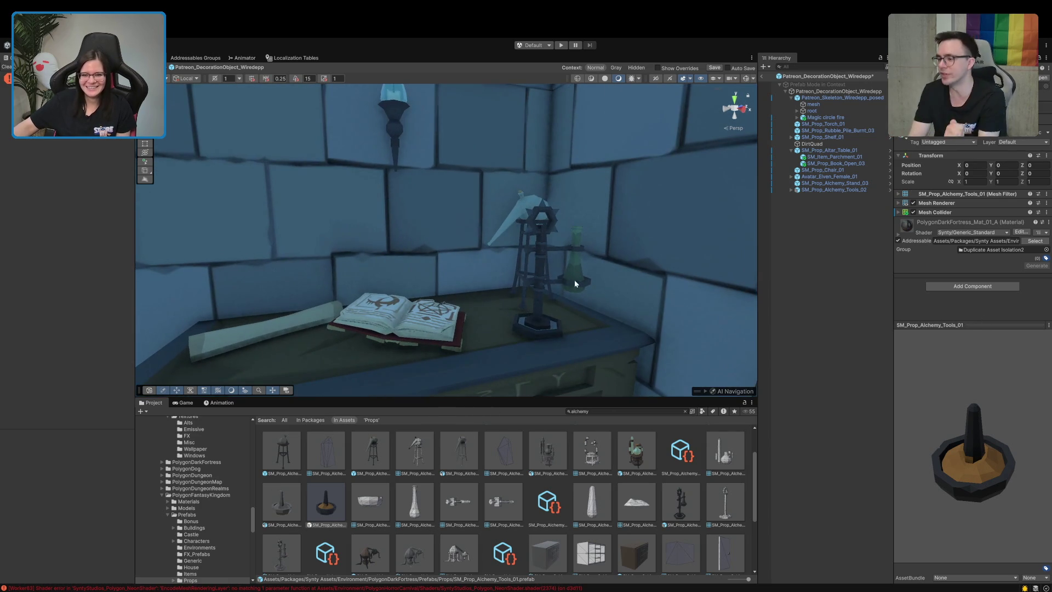
pyautogui.click(550, 283)
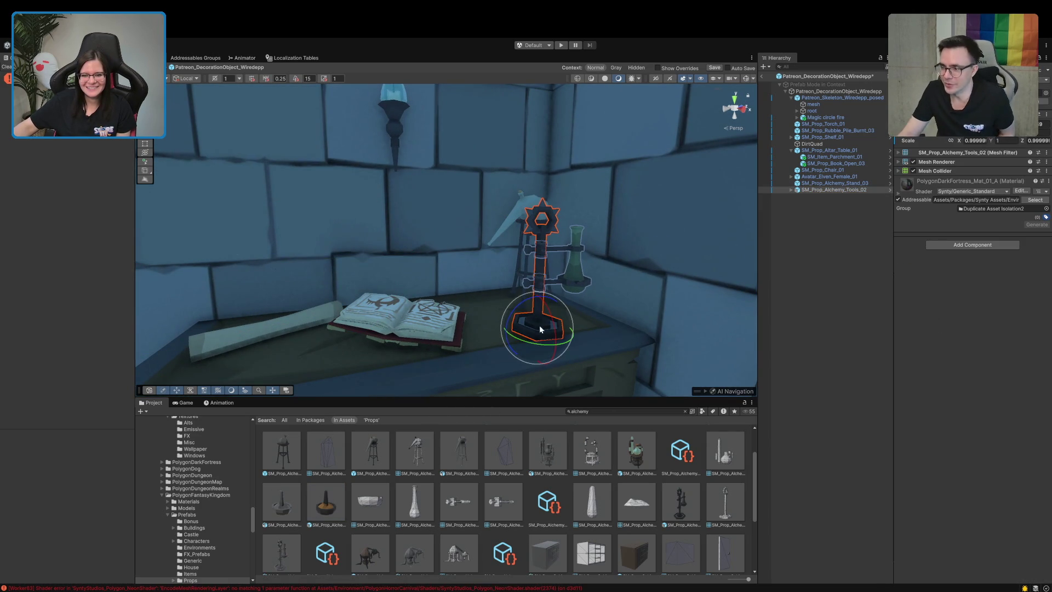
pyautogui.moveTo(531, 343); pyautogui.dragTo(646, 335)
pyautogui.press('w')
pyautogui.moveTo(550, 334)
pyautogui.mouseDown()
pyautogui.moveTo(594, 315)
pyautogui.moveTo(581, 304)
pyautogui.moveTo(661, 290)
pyautogui.moveTo(574, 307)
pyautogui.moveTo(643, 301)
pyautogui.mouseUp()
# - Turn the stool-mounted flask stand so the flask points right
pyautogui.click(536, 213)
pyautogui.press('e')
pyautogui.click(857, 317)
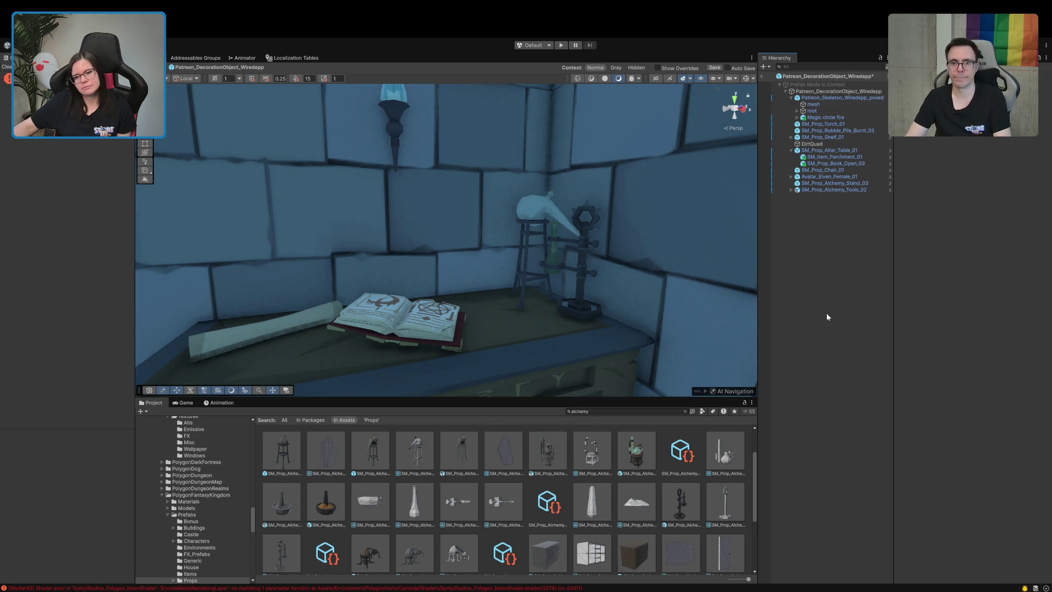
pyautogui.moveTo(567, 278)
pyautogui.mouseDown()
pyautogui.moveTo(660, 288)
pyautogui.moveTo(640, 283)
pyautogui.mouseUp()
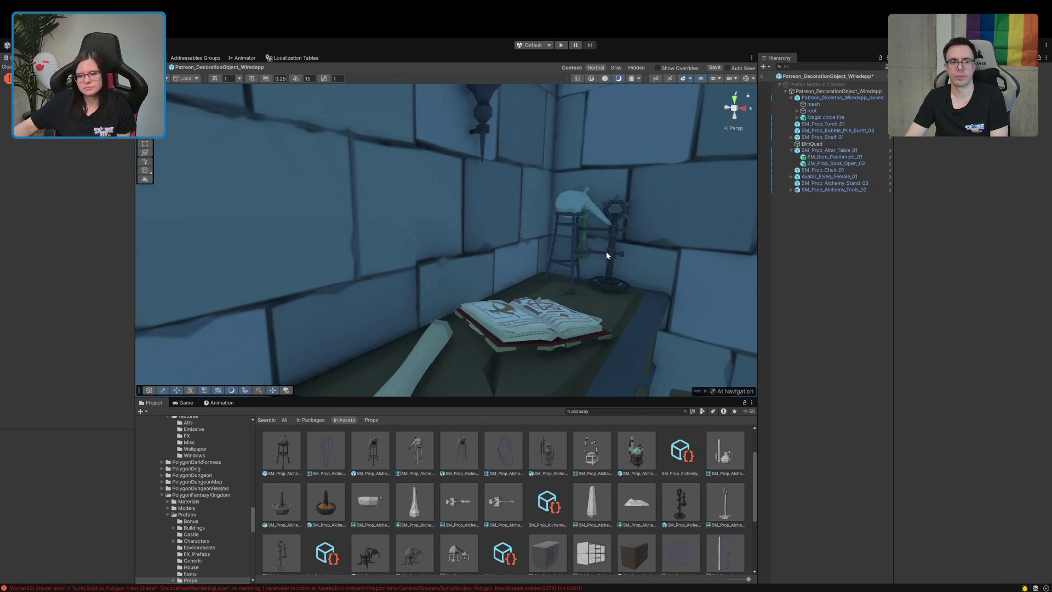
# - Enlarge the stool-mounted flask stand to about 1.22 scale
pyautogui.click(606, 252)
pyautogui.click(580, 213)
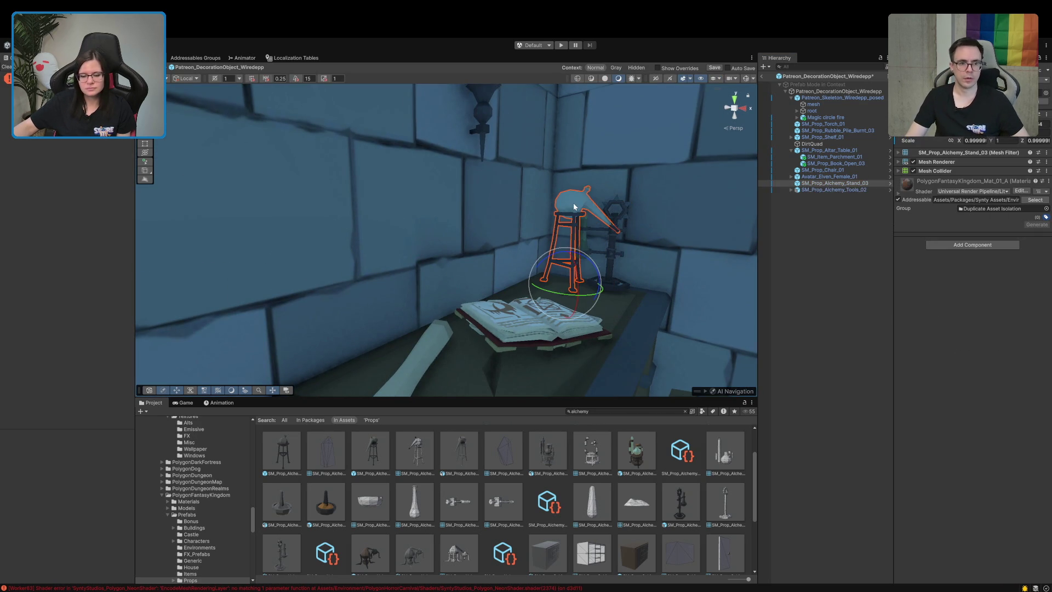
pyautogui.press('w')
pyautogui.press('r')
pyautogui.moveTo(567, 282)
pyautogui.mouseDown()
pyautogui.moveTo(570, 272)
pyautogui.moveTo(610, 272)
pyautogui.moveTo(689, 295)
pyautogui.moveTo(626, 254)
pyautogui.moveTo(600, 320)
pyautogui.moveTo(581, 311)
pyautogui.mouseUp()
pyautogui.click(613, 271)
pyautogui.click(518, 207)
pyautogui.press('e')
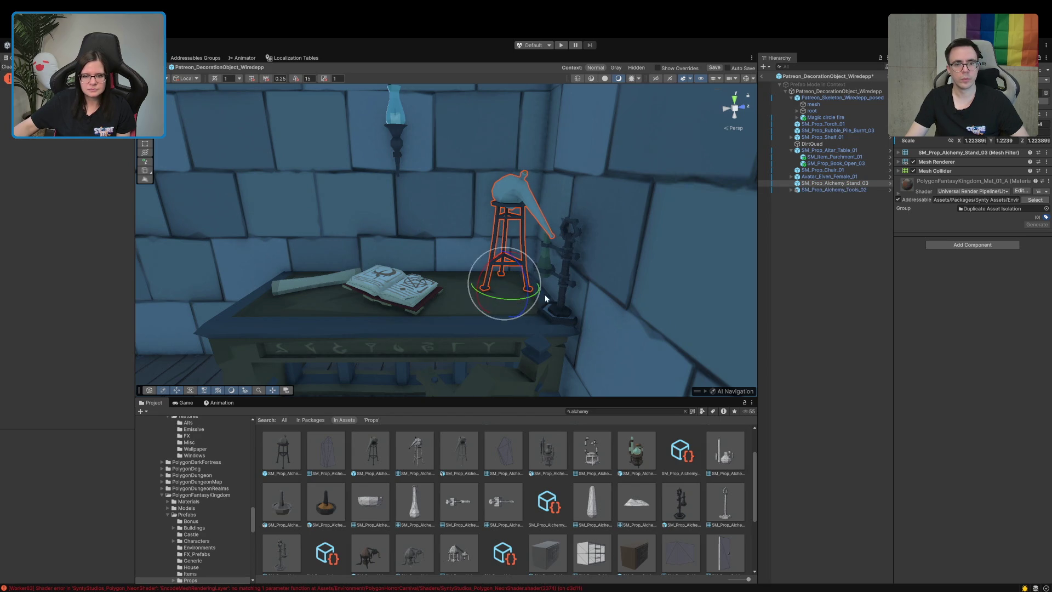
# - Turn the alchemy tools and slide them left to sit snugly against the flask stand
pyautogui.click(563, 317)
pyautogui.moveTo(563, 318)
pyautogui.mouseDown()
pyautogui.moveTo(540, 311)
pyautogui.moveTo(695, 304)
pyautogui.mouseUp()
pyautogui.press('w')
pyautogui.moveTo(550, 317); pyautogui.dragTo(629, 300)
pyautogui.moveTo(565, 303)
pyautogui.mouseDown()
pyautogui.moveTo(525, 307)
pyautogui.moveTo(545, 284)
pyautogui.mouseUp()
pyautogui.click(788, 272)
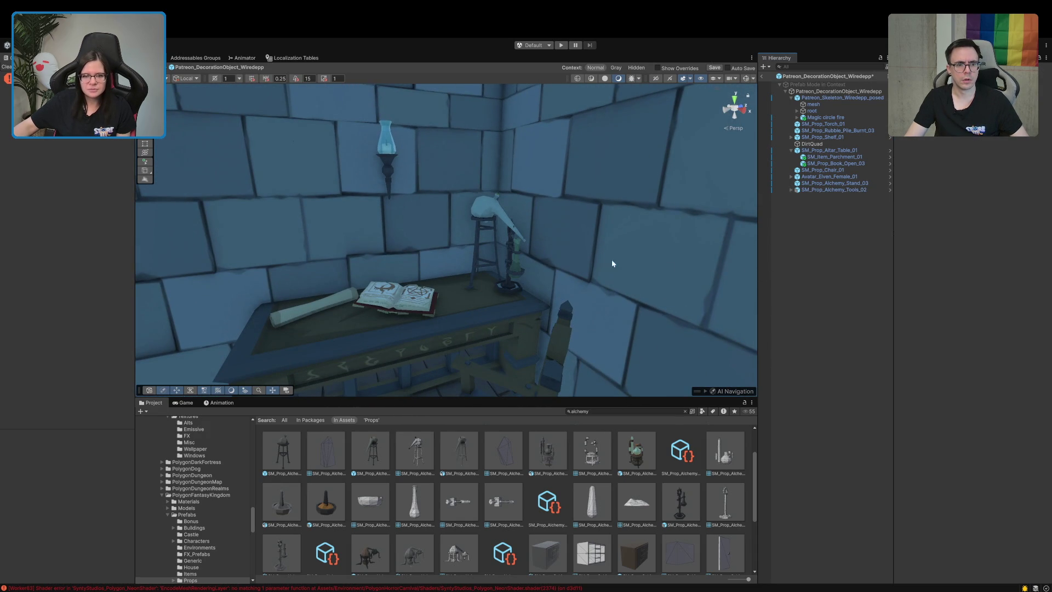
pyautogui.click(508, 288)
pyautogui.moveTo(493, 288)
pyautogui.mouseDown()
pyautogui.moveTo(545, 277)
pyautogui.moveTo(503, 301)
pyautogui.mouseUp()
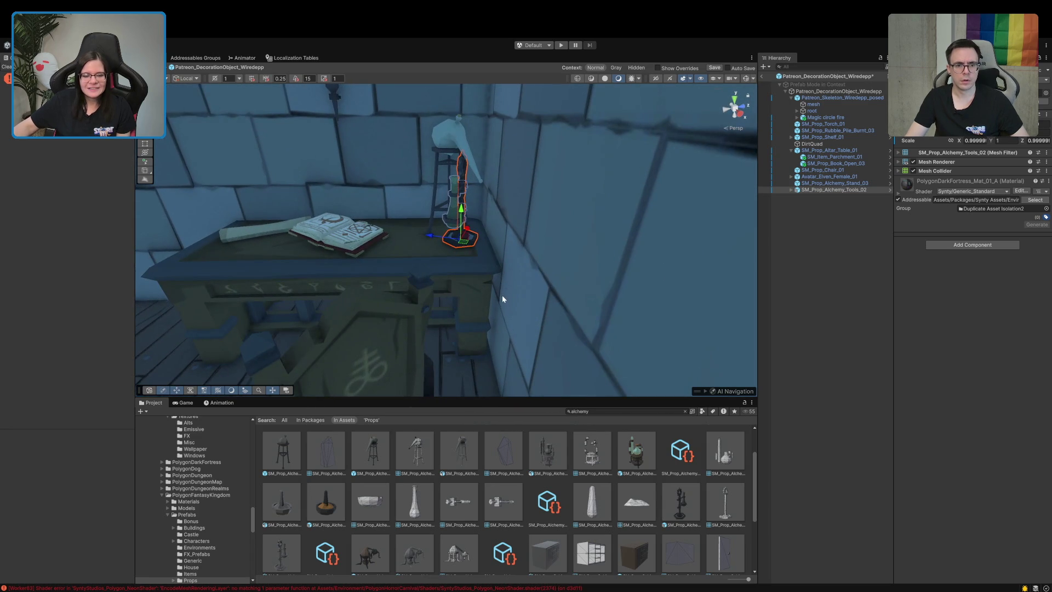
# - From a right side view, use global handles to slide the alchemy tools against the flask stool
pyautogui.click(740, 112)
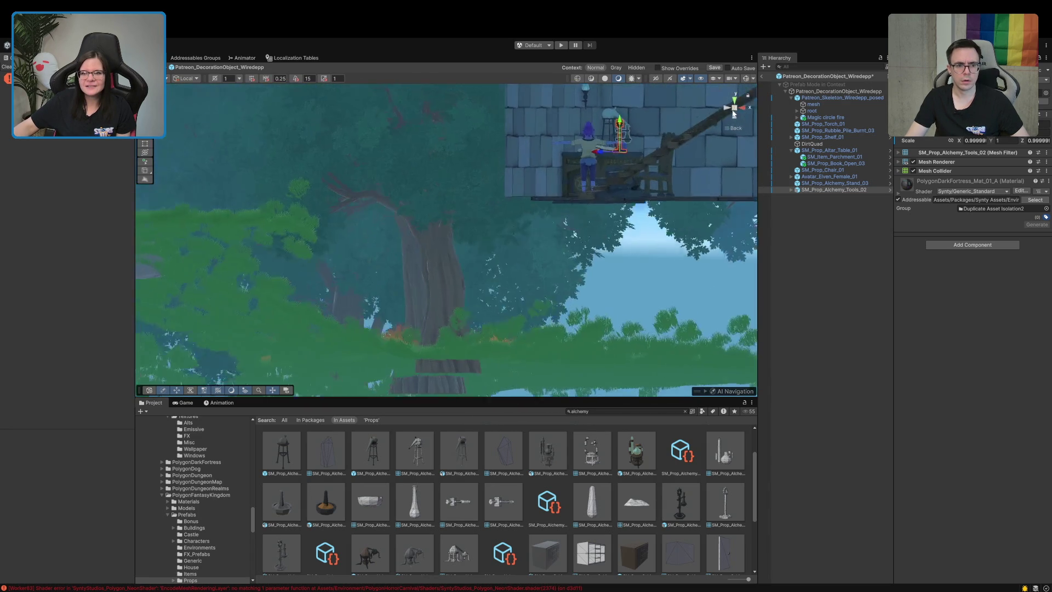
pyautogui.moveTo(612, 118)
pyautogui.mouseDown()
pyautogui.moveTo(379, 94)
pyautogui.moveTo(555, 283)
pyautogui.mouseUp()
pyautogui.scroll(5, 486, 239)
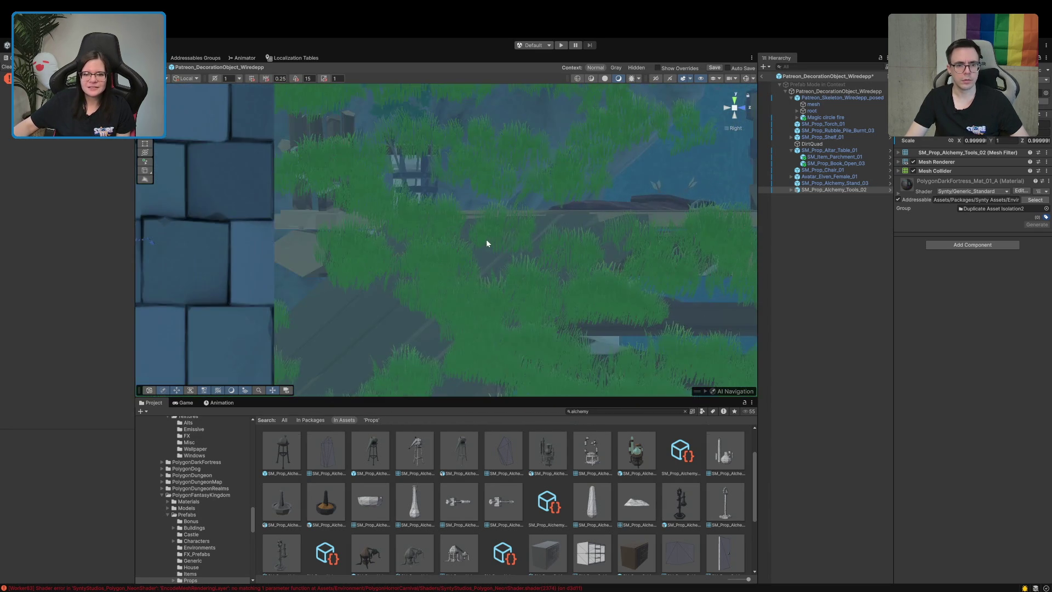
pyautogui.scroll(-5, 485, 238)
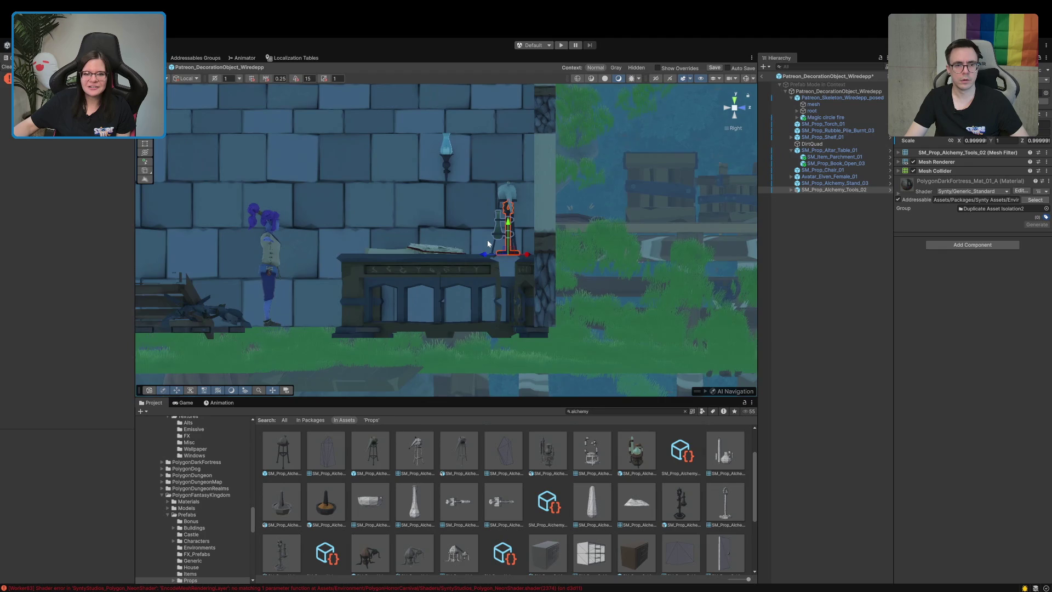
pyautogui.moveTo(488, 238); pyautogui.dragTo(503, 254)
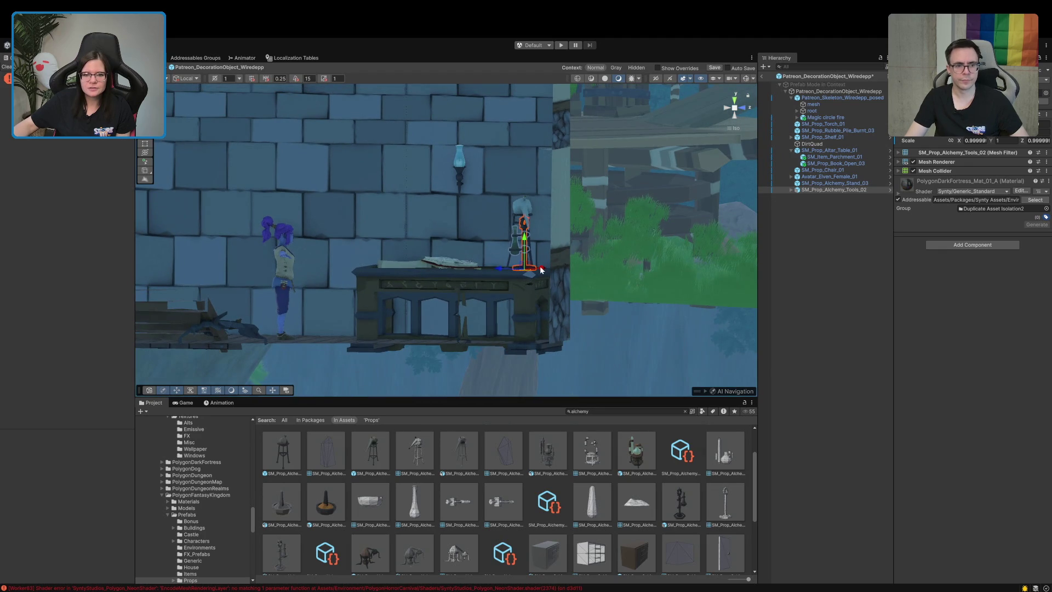
pyautogui.press('x')
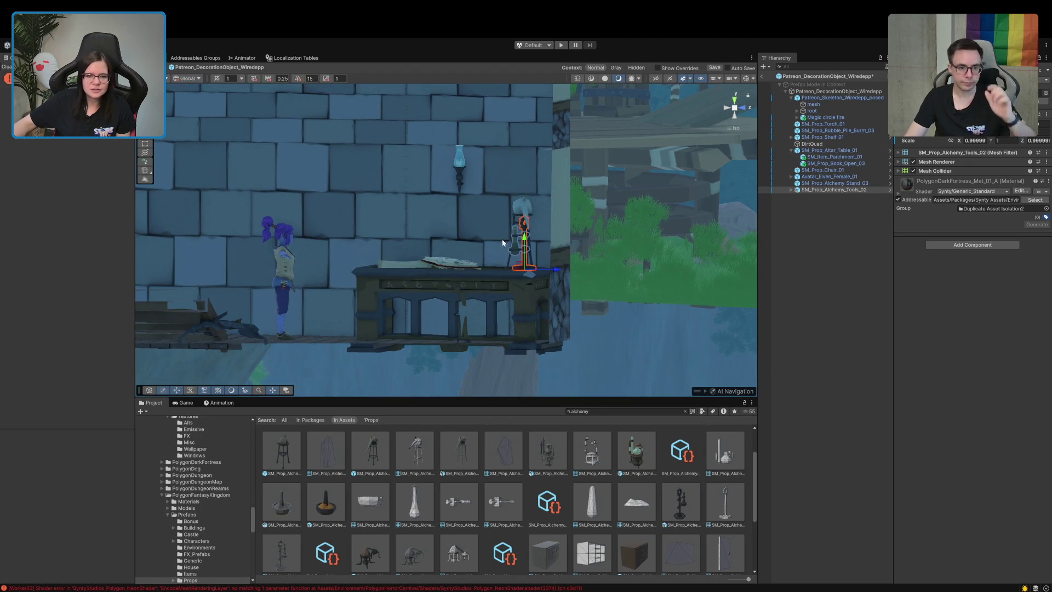
pyautogui.moveTo(557, 266)
pyautogui.mouseDown()
pyautogui.moveTo(567, 269)
pyautogui.moveTo(549, 286)
pyautogui.moveTo(744, 190)
pyautogui.mouseUp()
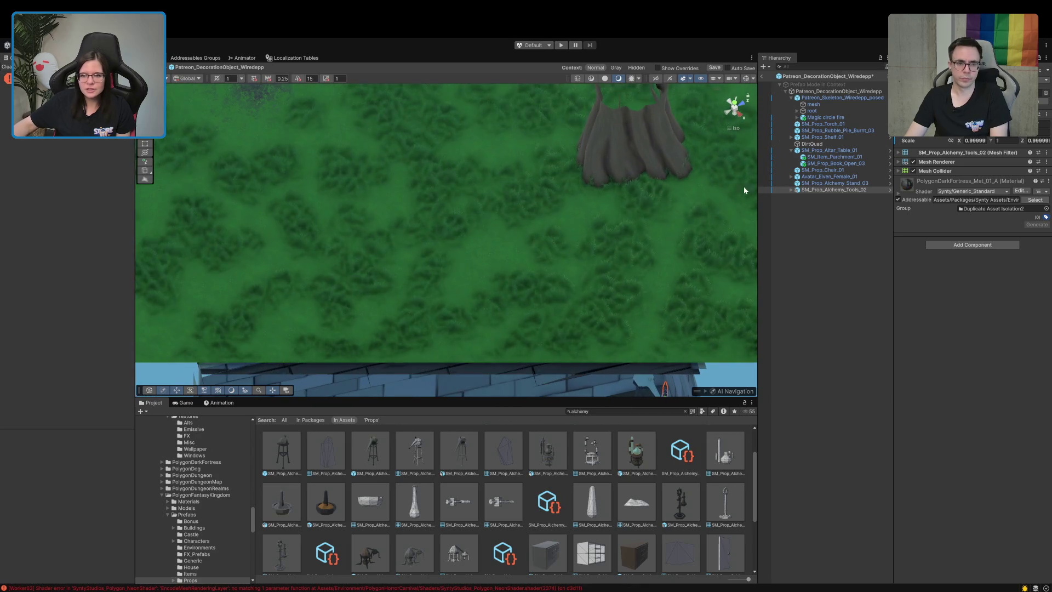
# - Check the placement from a top view, then return to a perspective view of the room
pyautogui.click(735, 105)
pyautogui.press('f')
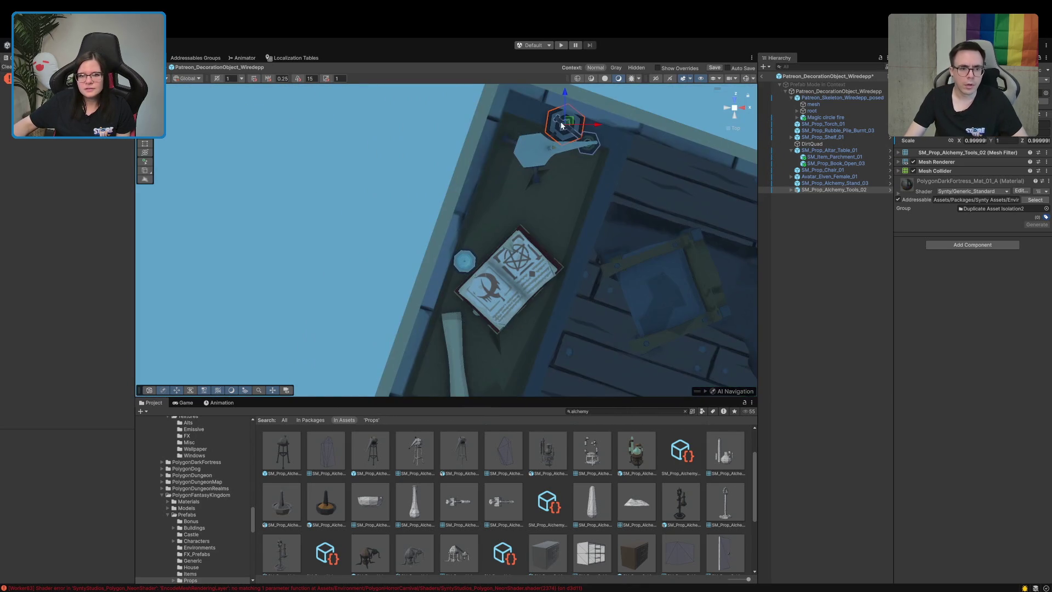
pyautogui.moveTo(562, 125); pyautogui.dragTo(483, 167)
pyautogui.click(446, 190)
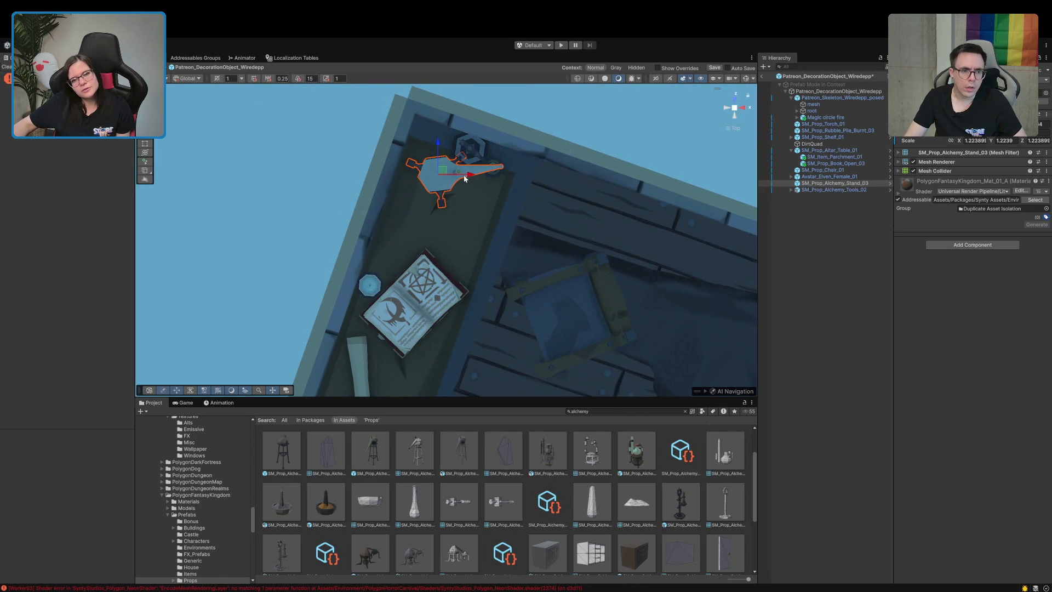
pyautogui.click(811, 256)
pyautogui.moveTo(726, 126)
pyautogui.mouseDown()
pyautogui.moveTo(643, 196)
pyautogui.moveTo(500, 134)
pyautogui.moveTo(524, 274)
pyautogui.moveTo(479, 132)
pyautogui.mouseUp()
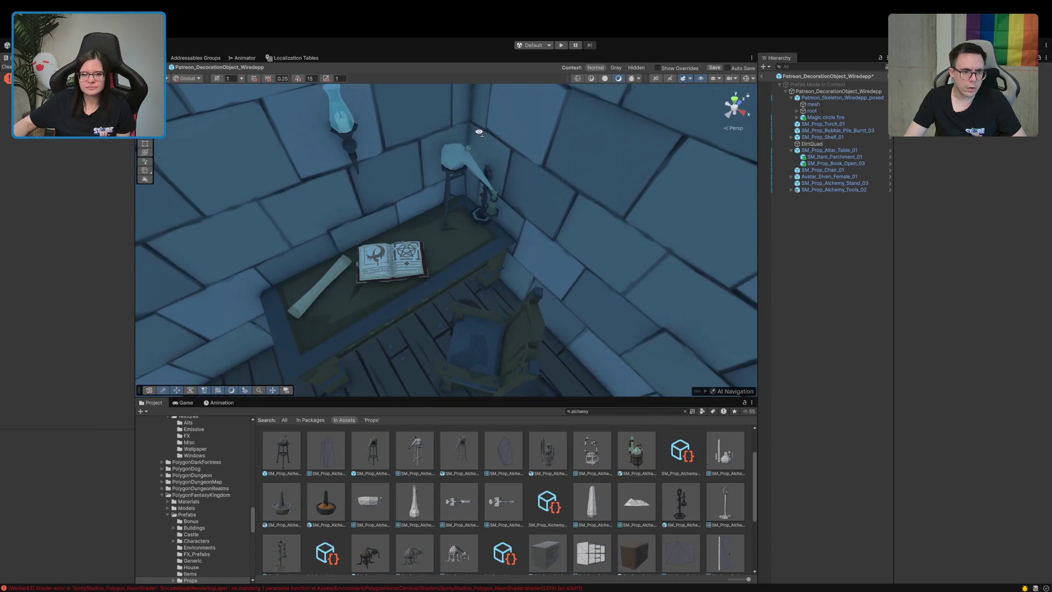
# - Delete the tall SM_Prop_Alchemy_Tools_02 stand from the table
pyautogui.click(482, 215)
pyautogui.keyDown('shift'); pyautogui.click(451, 163); pyautogui.keyUp('shift')
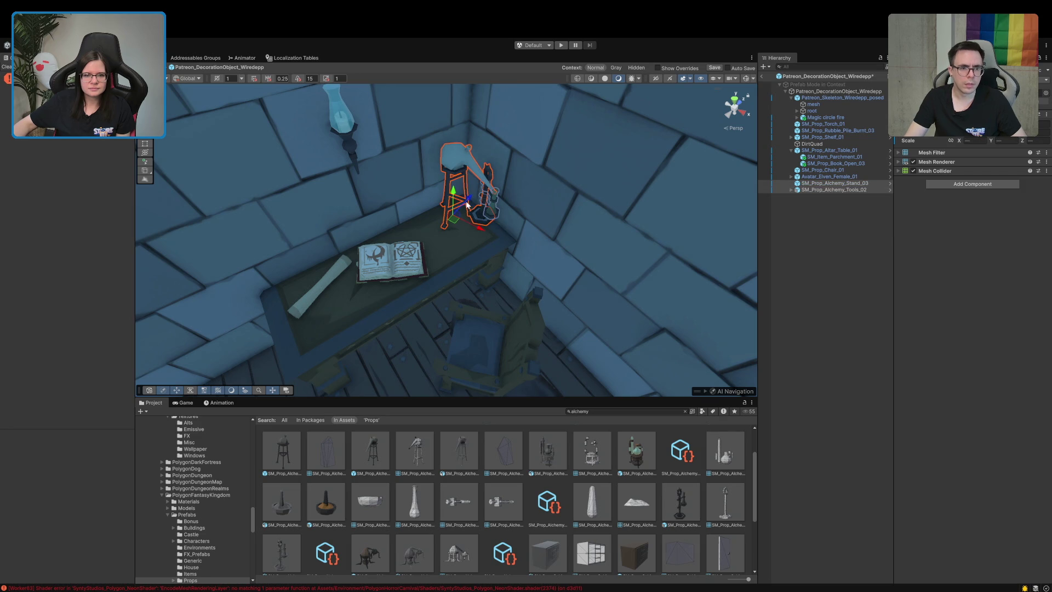
pyautogui.click(804, 226)
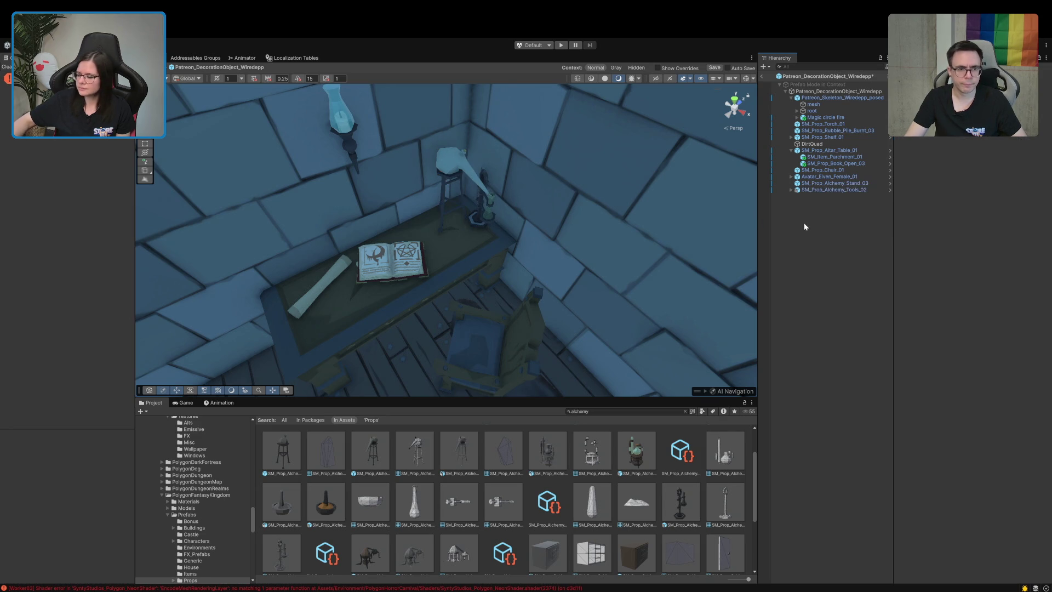
pyautogui.moveTo(827, 190); pyautogui.dragTo(828, 183)
pyautogui.press('Delete')
# - Place the SM_Prop_Alchemy_Tools_01 mortar near the open book, then preview other alchemy assets
pyautogui.moveTo(554, 258)
pyautogui.mouseDown()
pyautogui.moveTo(512, 260)
pyautogui.moveTo(515, 235)
pyautogui.moveTo(509, 258)
pyautogui.mouseUp()
pyautogui.moveTo(332, 499)
pyautogui.mouseDown()
pyautogui.moveTo(469, 328)
pyautogui.moveTo(475, 269)
pyautogui.moveTo(435, 240)
pyautogui.mouseUp()
pyautogui.scroll(2, 529, 525)
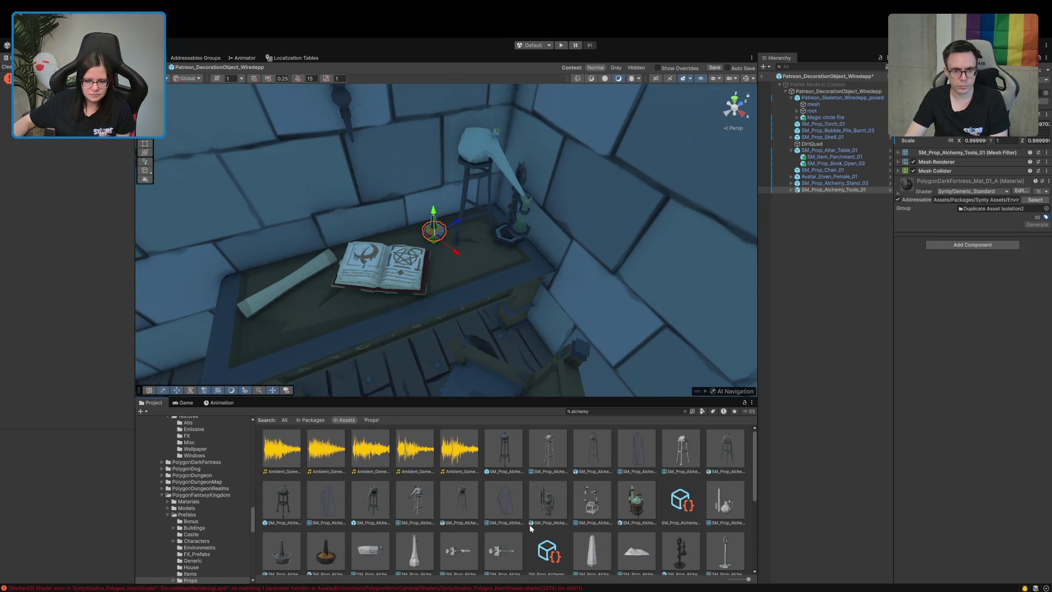
pyautogui.click(648, 515)
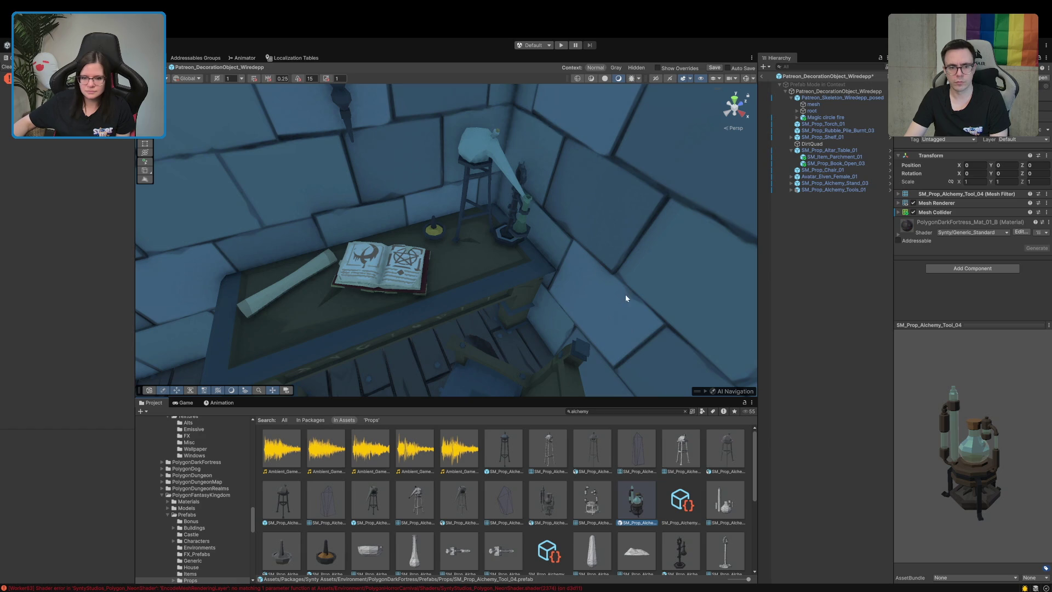
pyautogui.scroll(-5, 567, 488)
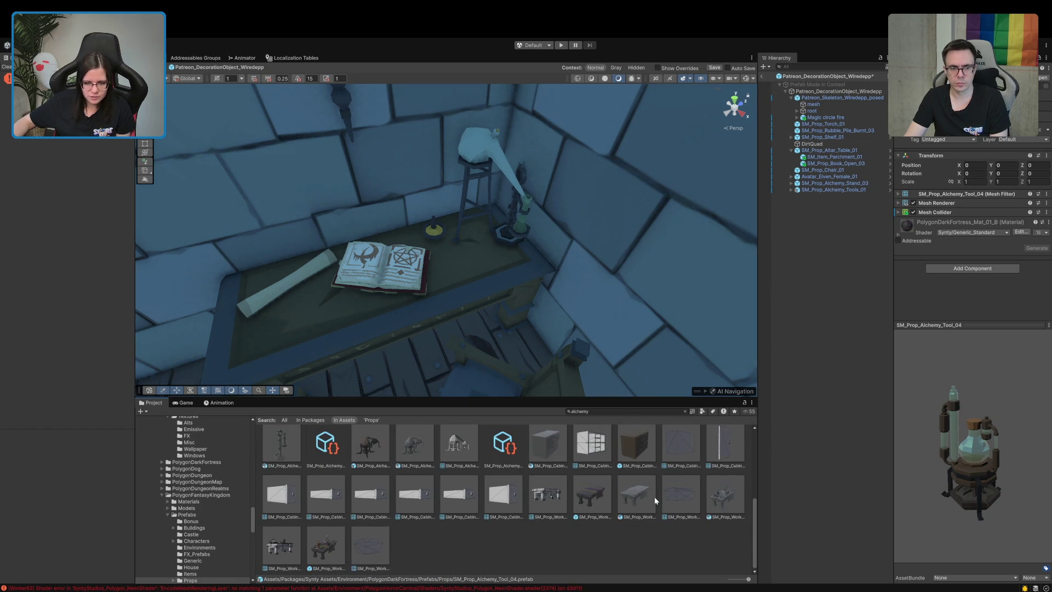
pyautogui.click(327, 546)
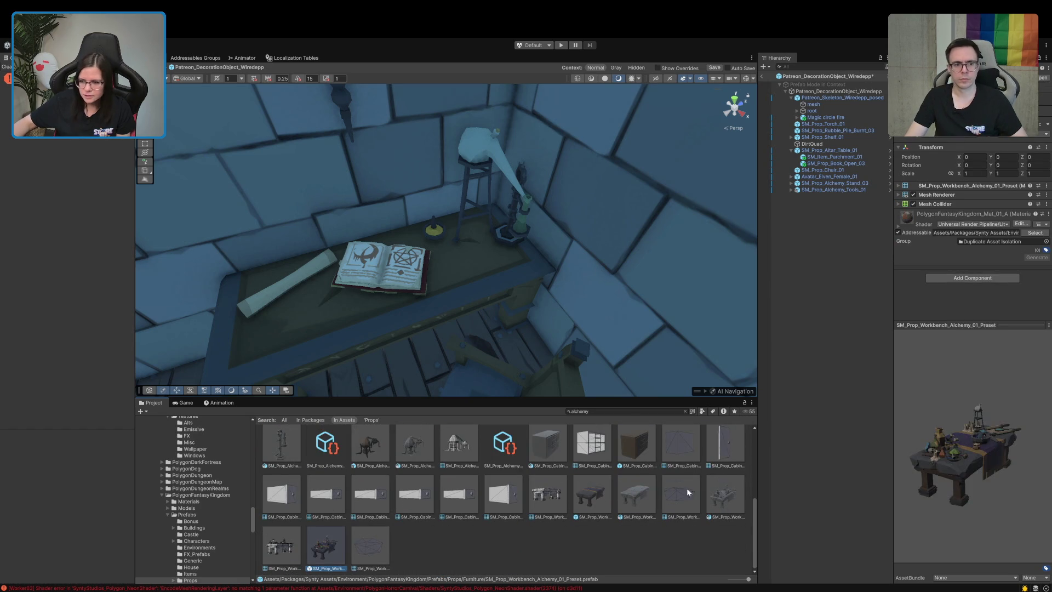
pyautogui.moveTo(842, 493); pyautogui.dragTo(304, 546)
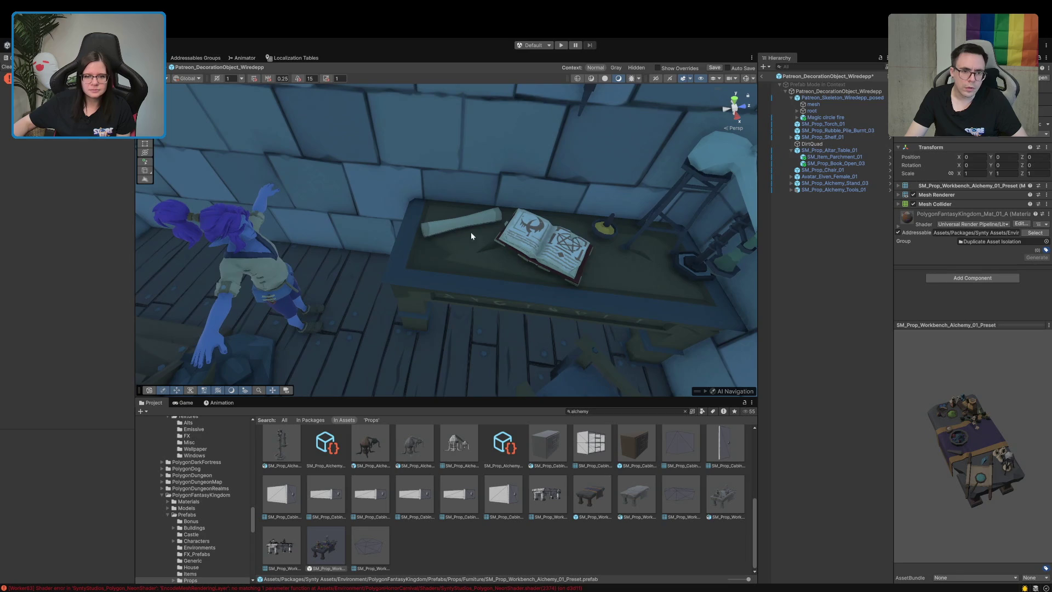
# - Turn SM_Item_Parchment_01 diagonally across the table and shrink it to about 0.84 scale
pyautogui.click(465, 229)
pyautogui.click(466, 232)
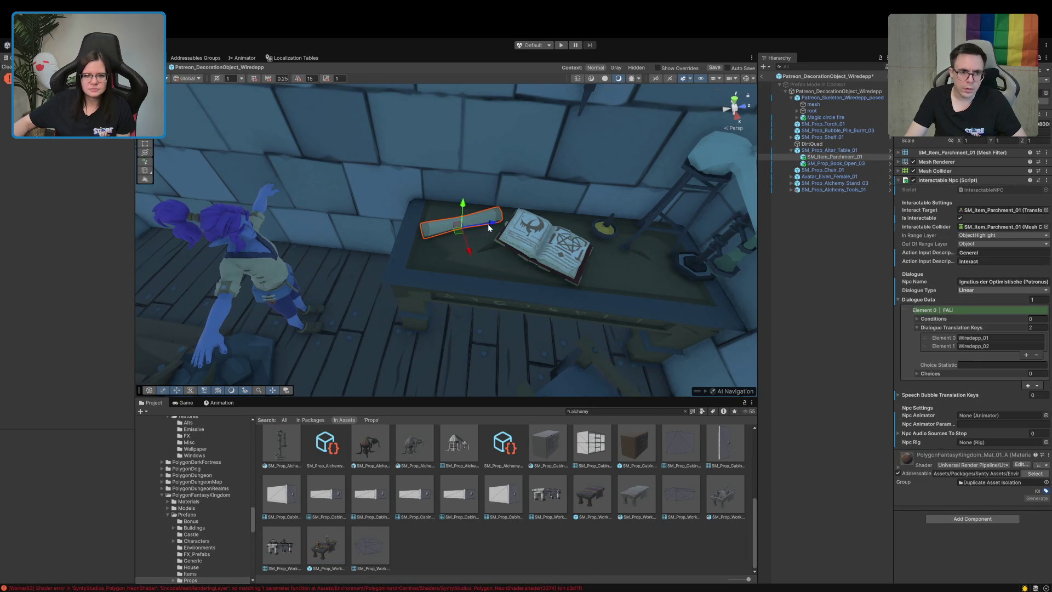
pyautogui.press('e')
pyautogui.moveTo(469, 229)
pyautogui.mouseDown()
pyautogui.moveTo(459, 254)
pyautogui.moveTo(472, 254)
pyautogui.mouseUp()
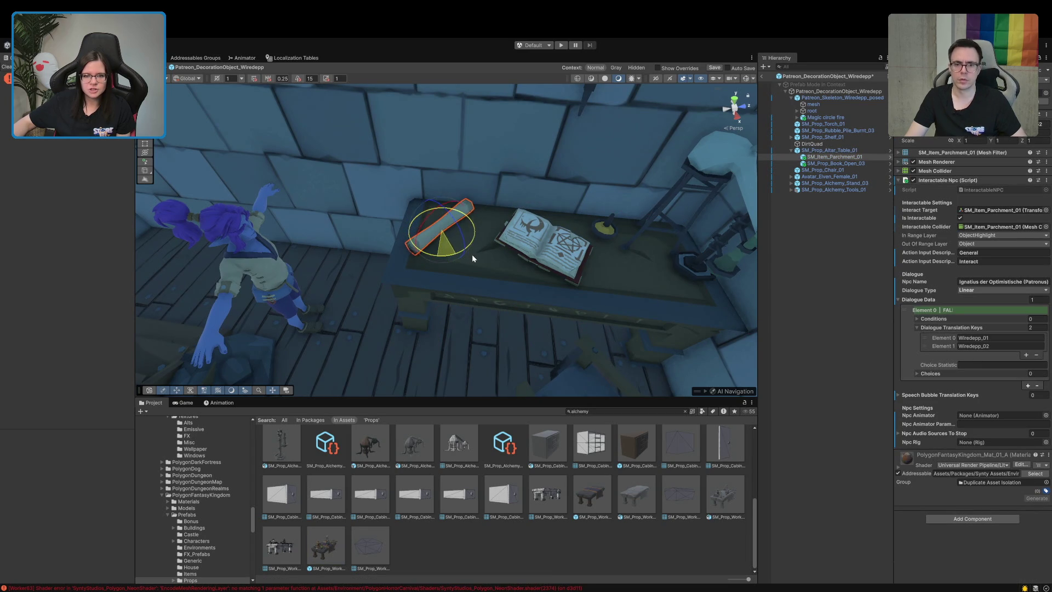
pyautogui.press('w')
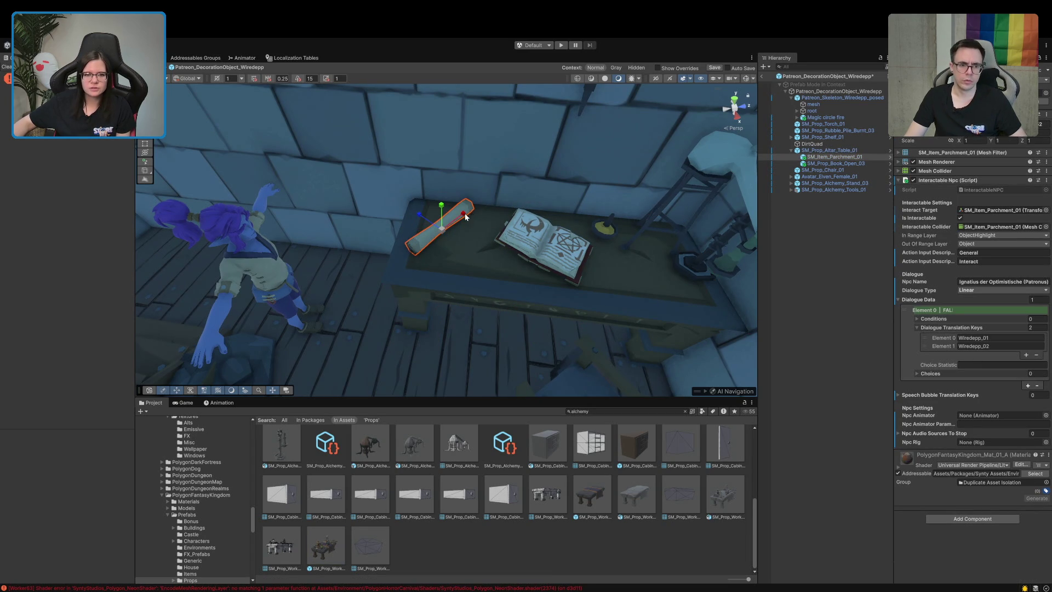
pyautogui.press('r')
pyautogui.moveTo(443, 232); pyautogui.dragTo(442, 235)
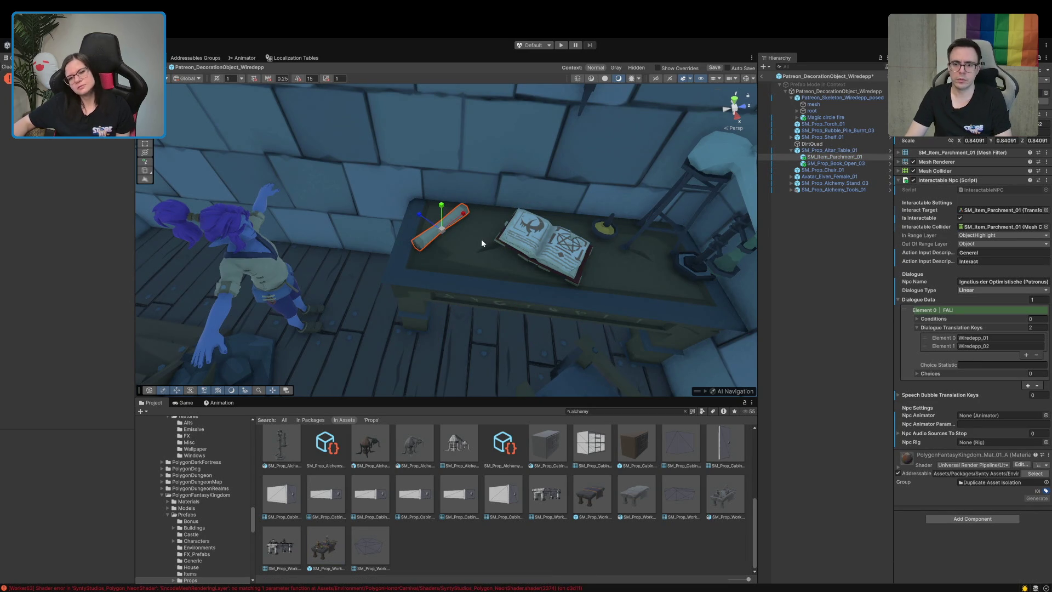
pyautogui.click(805, 364)
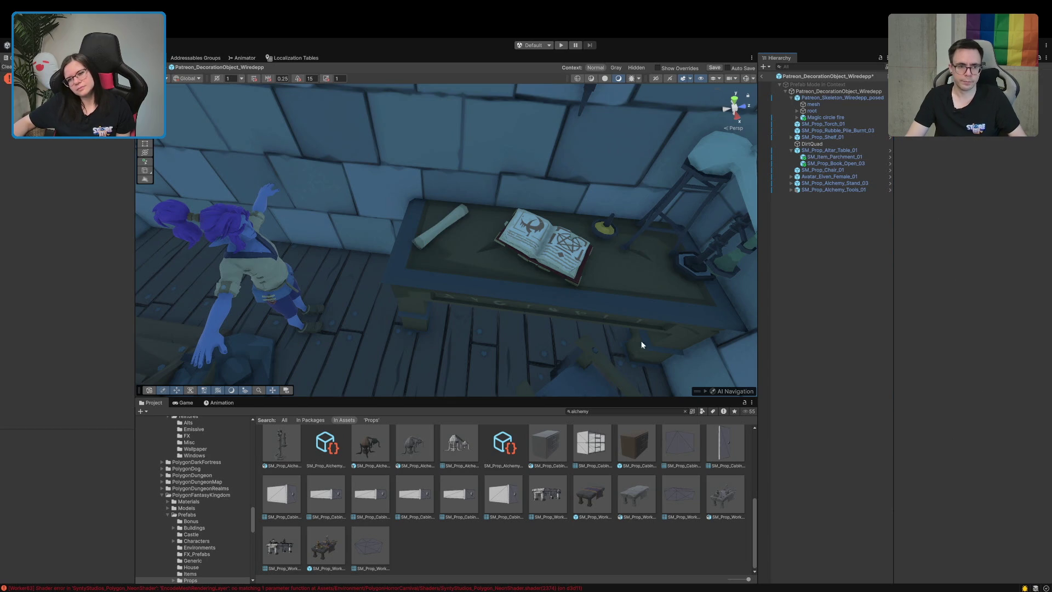
pyautogui.scroll(2, 671, 347)
pyautogui.scroll(5, 447, 558)
pyautogui.scroll(1, 450, 563)
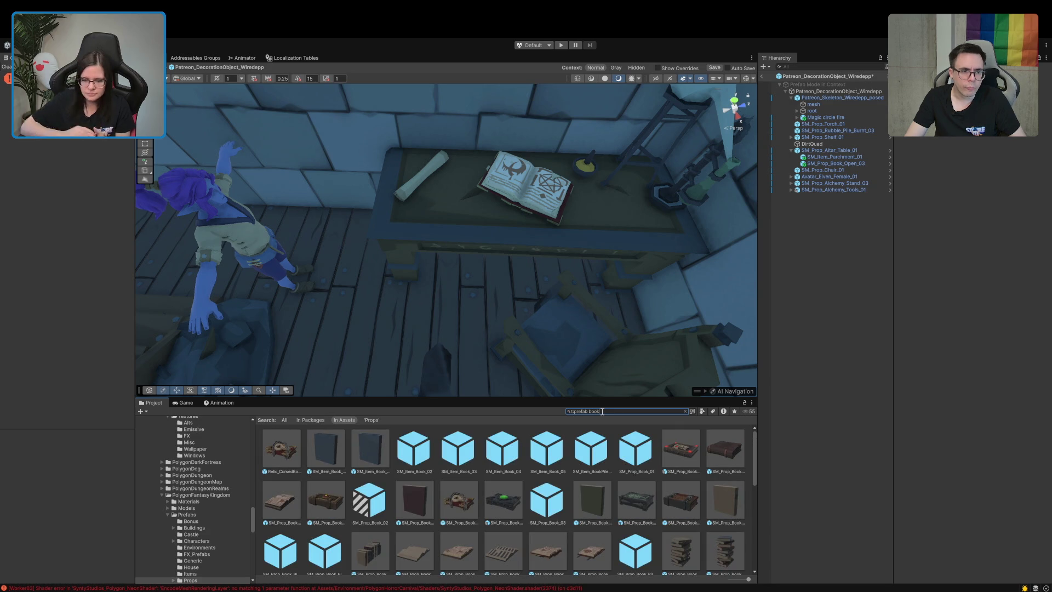
# - Search 'candle', inspect the melted candle, and drop SM_Prop_Candle_03 right of the open book
pyautogui.scroll(-3, 626, 468)
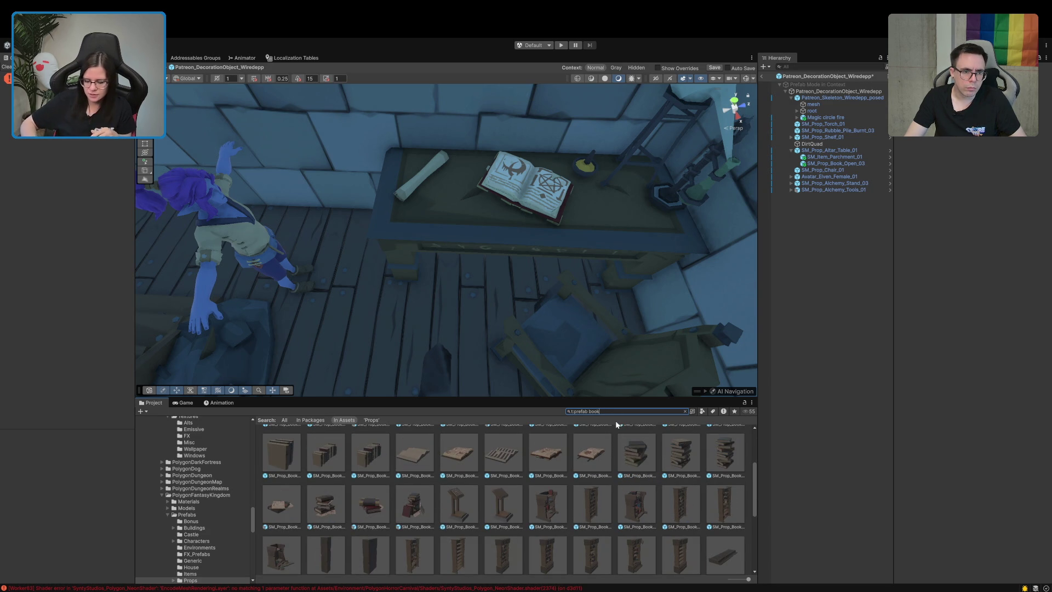
pyautogui.write('candle')
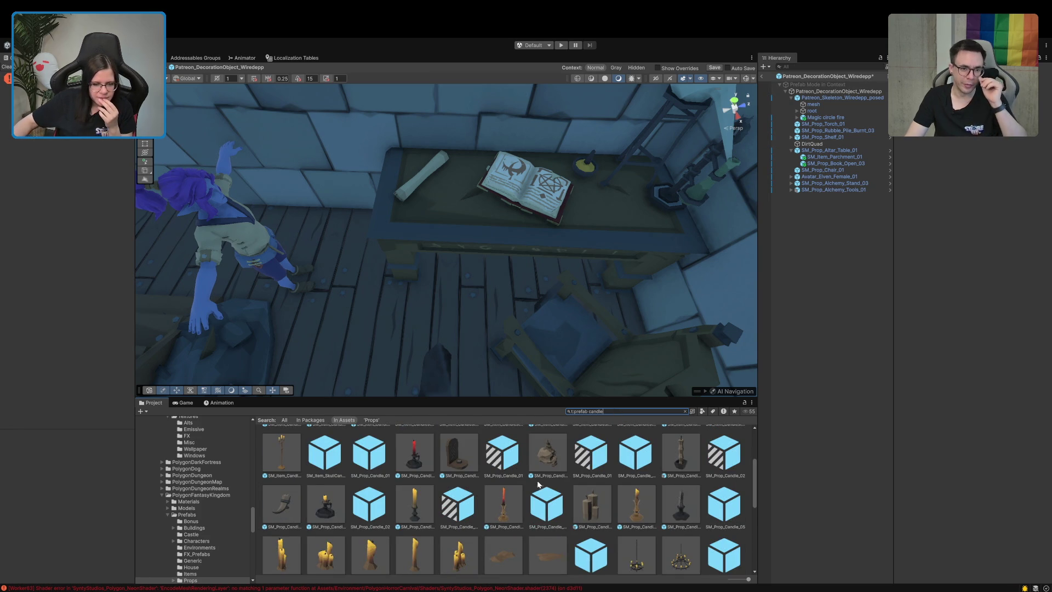
pyautogui.scroll(-3, 536, 485)
pyautogui.scroll(-1, 545, 477)
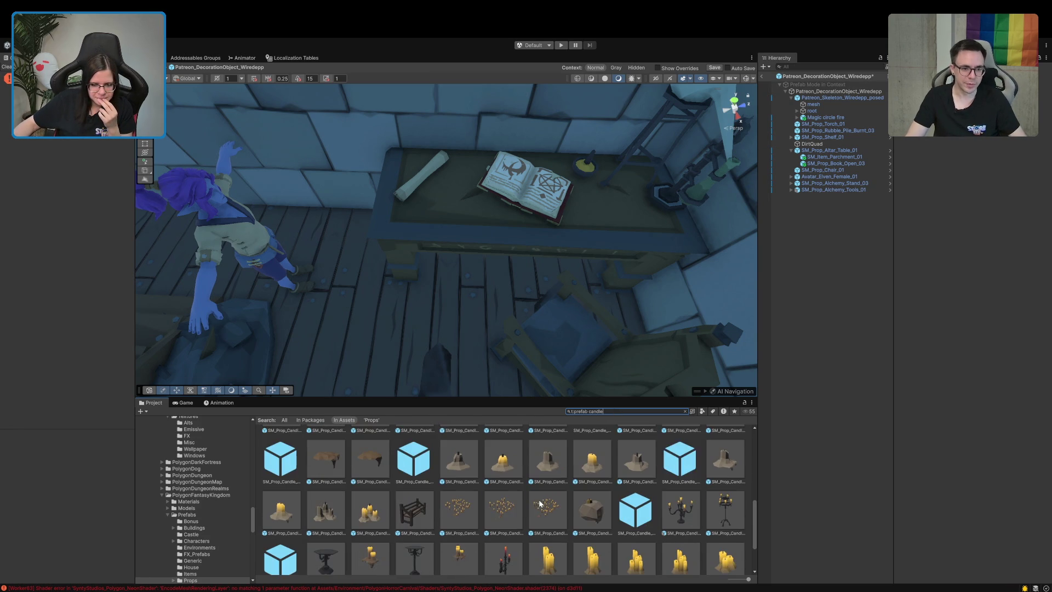
pyautogui.click(555, 467)
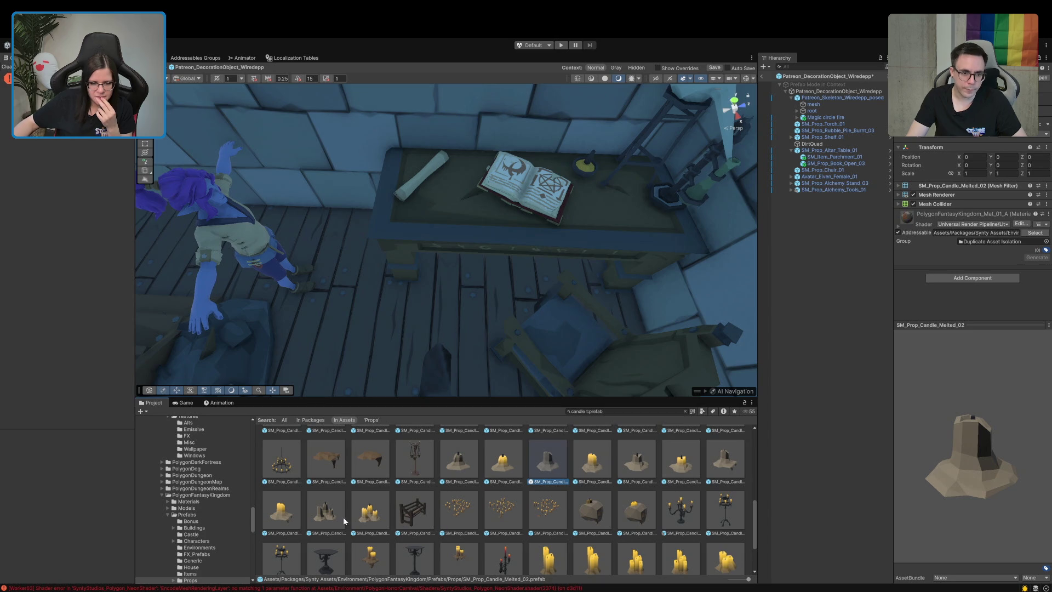
pyautogui.scroll(-1, 366, 511)
pyautogui.scroll(2, 364, 507)
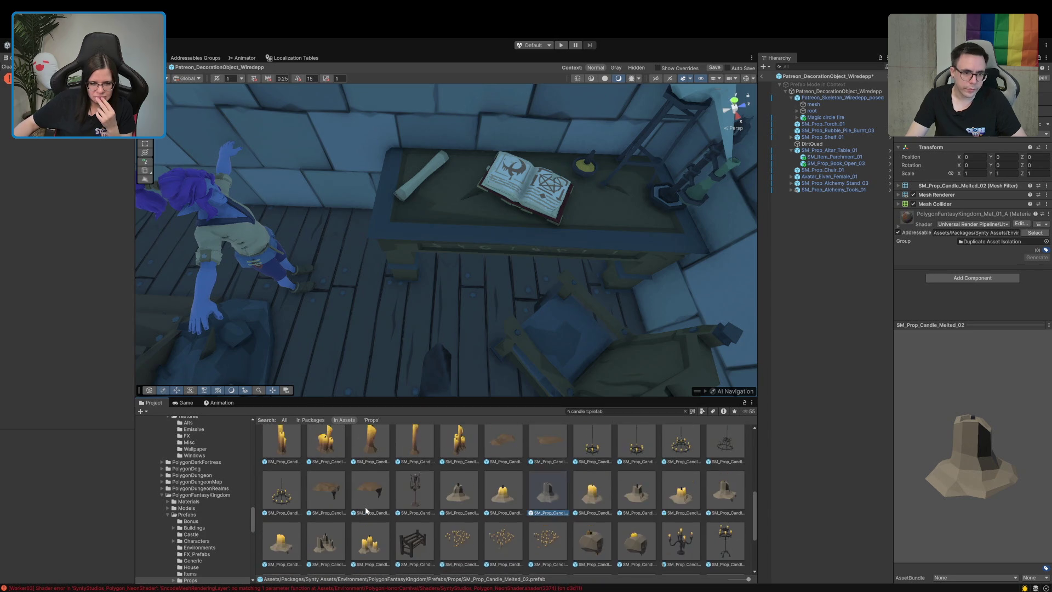
pyautogui.moveTo(465, 481); pyautogui.dragTo(603, 216)
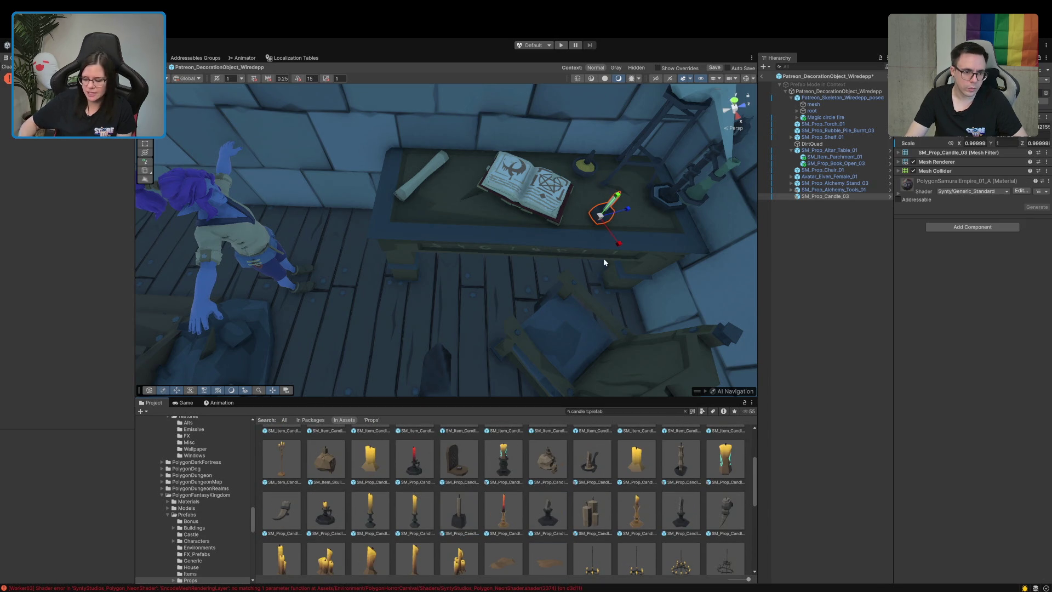
# - Place SM_Item_Candle_01 on the table and slide it left between the scroll and book
pyautogui.scroll(2, 623, 443)
pyautogui.click(504, 546)
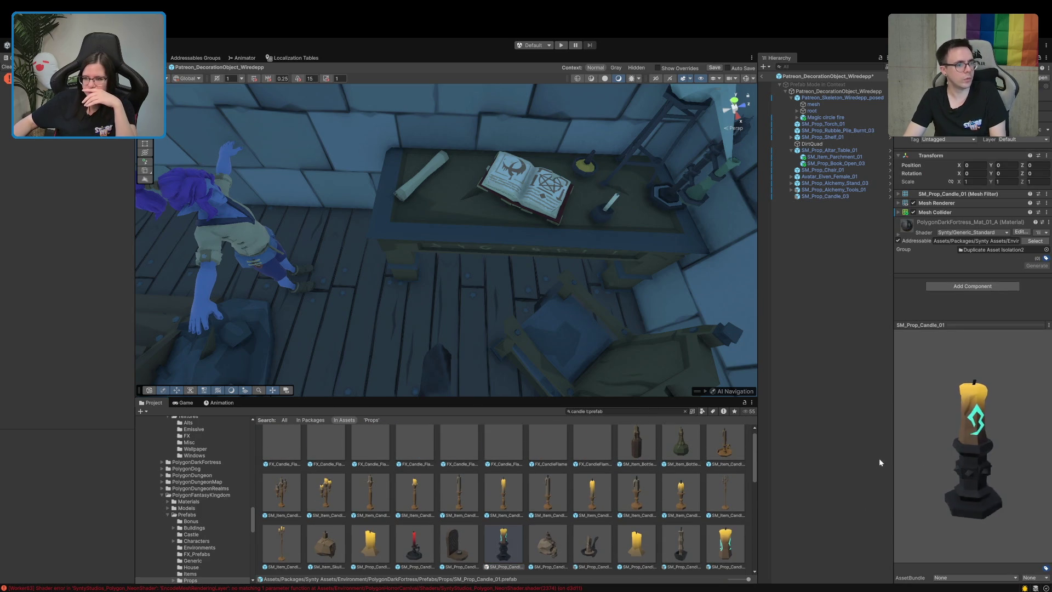
pyautogui.scroll(1, 592, 547)
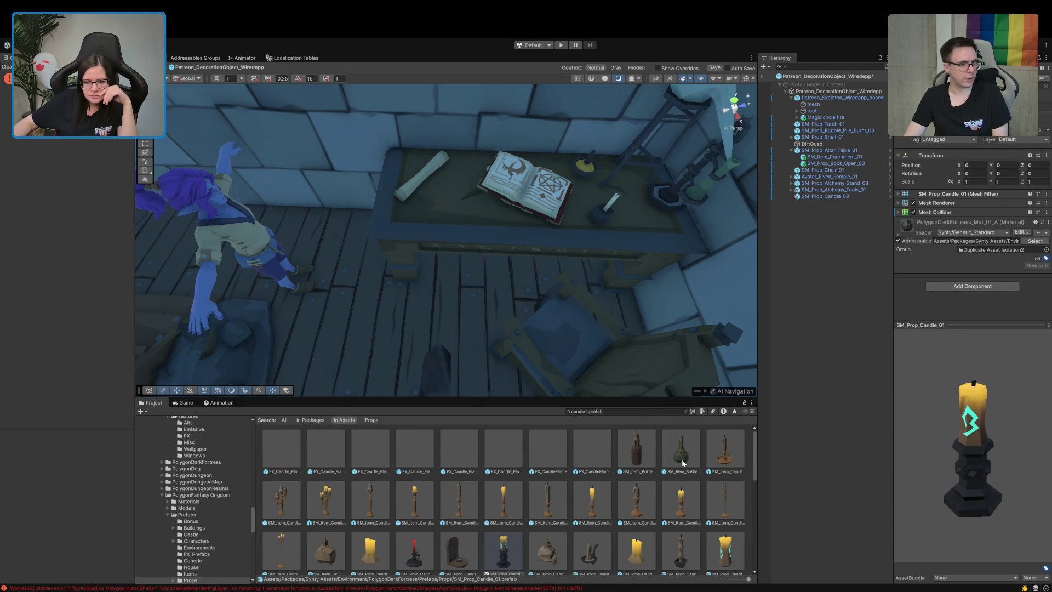
pyautogui.moveTo(716, 465)
pyautogui.mouseDown()
pyautogui.moveTo(544, 252)
pyautogui.moveTo(468, 181)
pyautogui.moveTo(512, 171)
pyautogui.moveTo(625, 200)
pyautogui.moveTo(634, 213)
pyautogui.moveTo(567, 171)
pyautogui.mouseUp()
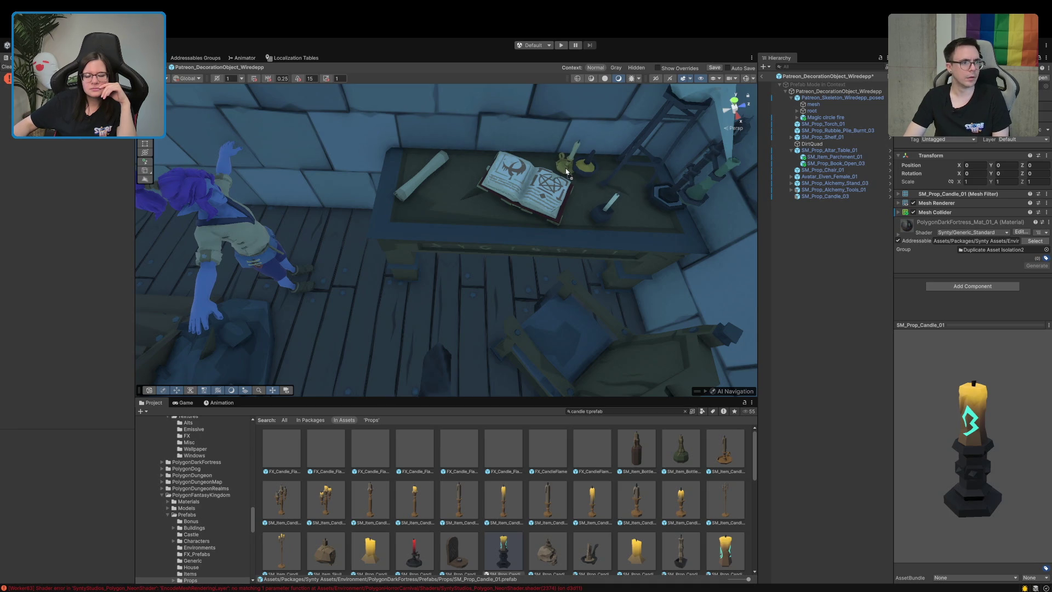
pyautogui.moveTo(567, 171); pyautogui.dragTo(468, 172)
pyautogui.press('e')
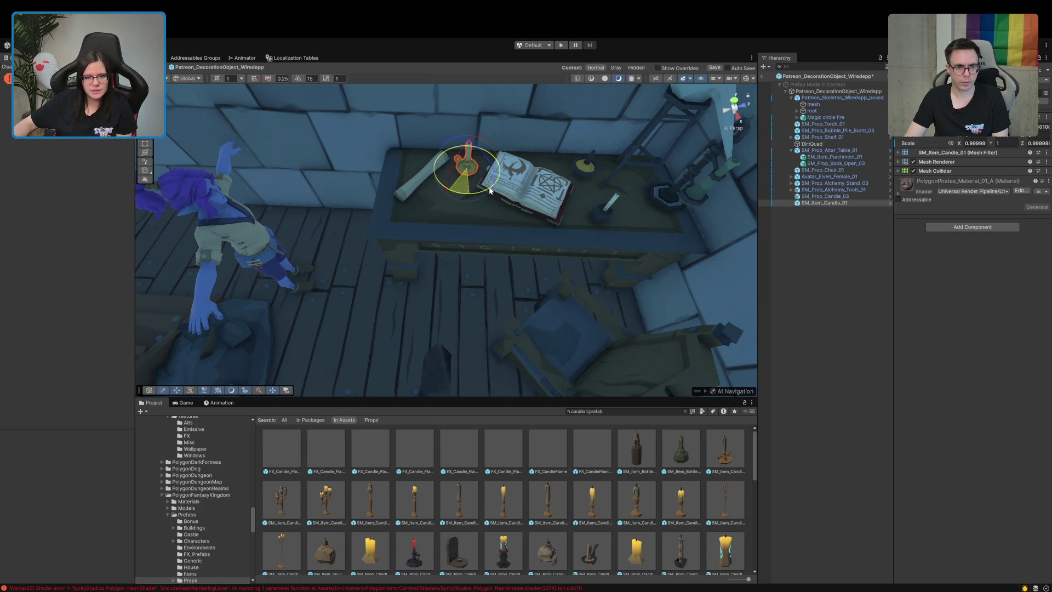
# - Orbit higher over the altar table and select the Project search text
pyautogui.click(846, 342)
pyautogui.moveTo(466, 296)
pyautogui.mouseDown()
pyautogui.moveTo(485, 308)
pyautogui.moveTo(500, 298)
pyautogui.moveTo(523, 252)
pyautogui.mouseUp()
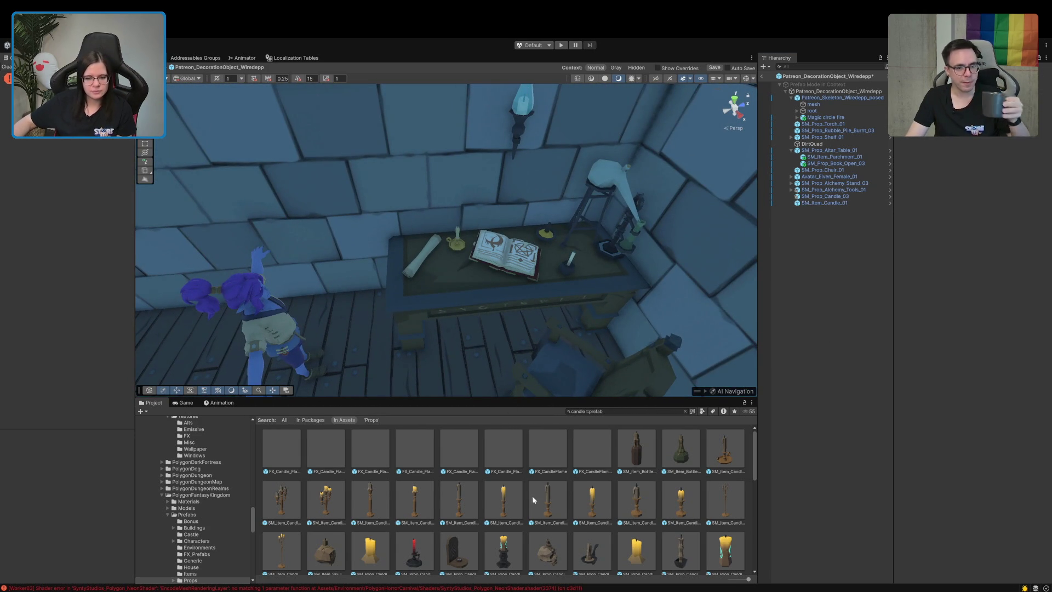
pyautogui.scroll(-2, 531, 493)
pyautogui.scroll(-2, 531, 498)
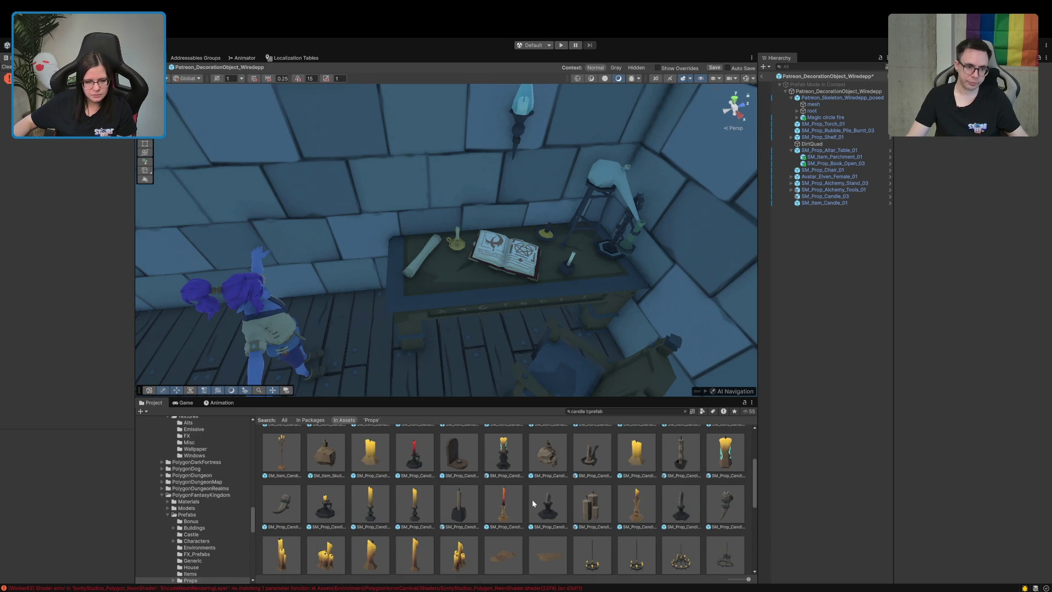
pyautogui.click(621, 412)
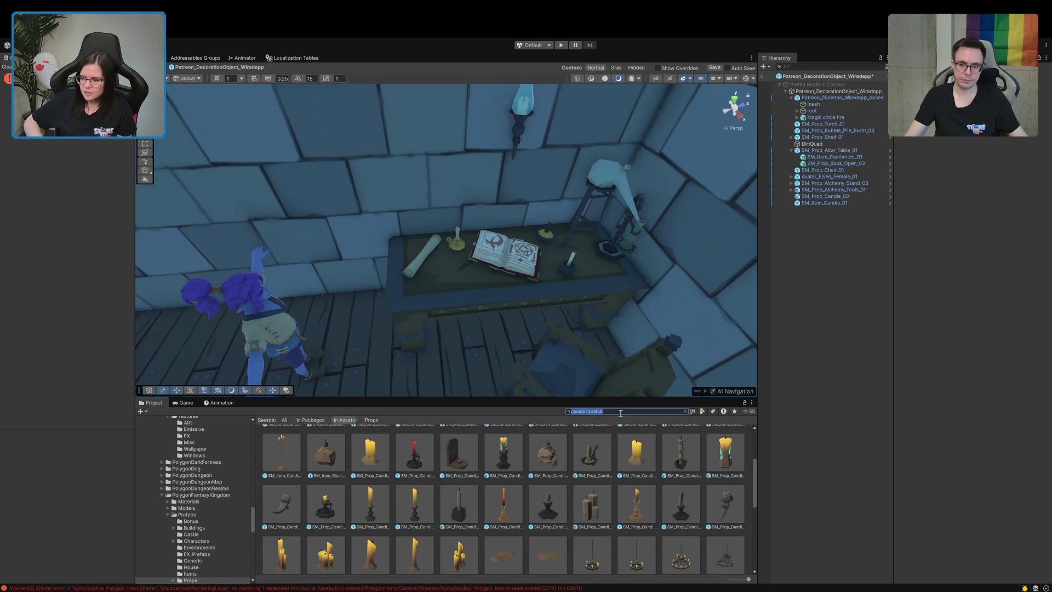
# - Replace the search with 'b' and inspect the bookshelf book insert prefab
pyautogui.press('Home')
pyautogui.write('b')
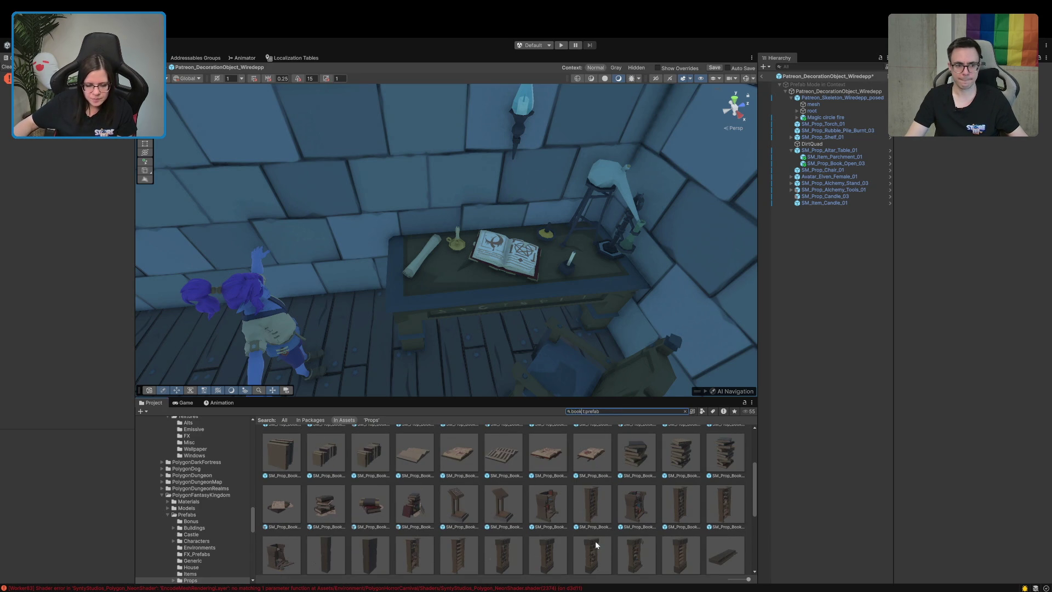
pyautogui.scroll(1, 514, 540)
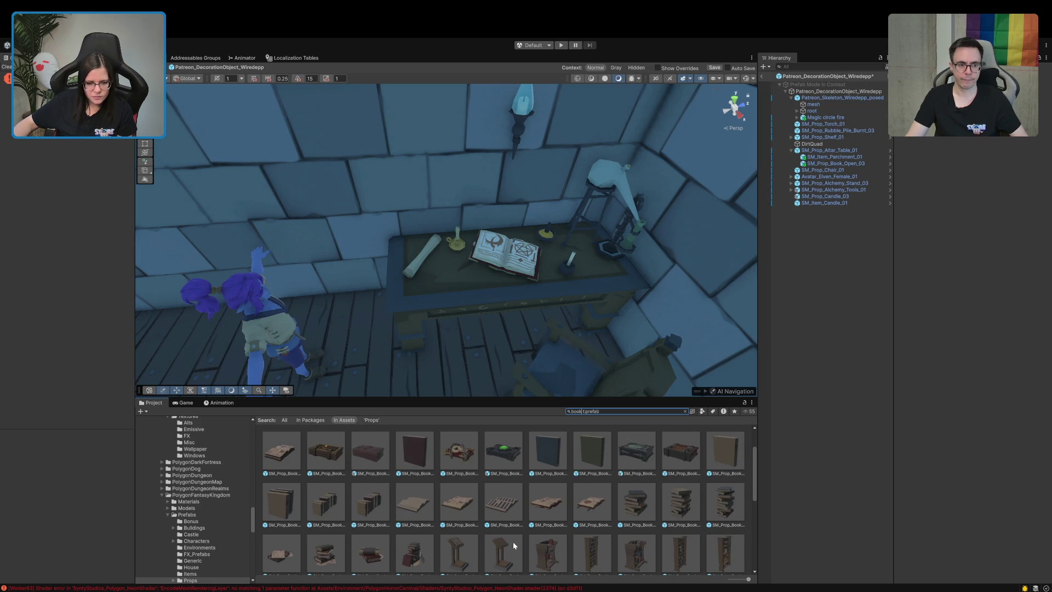
pyautogui.scroll(1, 512, 541)
pyautogui.scroll(-2, 512, 544)
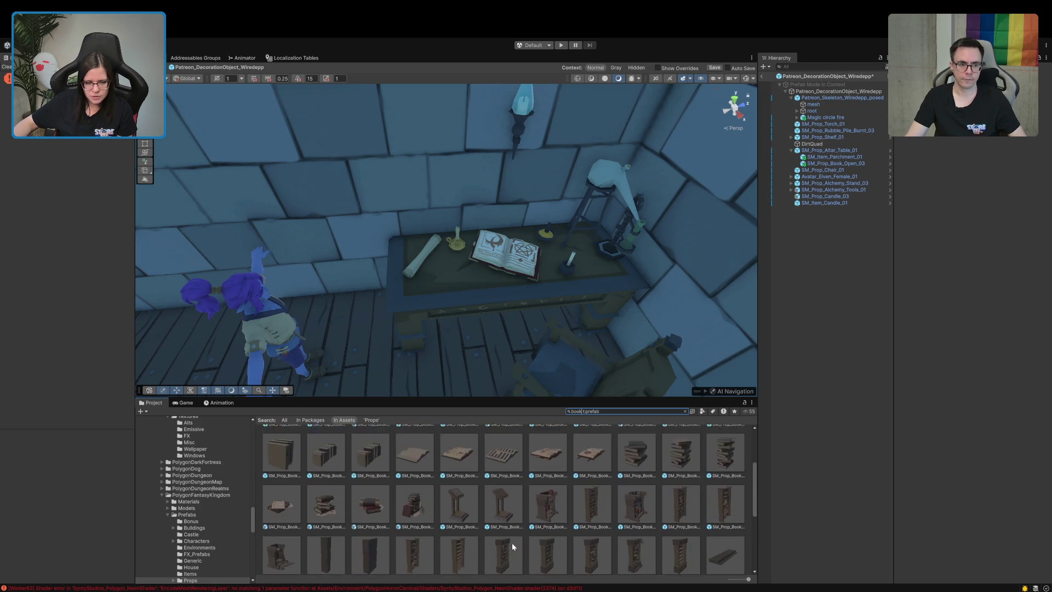
pyautogui.scroll(-2, 512, 545)
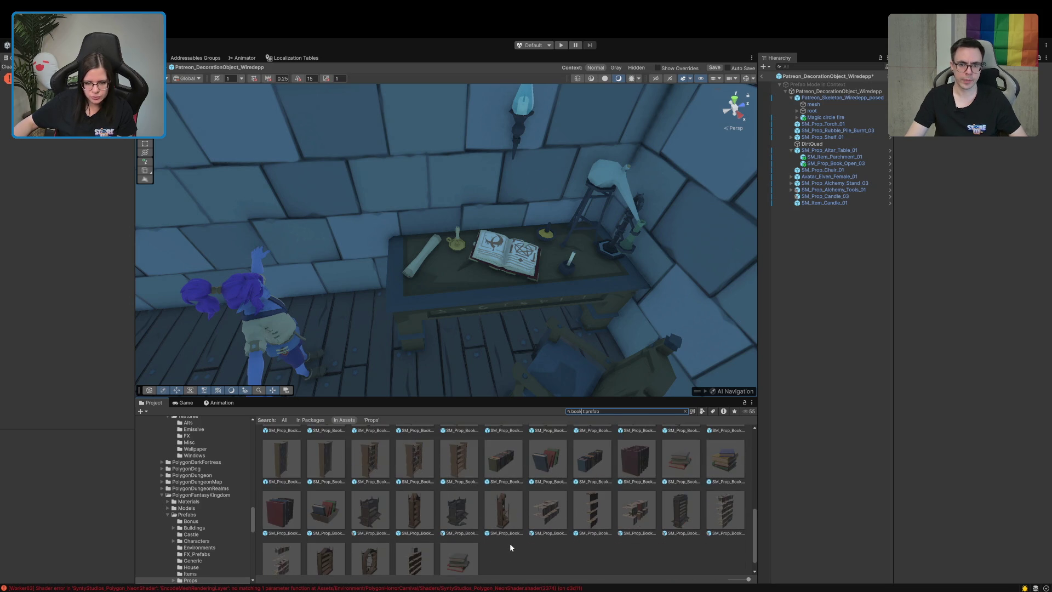
pyautogui.click(596, 520)
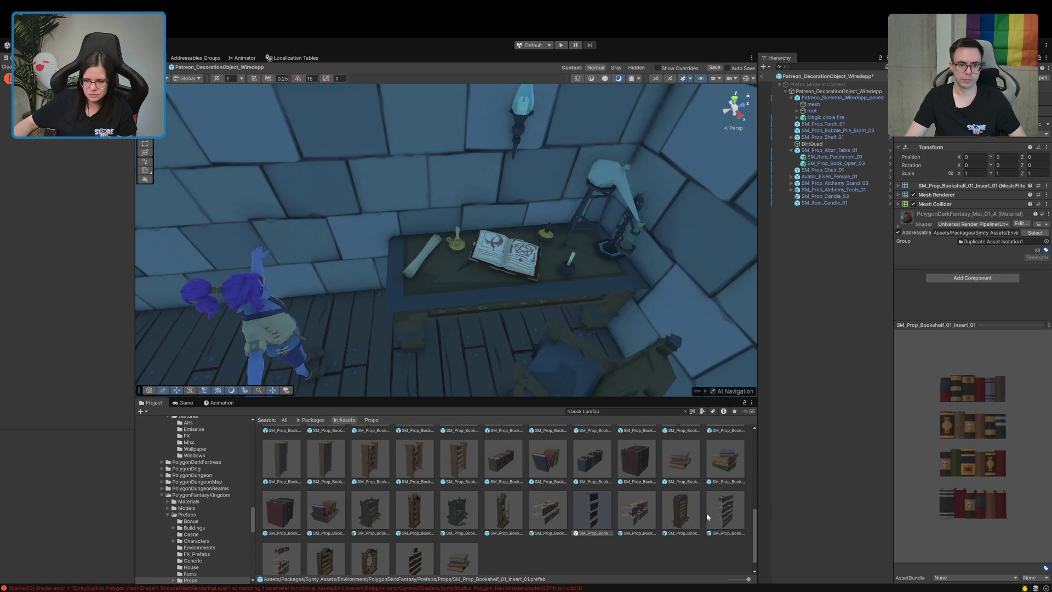
# - Place SM_Prop_Bookshelf_01_Damaged_01 by the wall beside the round-shelf rack
pyautogui.click(685, 411)
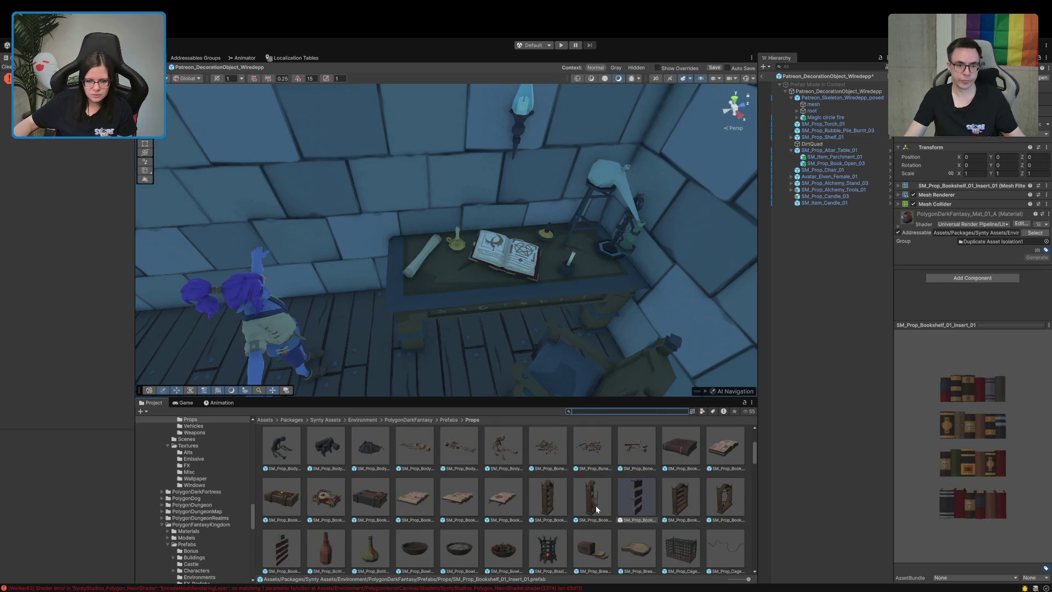
pyautogui.moveTo(570, 389)
pyautogui.mouseDown()
pyautogui.moveTo(347, 356)
pyautogui.moveTo(372, 329)
pyautogui.mouseUp()
pyautogui.moveTo(594, 507)
pyautogui.mouseDown()
pyautogui.moveTo(448, 307)
pyautogui.moveTo(433, 333)
pyautogui.moveTo(461, 326)
pyautogui.mouseUp()
# - Push the broken bookshelf back to the wall and nest the book insert inside it
pyautogui.press('x')
pyautogui.press('w')
pyautogui.moveTo(444, 317); pyautogui.dragTo(444, 301)
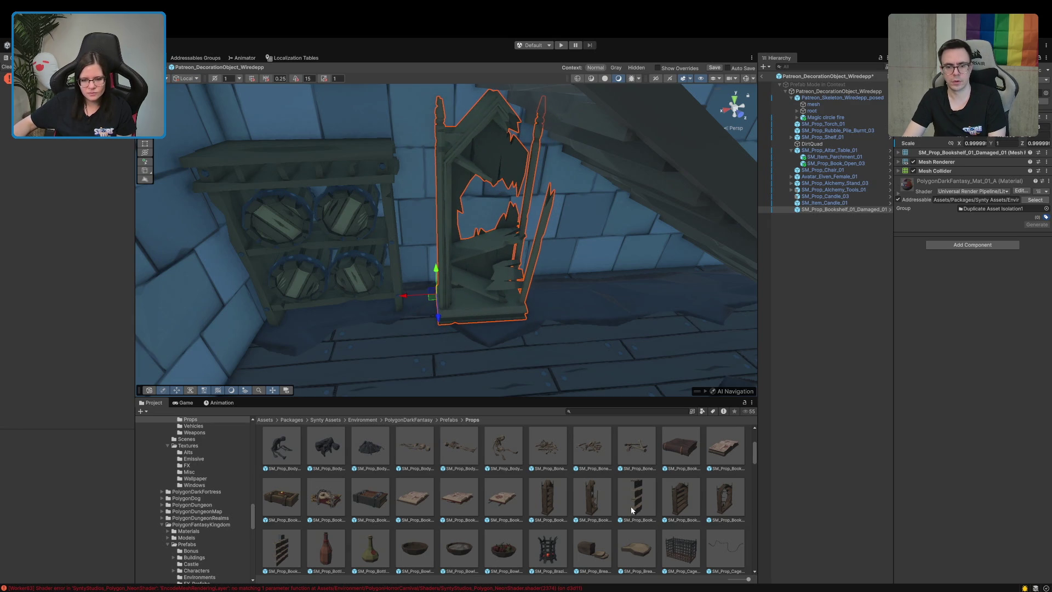
pyautogui.moveTo(681, 496)
pyautogui.mouseDown()
pyautogui.moveTo(509, 203)
pyautogui.moveTo(441, 316)
pyautogui.mouseUp()
pyautogui.moveTo(821, 213); pyautogui.dragTo(821, 210)
pyautogui.write('0')
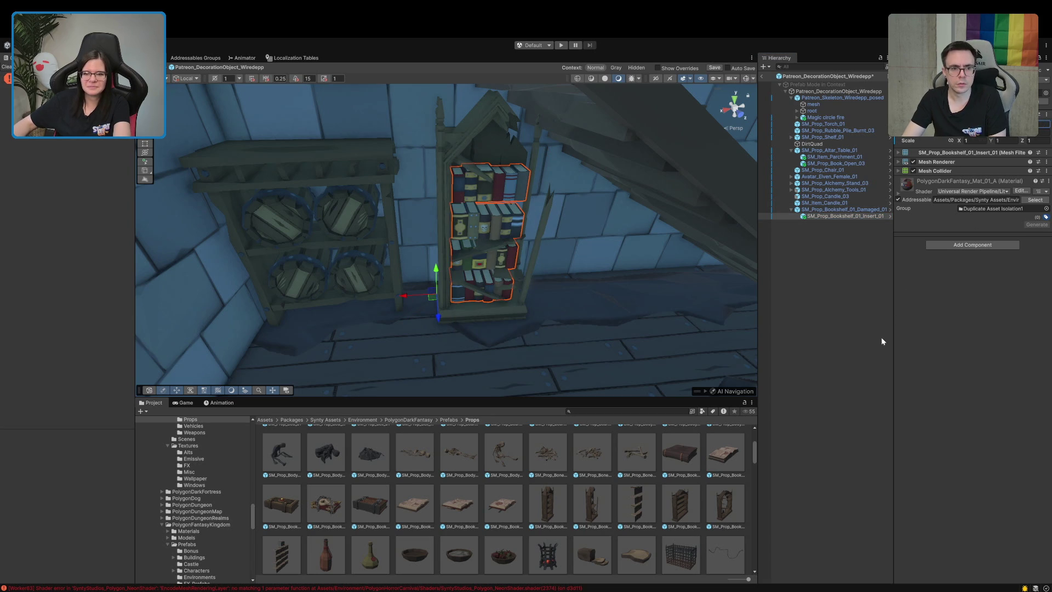
pyautogui.click(866, 356)
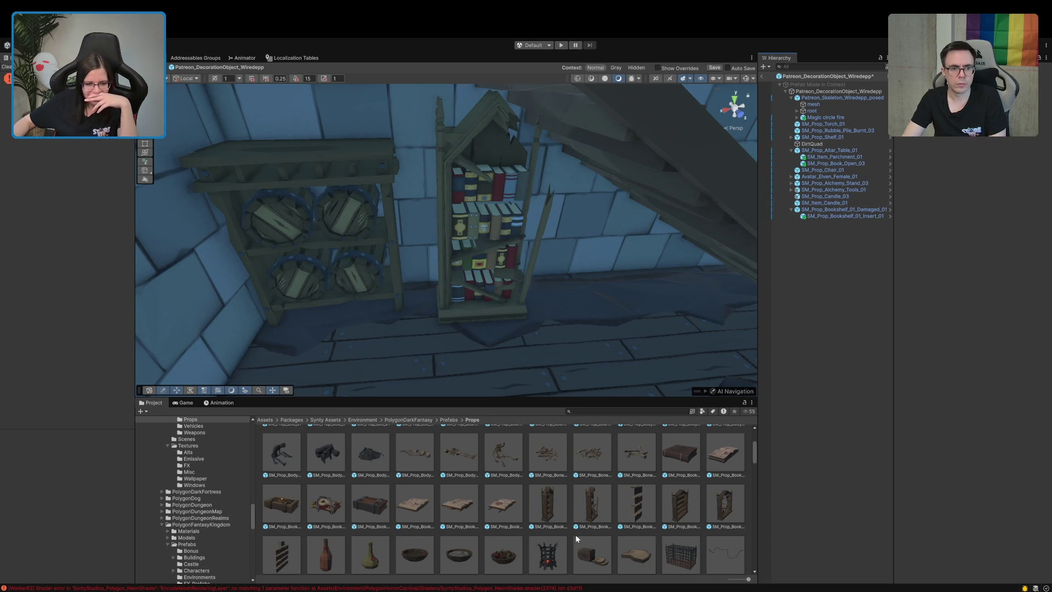
# - Preview the double bookshelf insert prefab from the front
pyautogui.scroll(-2, 582, 538)
pyautogui.click(287, 515)
pyautogui.moveTo(1021, 494); pyautogui.dragTo(911, 458)
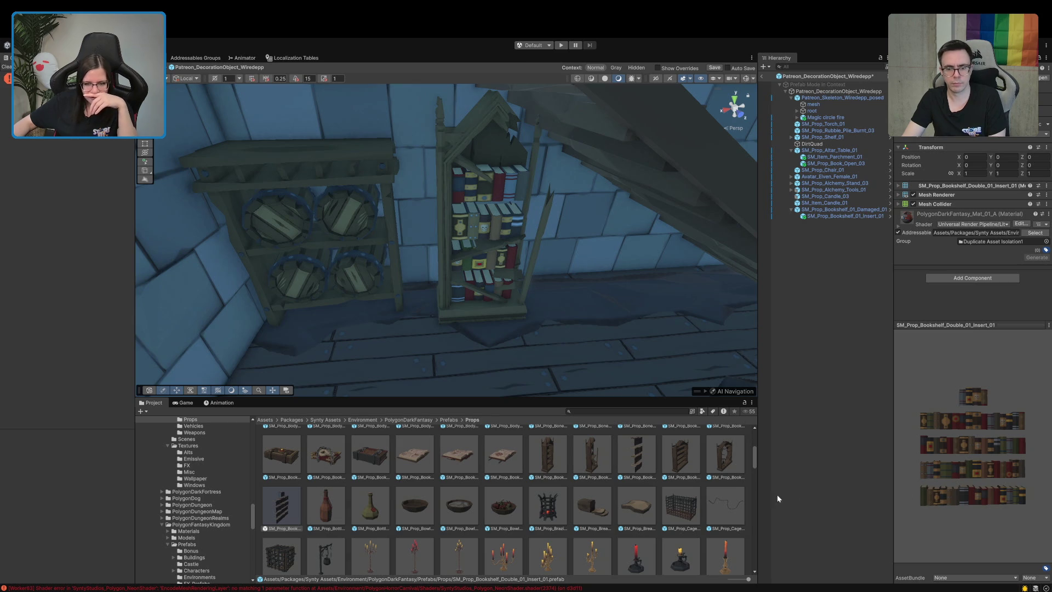
pyautogui.scroll(3, 612, 515)
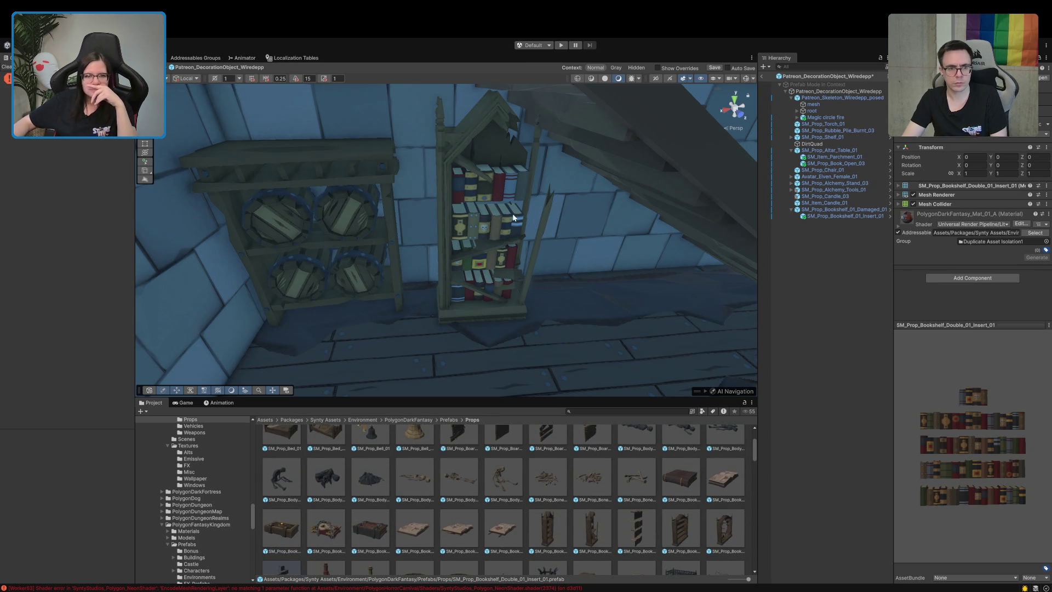
# - Delete the book insert and the broken bookshelf from the Hierarchy
pyautogui.click(825, 216)
pyautogui.press('h')
pyautogui.click(825, 226)
pyautogui.hotkey('ctrl', 'z')
# - Place an intact SM_Prop_Bookshelf_01 by the wall and nest SM_Prop_Bookshelf_01_Insert_01 in it
pyautogui.moveTo(495, 426)
pyautogui.mouseDown()
pyautogui.moveTo(453, 301)
pyautogui.moveTo(445, 303)
pyautogui.mouseUp()
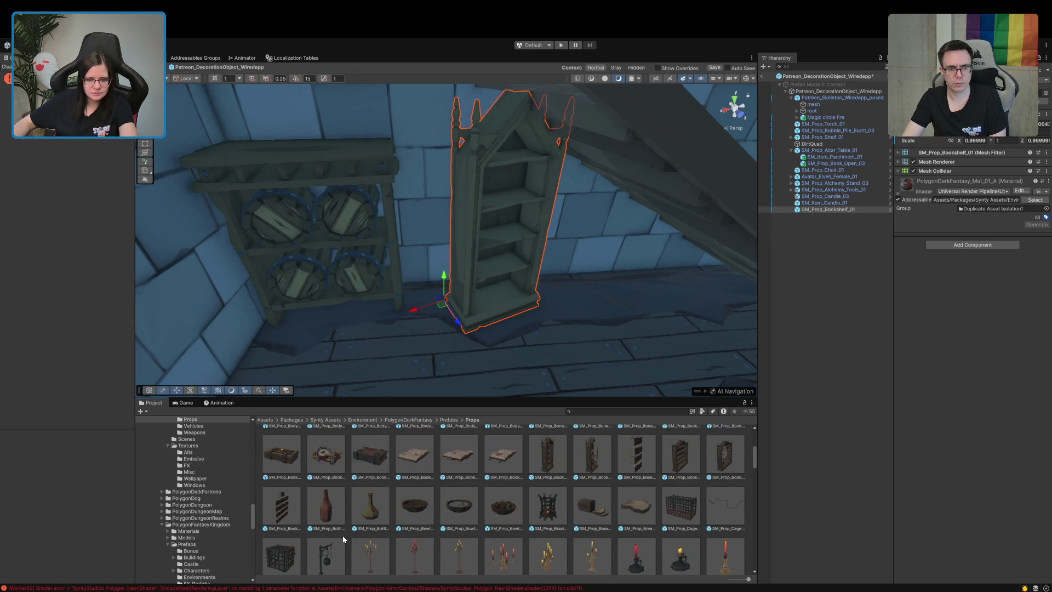
pyautogui.moveTo(634, 528)
pyautogui.mouseDown()
pyautogui.moveTo(534, 283)
pyautogui.moveTo(534, 181)
pyautogui.moveTo(806, 210)
pyautogui.mouseUp()
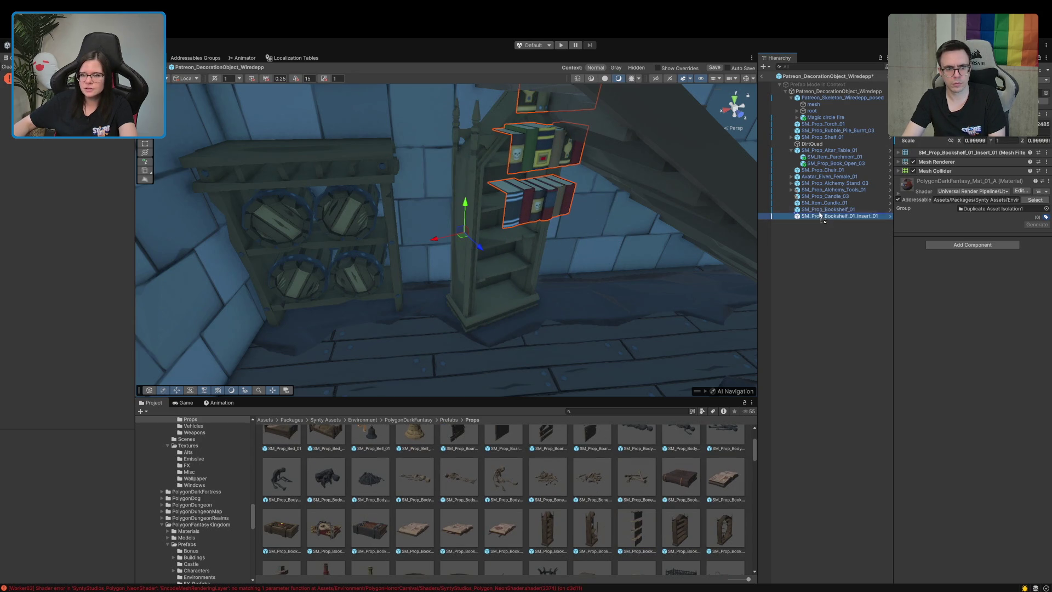
pyautogui.moveTo(548, 230); pyautogui.dragTo(541, 214)
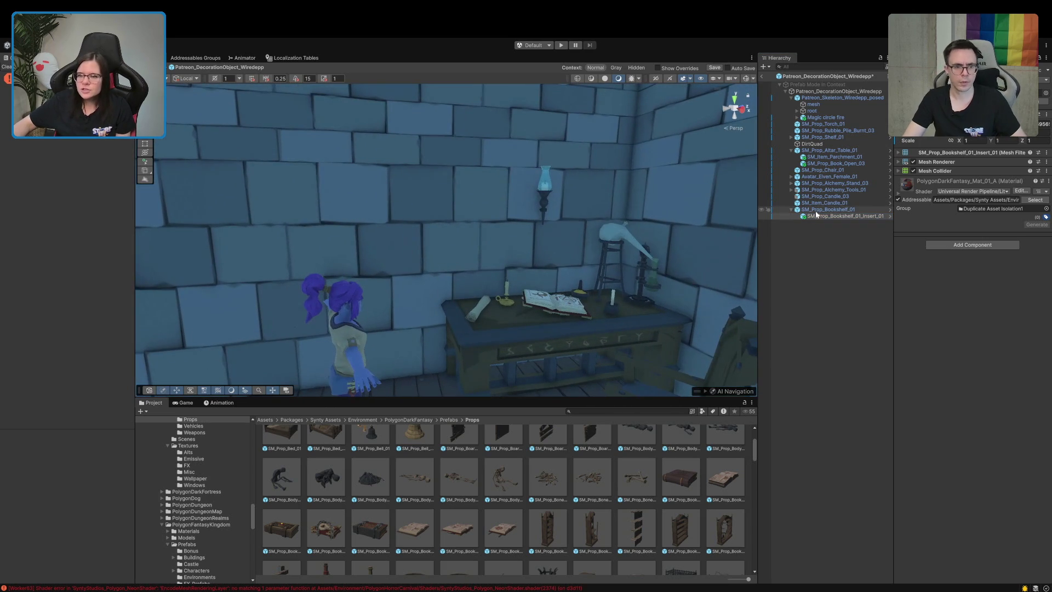
# - Delete the extra SM_Prop_Candle_03 from the altar table
pyautogui.click(825, 196)
pyautogui.keyDown('shift'); pyautogui.click(827, 203); pyautogui.keyUp('shift')
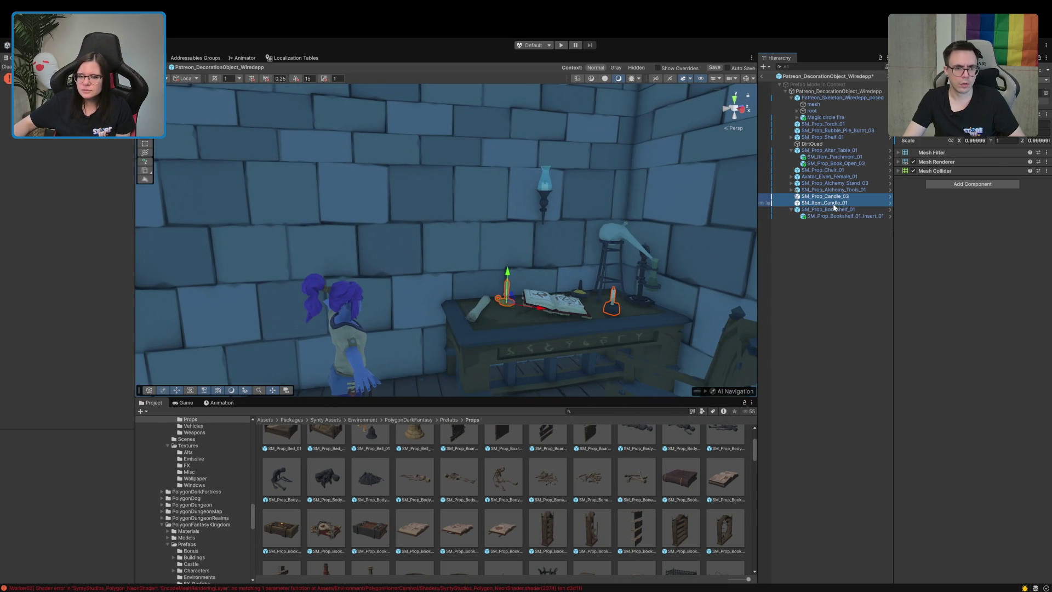
pyautogui.click(838, 313)
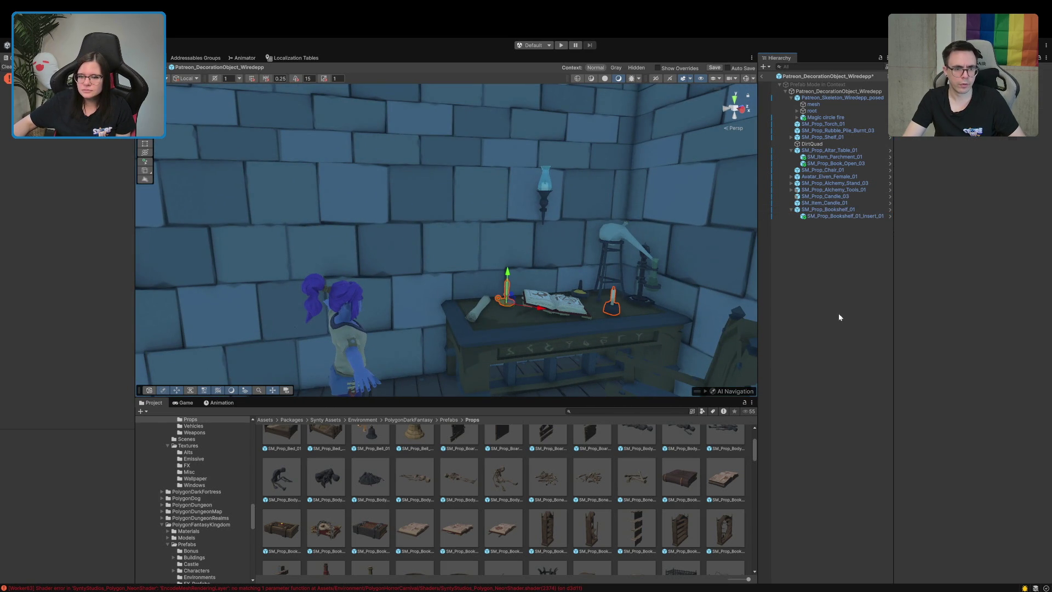
pyautogui.click(619, 311)
pyautogui.press('Delete')
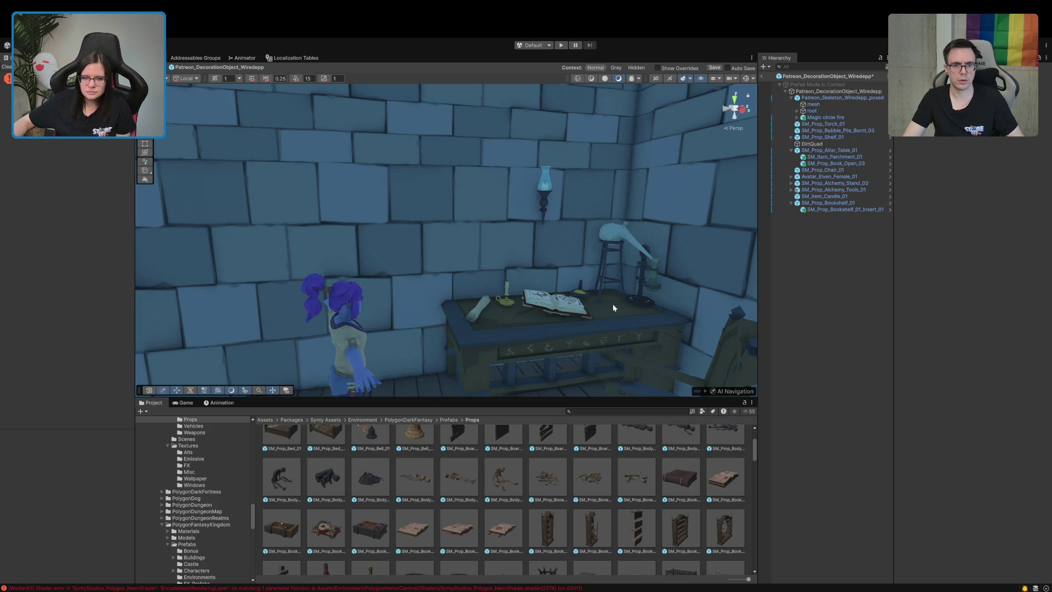
# - Slide the alchemy tools right and nest stand, tools and candle under SM_Prop_Altar_Table_01
pyautogui.click(591, 294)
pyautogui.moveTo(587, 295); pyautogui.dragTo(654, 320)
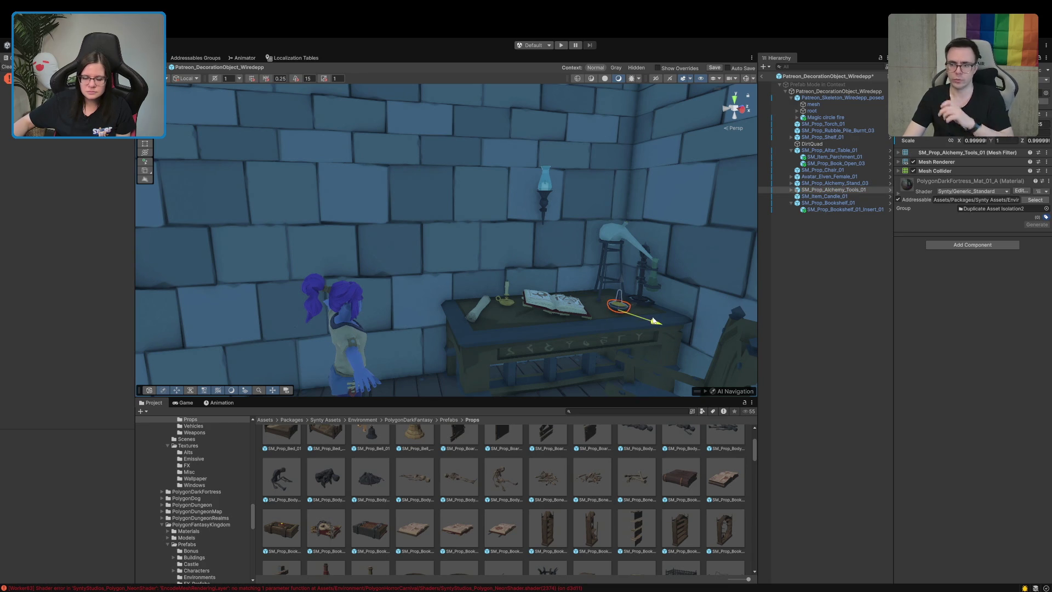
pyautogui.click(833, 183)
pyautogui.keyDown('shift'); pyautogui.click(830, 197); pyautogui.keyUp('shift')
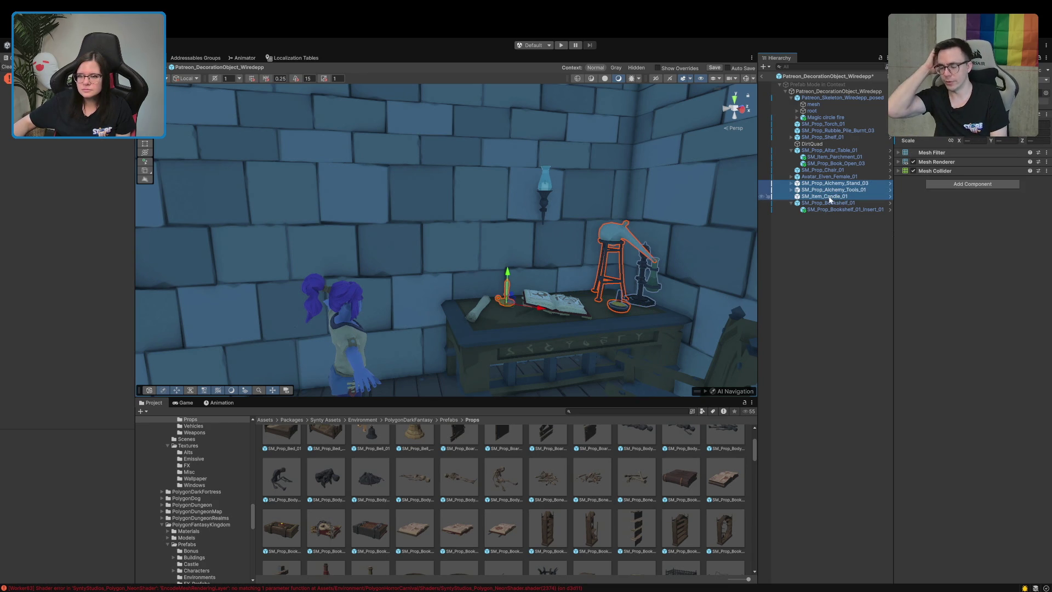
pyautogui.moveTo(826, 190); pyautogui.dragTo(829, 150)
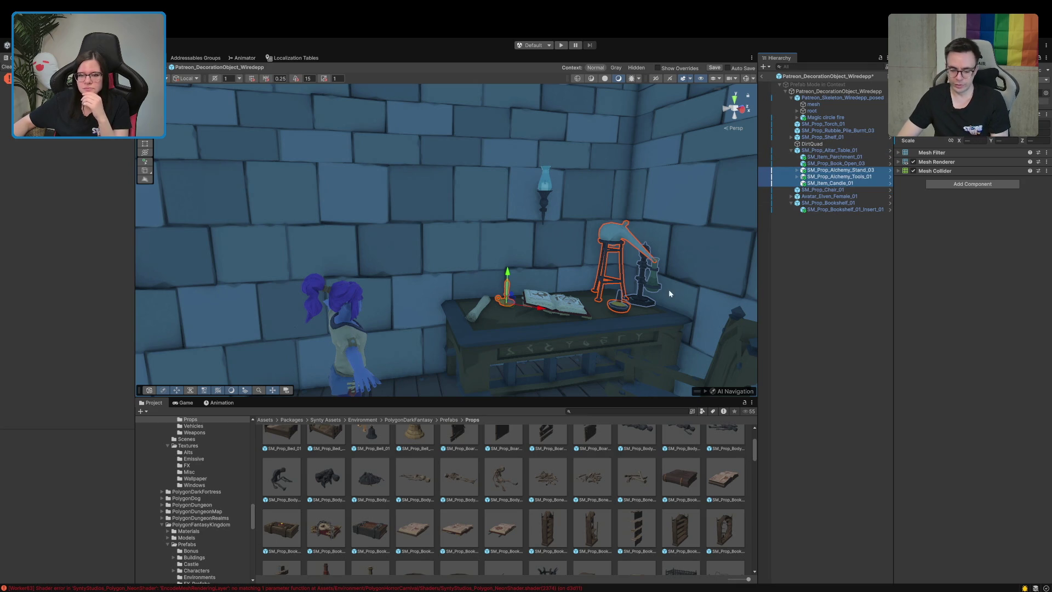
pyautogui.click(830, 286)
pyautogui.scroll(5, 596, 284)
pyautogui.moveTo(596, 288); pyautogui.dragTo(695, 251)
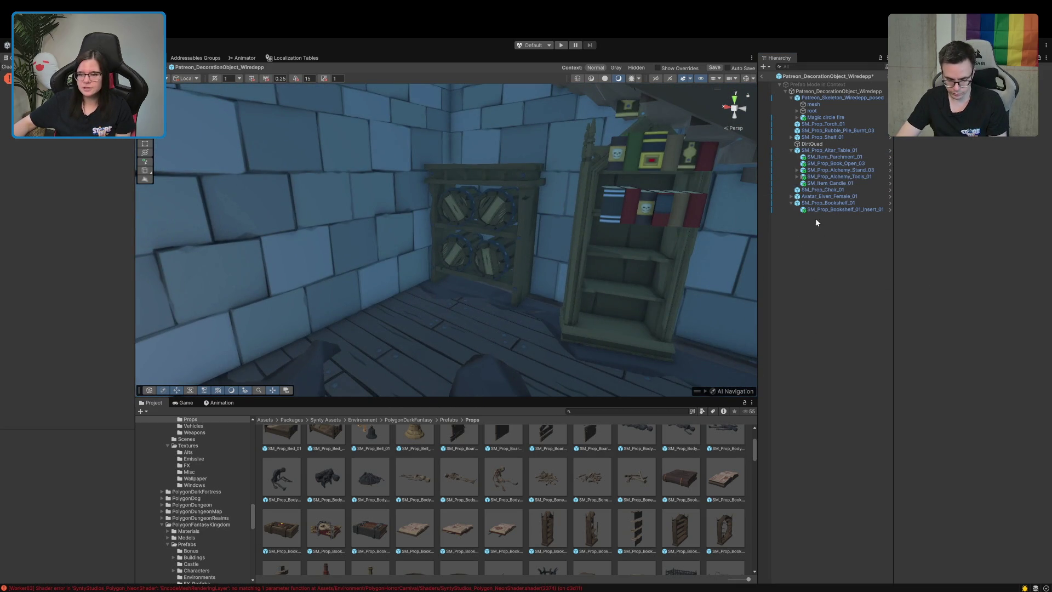
# - Turn SM_Prop_Bookshelf_01 to face the room more
pyautogui.click(838, 209)
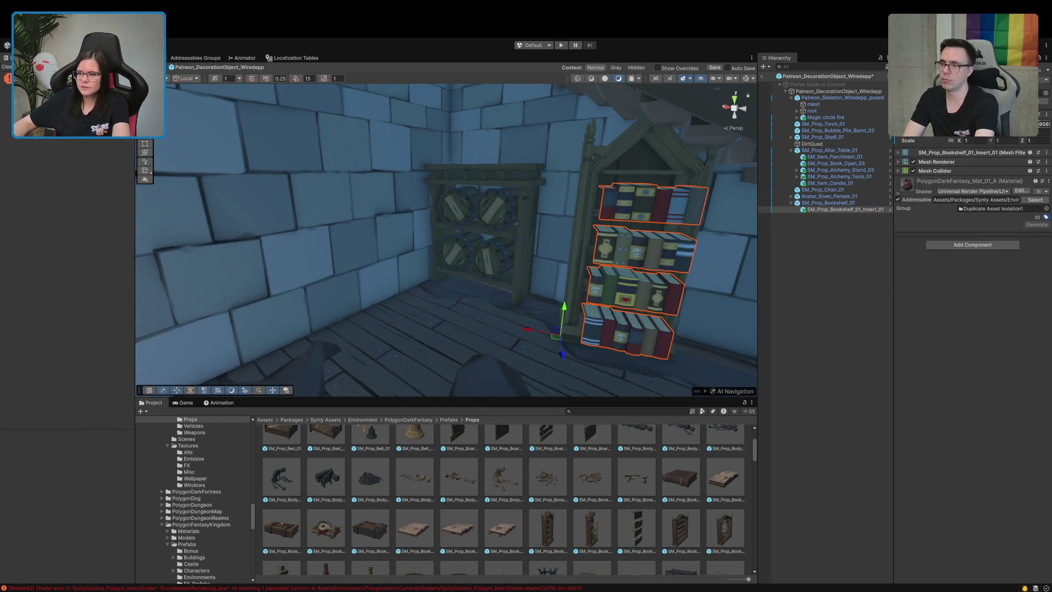
pyautogui.click(803, 281)
pyautogui.moveTo(605, 292); pyautogui.dragTo(630, 288)
pyautogui.click(577, 280)
pyautogui.moveTo(564, 340); pyautogui.dragTo(548, 336)
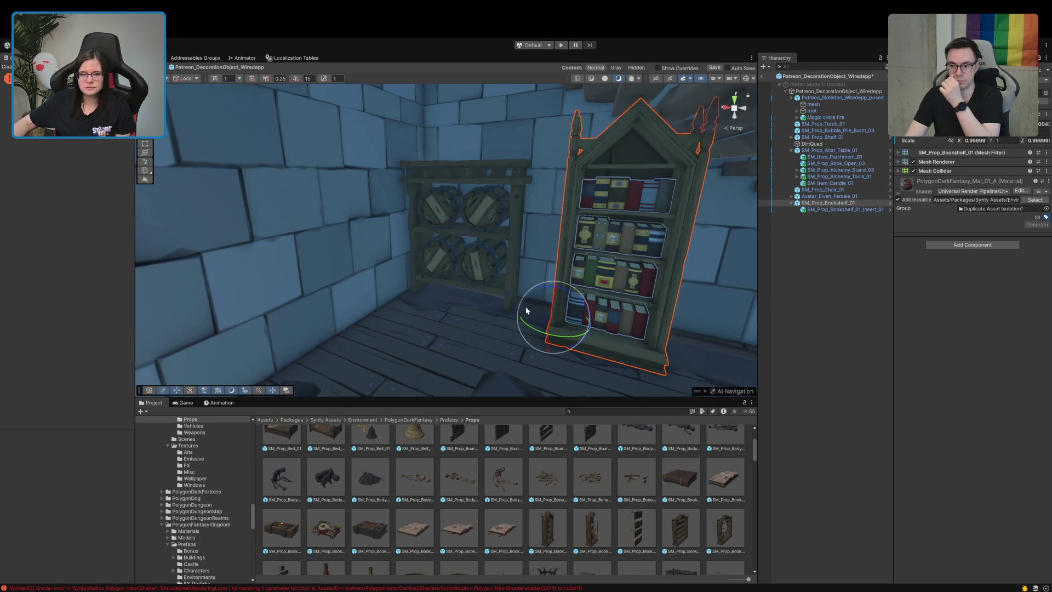
# - Slide the barrel shelf to the right
pyautogui.click(504, 246)
pyautogui.press('w')
pyautogui.moveTo(439, 294)
pyautogui.mouseDown()
pyautogui.moveTo(574, 279)
pyautogui.moveTo(571, 133)
pyautogui.mouseUp()
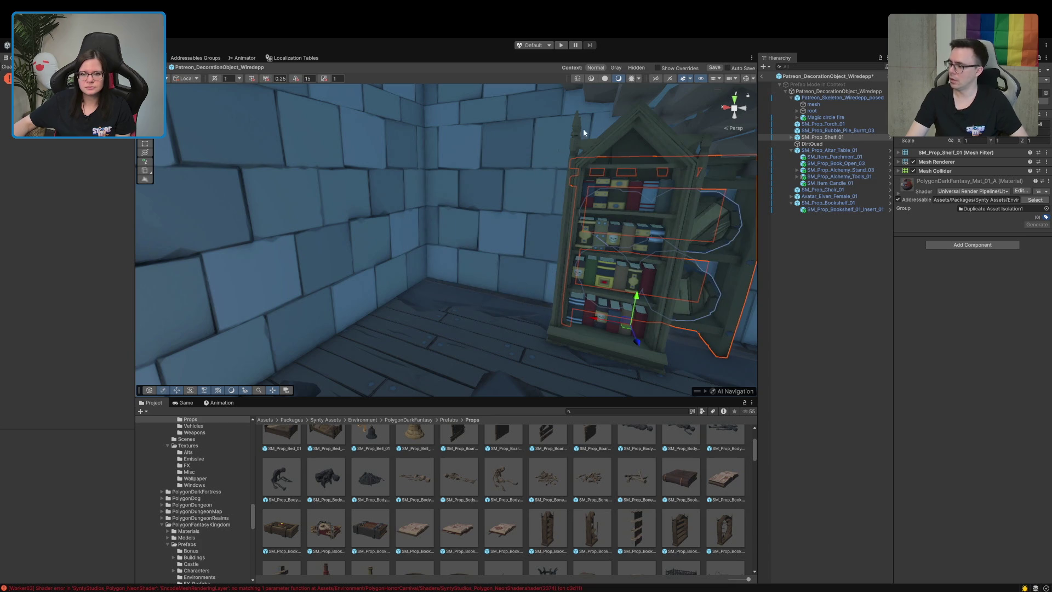
# - Rotate the bookshelf slightly and slide it left against the back wall
pyautogui.click(620, 138)
pyautogui.press('e')
pyautogui.moveTo(559, 332)
pyautogui.mouseDown()
pyautogui.moveTo(643, 325)
pyautogui.moveTo(556, 354)
pyautogui.mouseUp()
pyautogui.press('w')
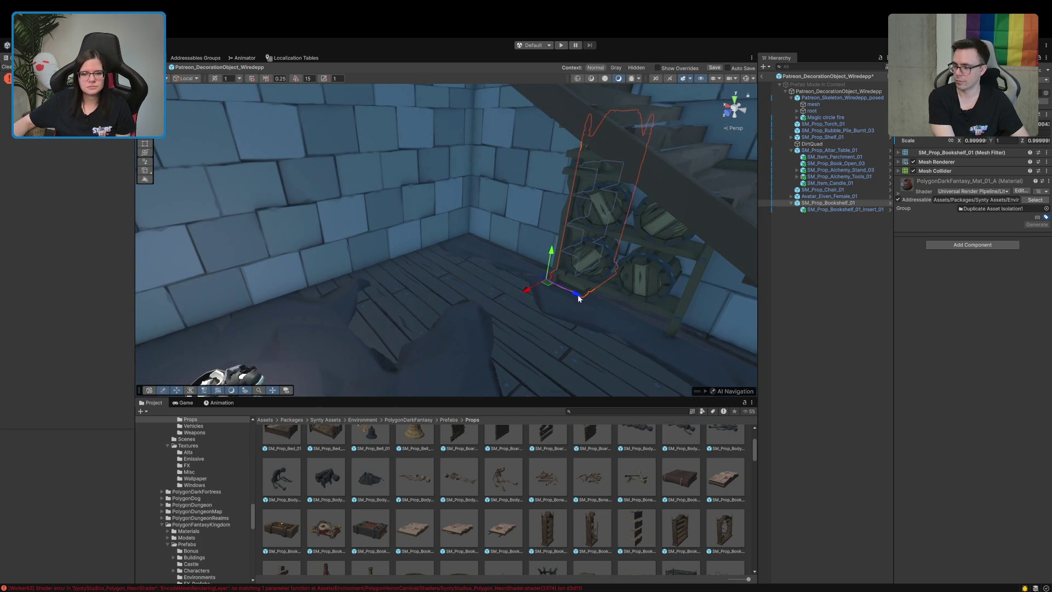
pyautogui.moveTo(523, 292)
pyautogui.mouseDown()
pyautogui.moveTo(442, 343)
pyautogui.moveTo(441, 364)
pyautogui.moveTo(368, 300)
pyautogui.moveTo(293, 280)
pyautogui.moveTo(340, 295)
pyautogui.moveTo(403, 287)
pyautogui.mouseUp()
# - Reposition the barrel shelf SM_Prop_Shelf_01 forward and slightly back beside the bookshelf
pyautogui.click(388, 291)
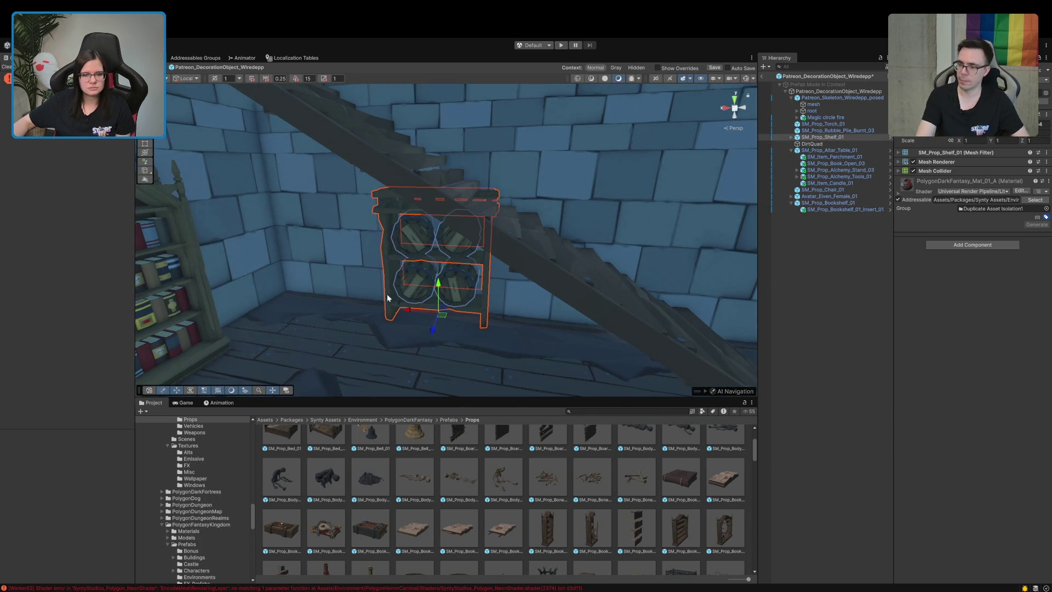
pyautogui.moveTo(432, 329)
pyautogui.mouseDown()
pyautogui.moveTo(423, 357)
pyautogui.moveTo(348, 331)
pyautogui.moveTo(329, 336)
pyautogui.moveTo(352, 341)
pyautogui.mouseUp()
pyautogui.moveTo(452, 330)
pyautogui.mouseDown()
pyautogui.moveTo(371, 312)
pyautogui.moveTo(406, 337)
pyautogui.moveTo(393, 223)
pyautogui.moveTo(391, 347)
pyautogui.moveTo(331, 353)
pyautogui.moveTo(275, 379)
pyautogui.moveTo(419, 392)
pyautogui.moveTo(488, 356)
pyautogui.moveTo(218, 284)
pyautogui.moveTo(468, 290)
pyautogui.moveTo(289, 302)
pyautogui.moveTo(426, 304)
pyautogui.moveTo(413, 304)
pyautogui.mouseUp()
pyautogui.press('e')
pyautogui.press('w')
pyautogui.click(498, 209)
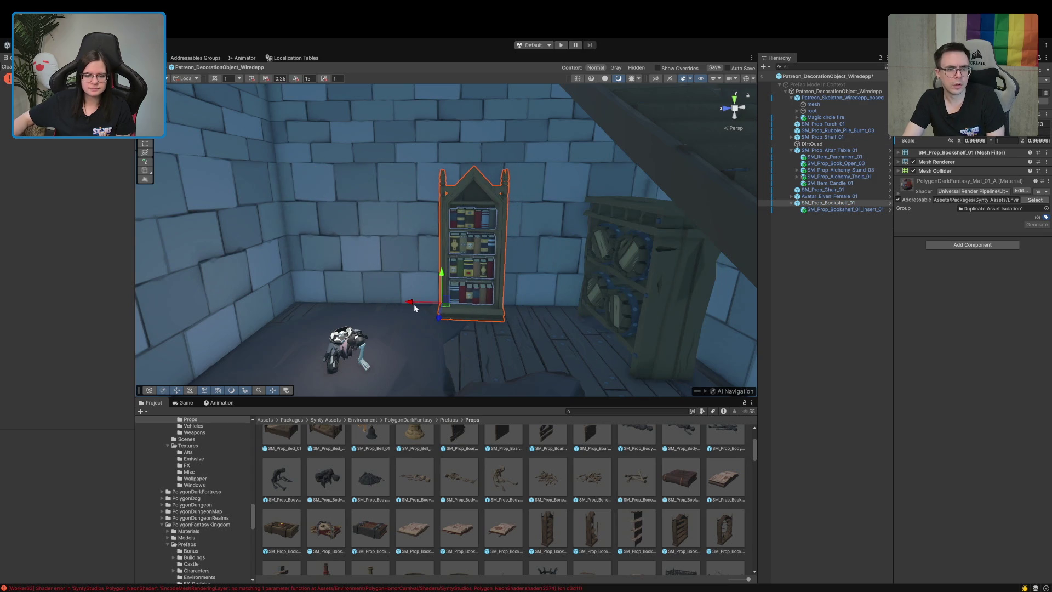
# - Try a damaged single bookshelf in the room, then delete it
pyautogui.moveTo(408, 400)
pyautogui.mouseDown()
pyautogui.moveTo(416, 326)
pyautogui.moveTo(436, 333)
pyautogui.mouseUp()
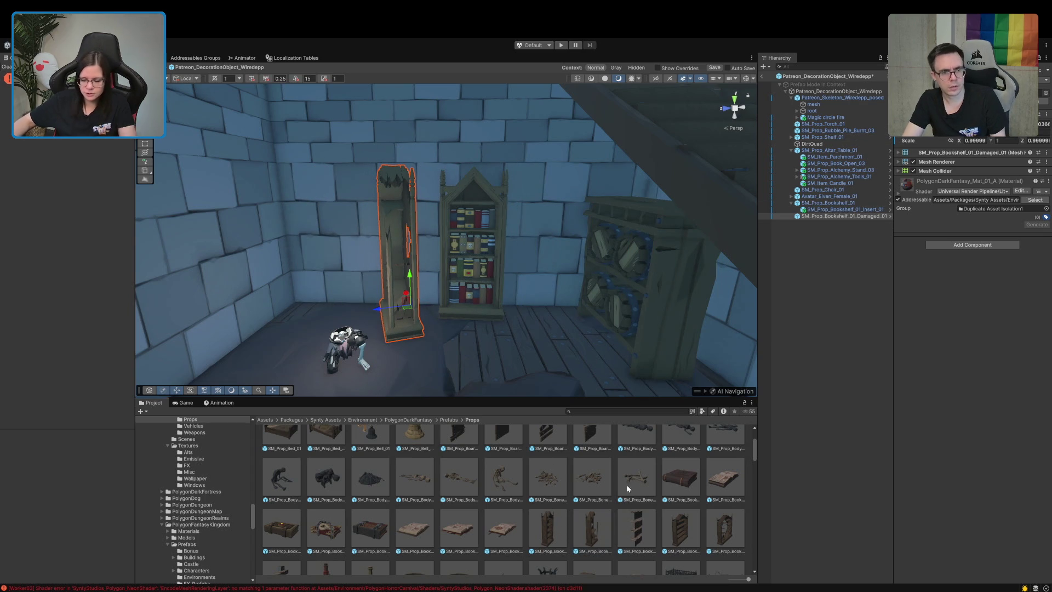
pyautogui.click(795, 240)
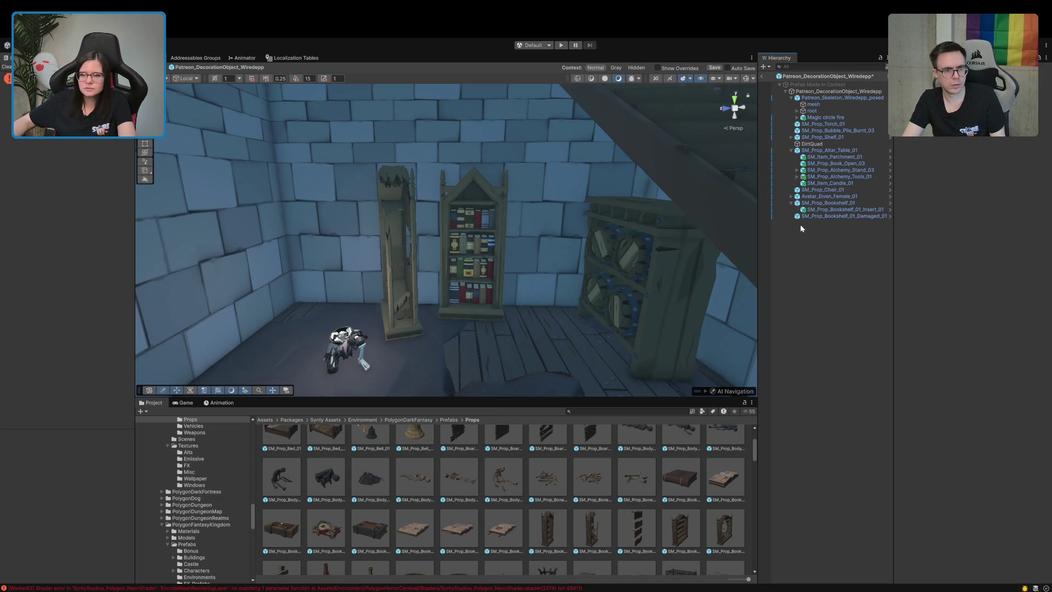
pyautogui.click(806, 217)
pyautogui.press('Delete')
pyautogui.click(789, 202)
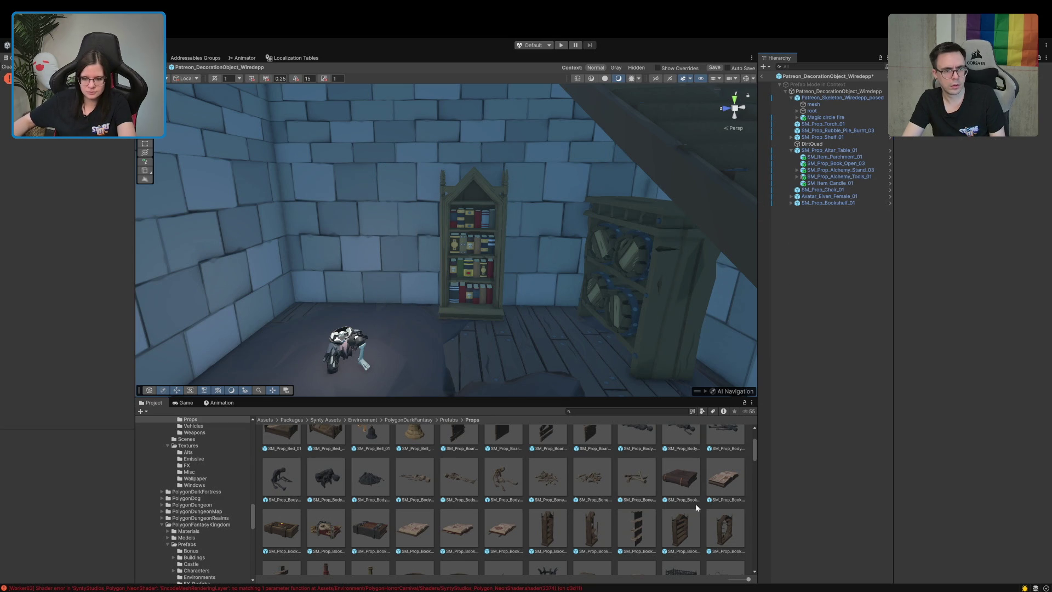
# - Place SM_Prop_Bookshelf_Double_01_Damaged_01 facing the room and shift SM_Prop_Bookshelf_01 beside it
pyautogui.moveTo(724, 526)
pyautogui.mouseDown()
pyautogui.moveTo(295, 307)
pyautogui.moveTo(426, 310)
pyautogui.moveTo(340, 321)
pyautogui.moveTo(277, 303)
pyautogui.mouseUp()
pyautogui.press('w')
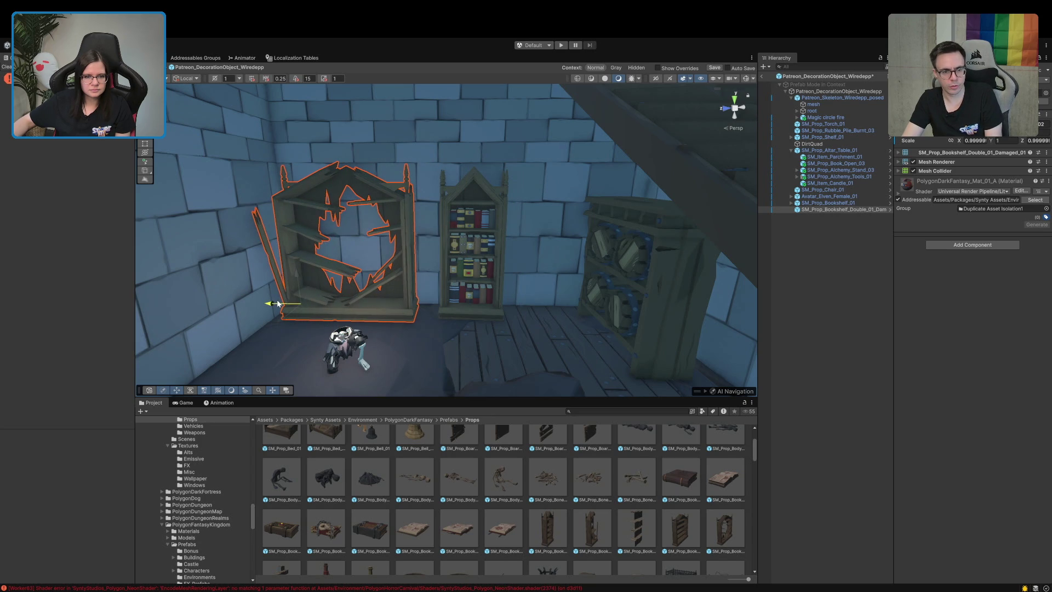
pyautogui.click(449, 310)
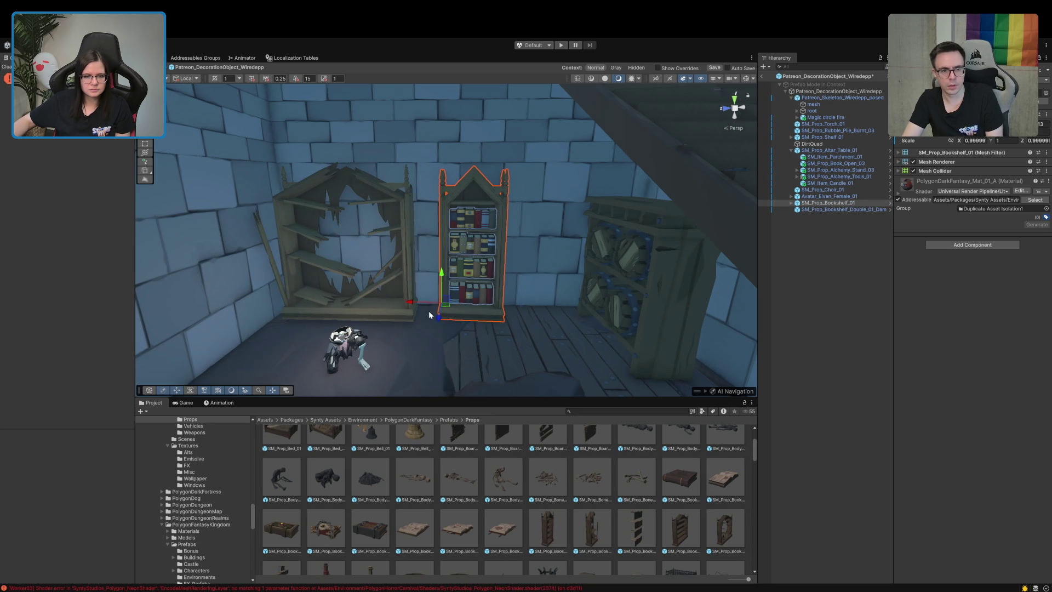
pyautogui.moveTo(424, 305)
pyautogui.mouseDown()
pyautogui.moveTo(404, 305)
pyautogui.moveTo(417, 322)
pyautogui.moveTo(485, 304)
pyautogui.mouseUp()
pyautogui.click(796, 392)
pyautogui.moveTo(505, 180)
pyautogui.mouseDown()
pyautogui.moveTo(534, 313)
pyautogui.moveTo(539, 279)
pyautogui.mouseUp()
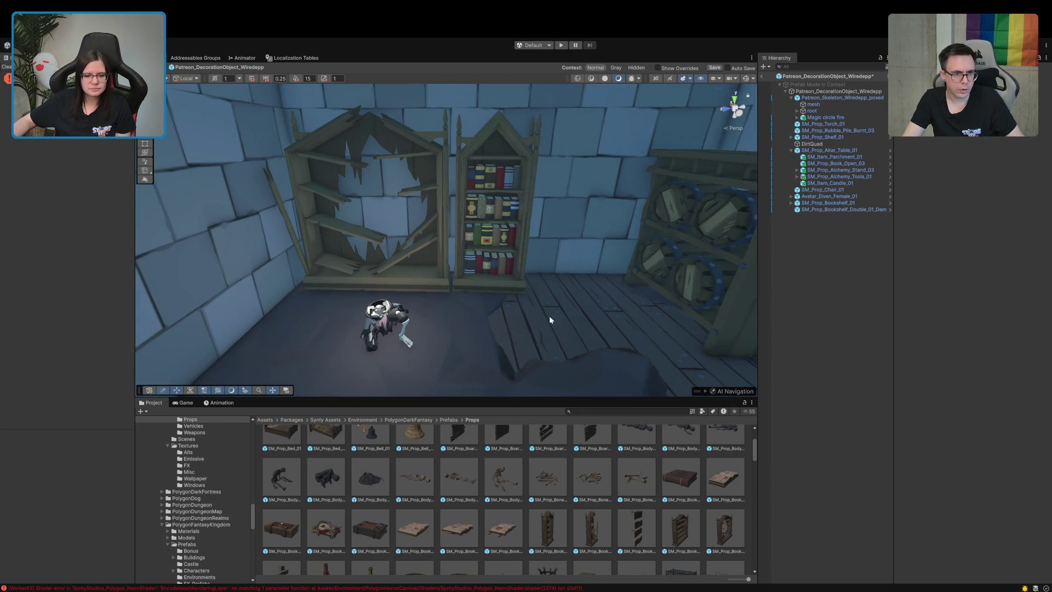
pyautogui.scroll(2, 412, 526)
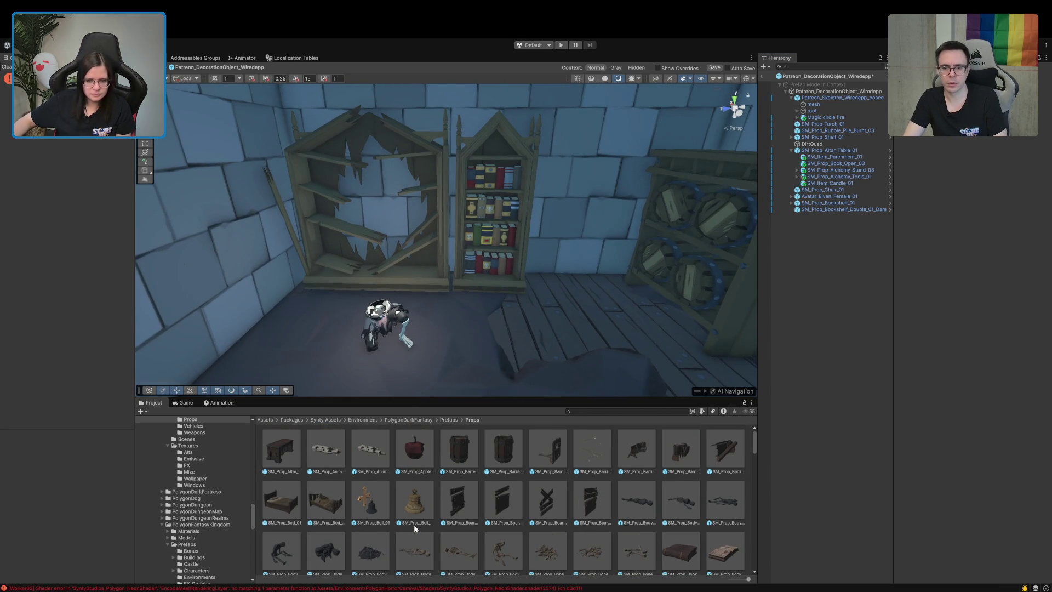
# - Search the Project browser for 't:prefab book' and scroll the book prefab results
pyautogui.scroll(-5, 413, 524)
pyautogui.click(582, 411)
pyautogui.write('t:prefab')
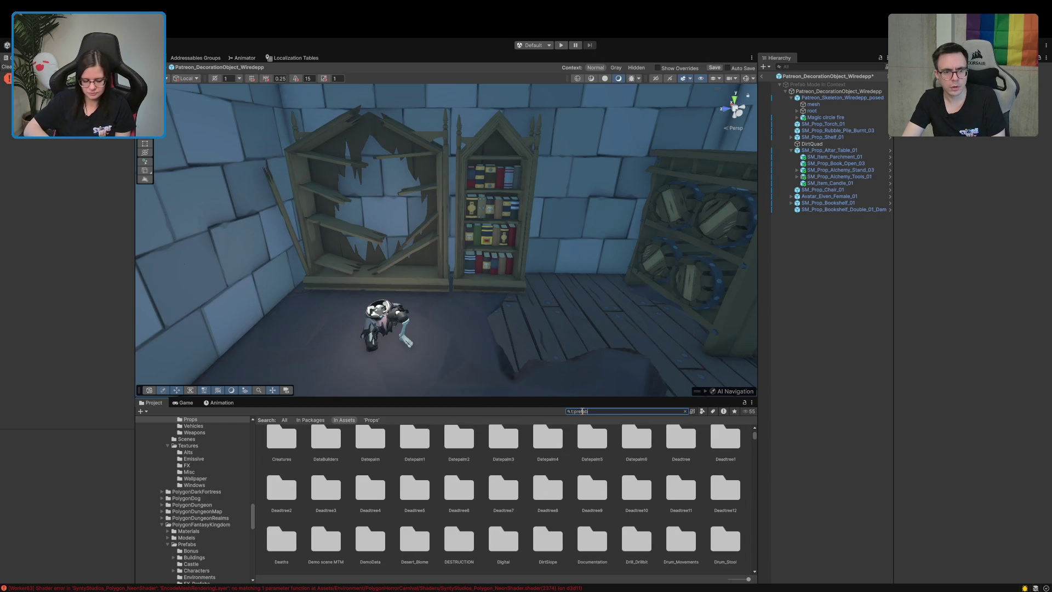
pyautogui.write(' book')
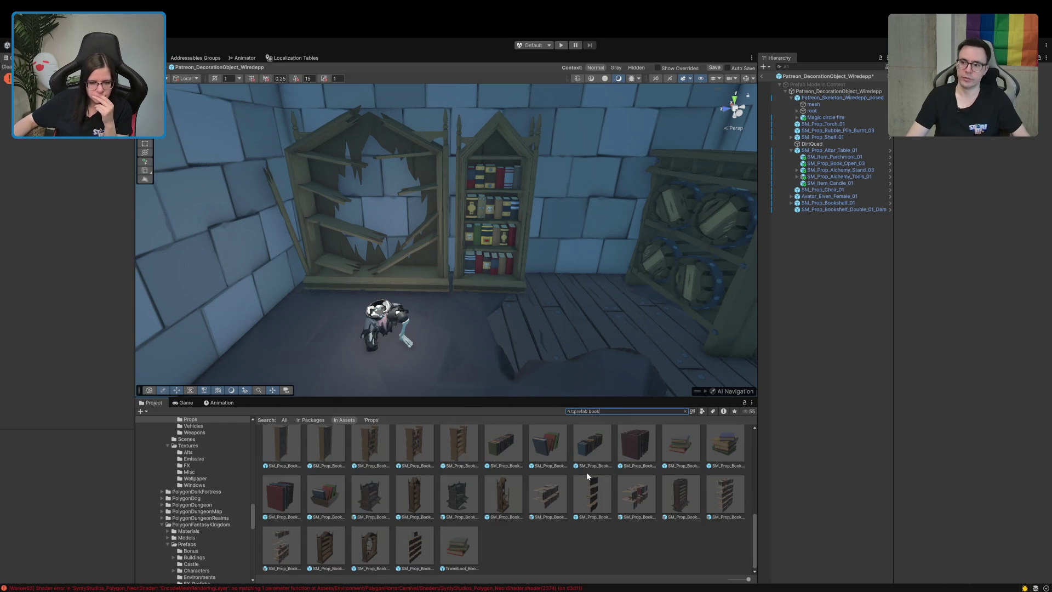
pyautogui.scroll(5, 475, 537)
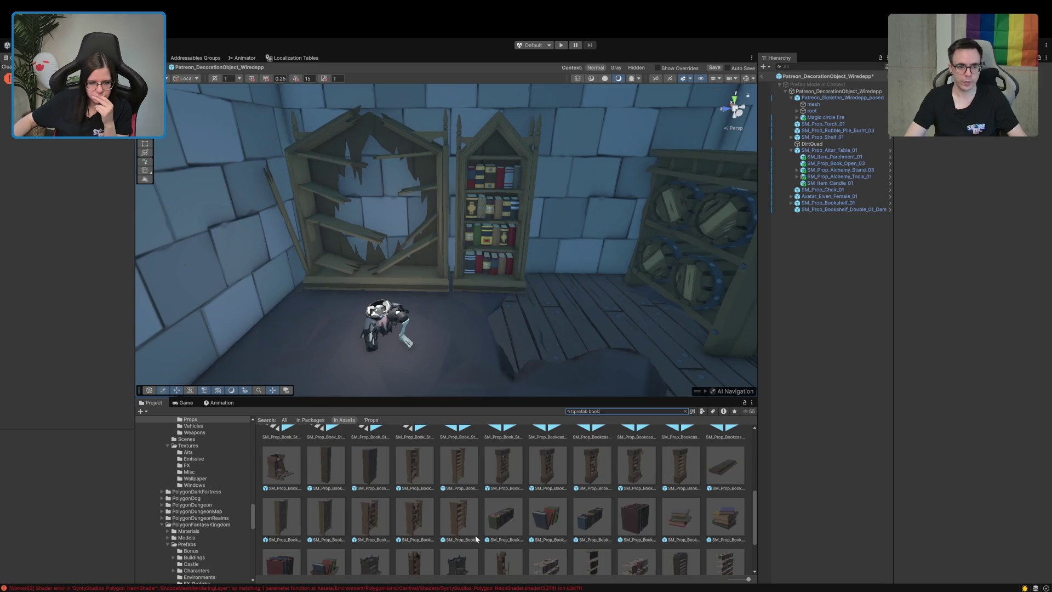
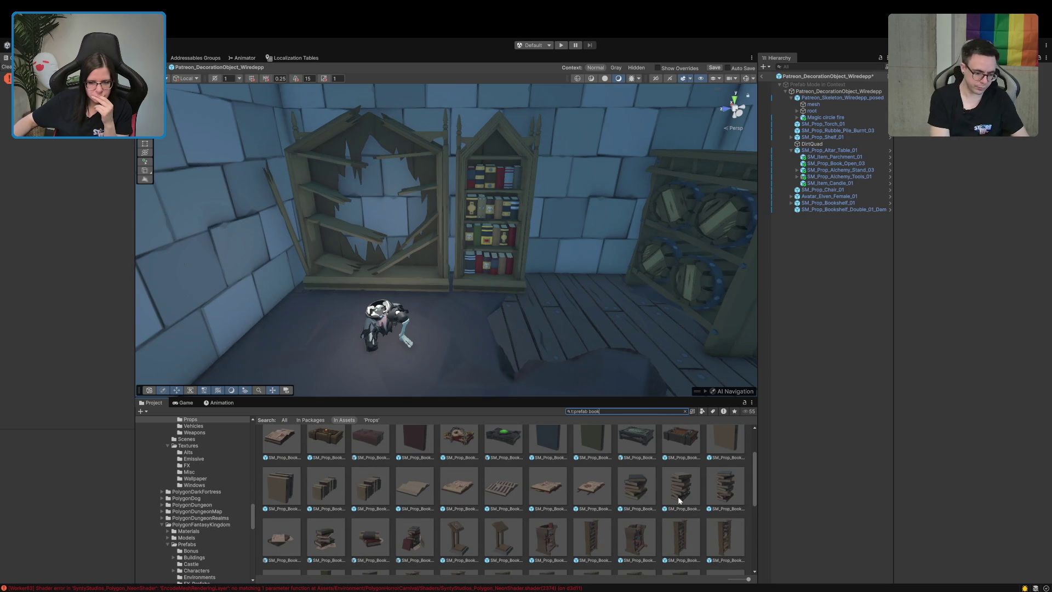
# - Try a book pile on the lower shelf, rotating and tilting it, then delete it
pyautogui.moveTo(393, 315)
pyautogui.mouseDown()
pyautogui.moveTo(366, 294)
pyautogui.moveTo(439, 269)
pyautogui.moveTo(413, 275)
pyautogui.moveTo(318, 233)
pyautogui.mouseUp()
pyautogui.moveTo(349, 293)
pyautogui.mouseDown()
pyautogui.moveTo(355, 277)
pyautogui.moveTo(482, 271)
pyautogui.mouseUp()
pyautogui.scroll(5, 482, 271)
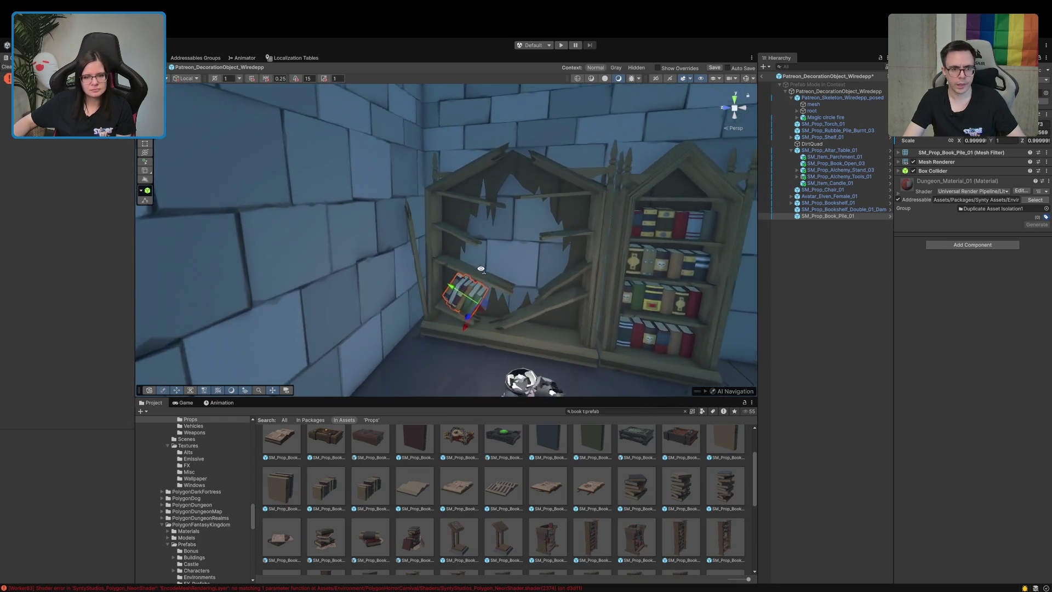
pyautogui.press('e')
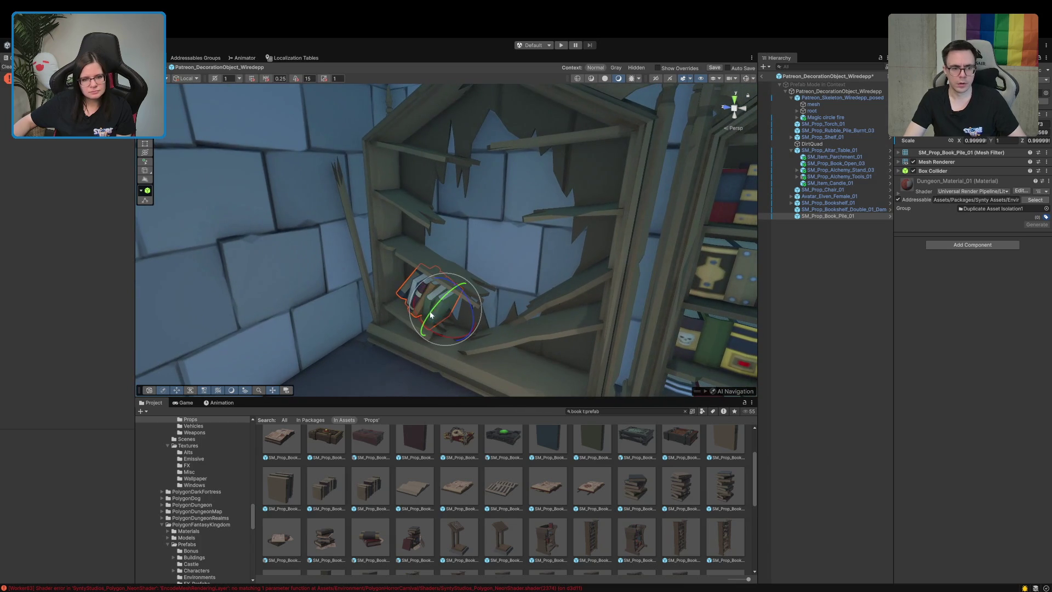
pyautogui.moveTo(430, 315)
pyautogui.mouseDown()
pyautogui.moveTo(442, 293)
pyautogui.moveTo(494, 328)
pyautogui.moveTo(479, 327)
pyautogui.mouseUp()
pyautogui.press('w')
pyautogui.moveTo(449, 292); pyautogui.dragTo(512, 343)
pyautogui.press('e')
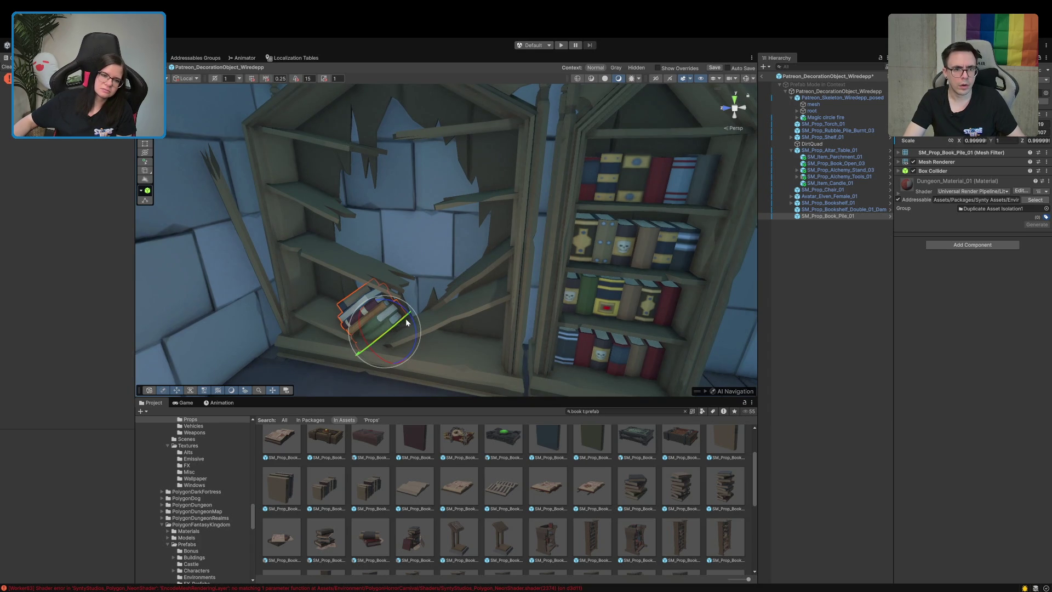
pyautogui.moveTo(410, 317)
pyautogui.mouseDown()
pyautogui.moveTo(426, 327)
pyautogui.moveTo(388, 370)
pyautogui.moveTo(416, 351)
pyautogui.mouseUp()
pyautogui.press('w')
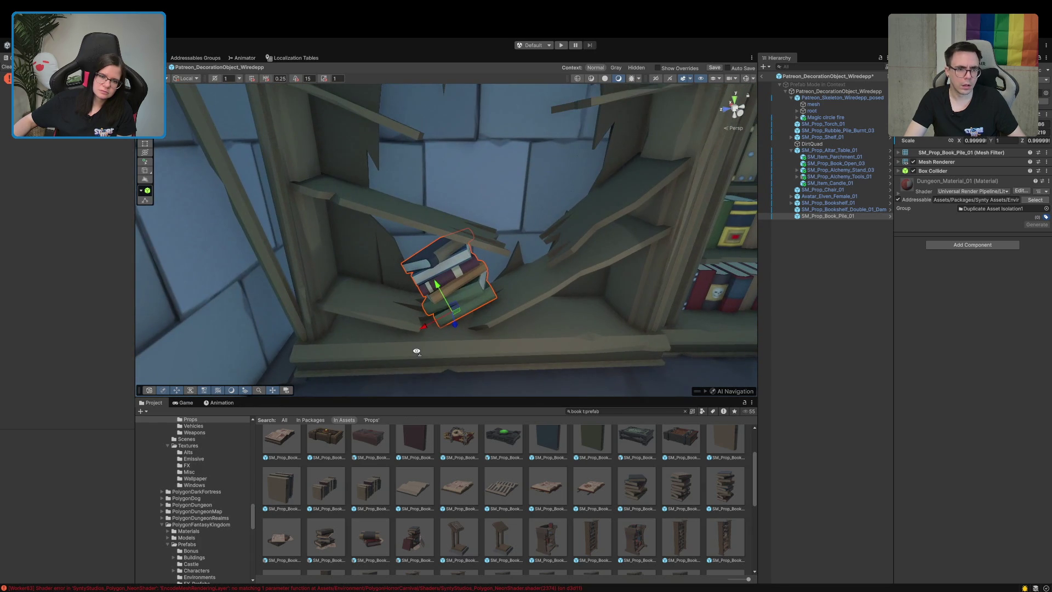
pyautogui.scroll(2, 498, 498)
pyautogui.press('Delete')
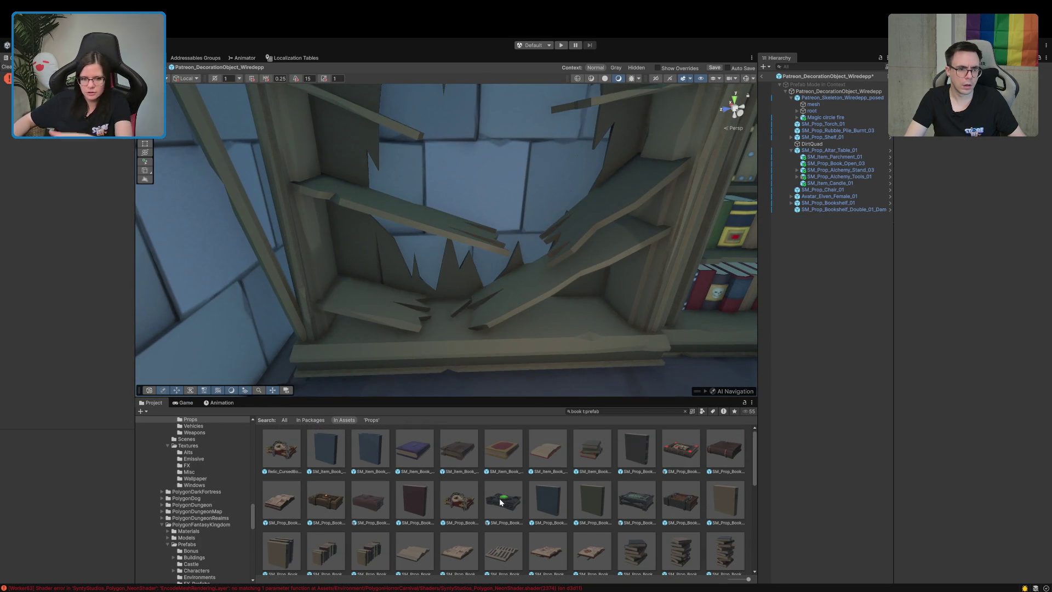
# - Try a book stack on the shelf, compare book prefabs, then delete SM_Prop_Book_Stack_04
pyautogui.scroll(-3, 597, 508)
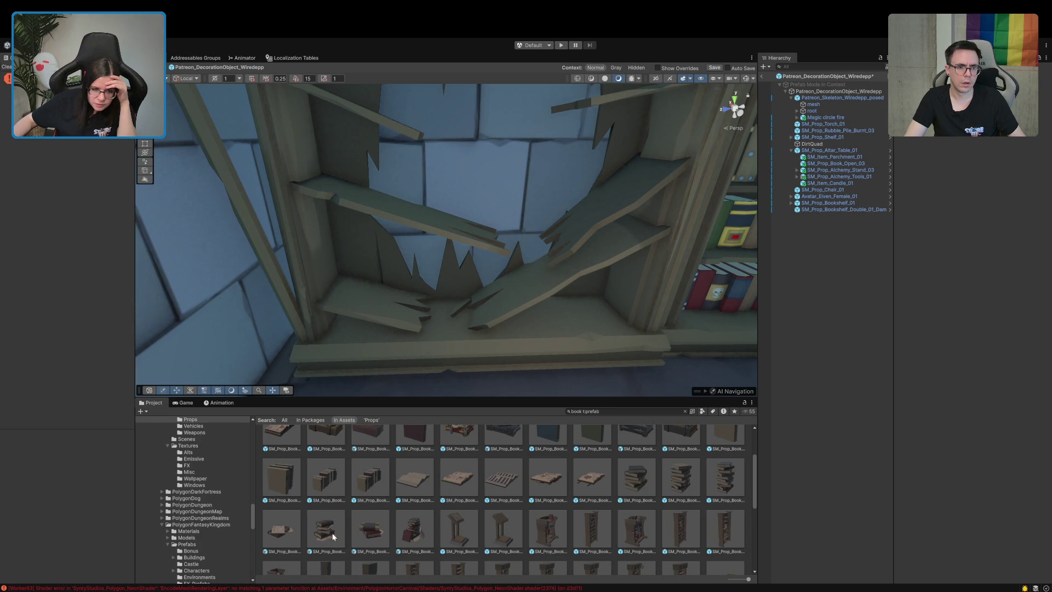
pyautogui.click(545, 528)
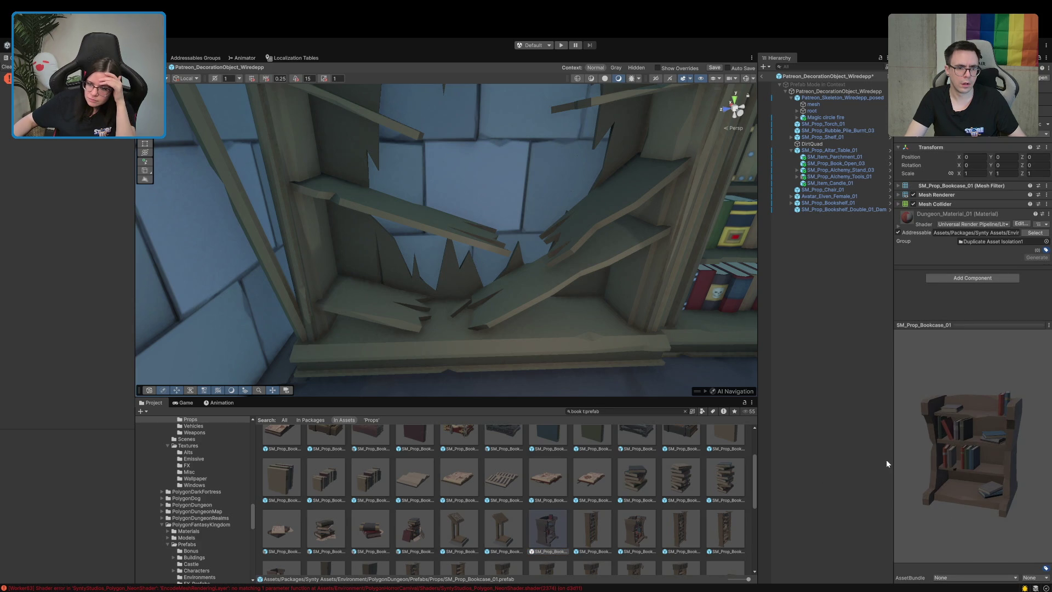
pyautogui.moveTo(408, 531)
pyautogui.mouseDown()
pyautogui.moveTo(435, 307)
pyautogui.moveTo(448, 297)
pyautogui.mouseUp()
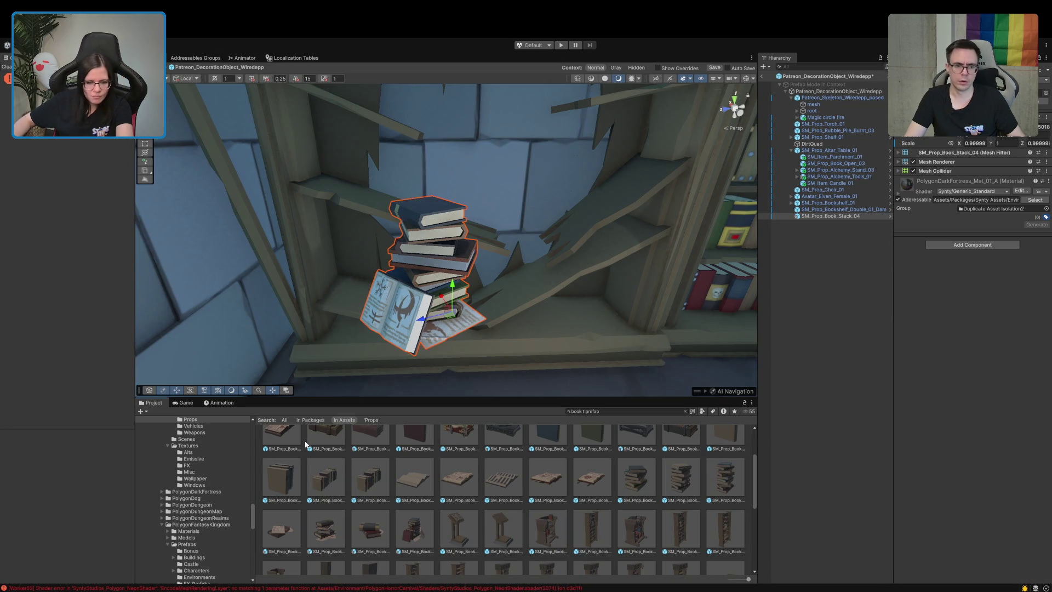
pyautogui.scroll(2, 371, 504)
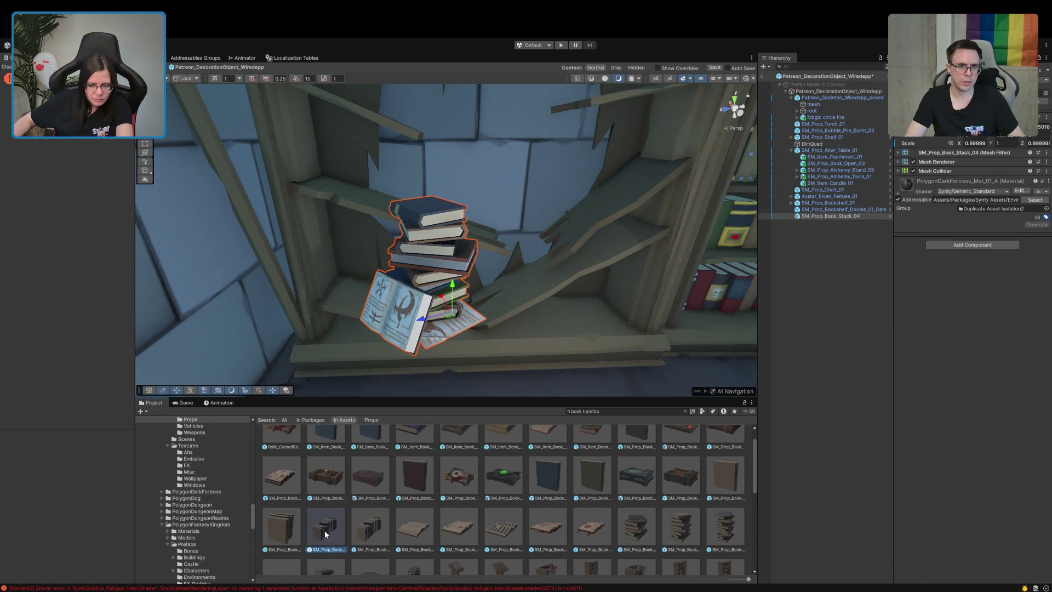
pyautogui.click(324, 530)
pyautogui.scroll(-3, 499, 536)
pyautogui.scroll(-3, 547, 520)
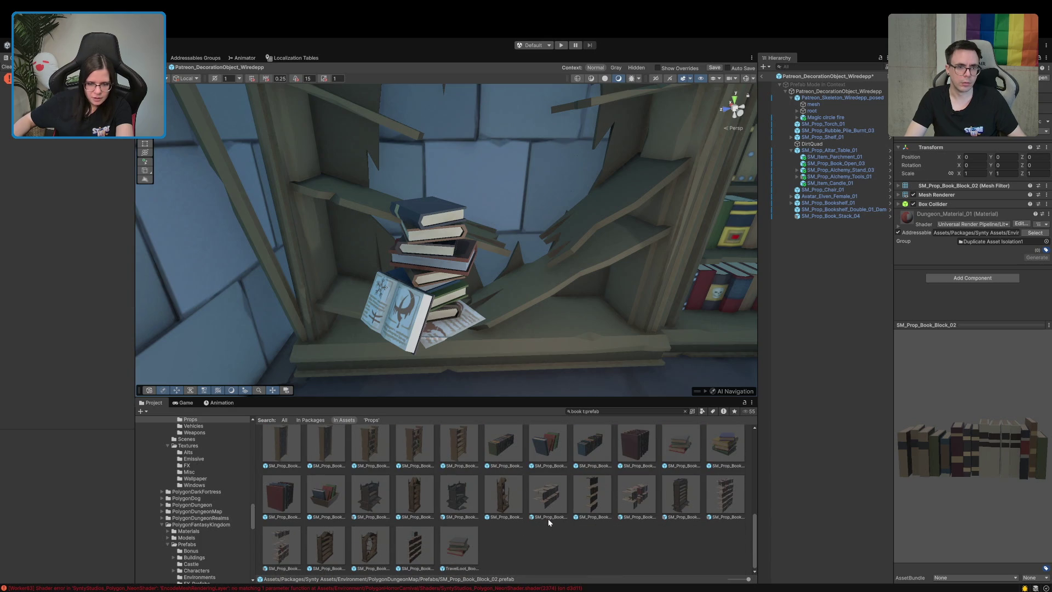
pyautogui.scroll(3, 548, 518)
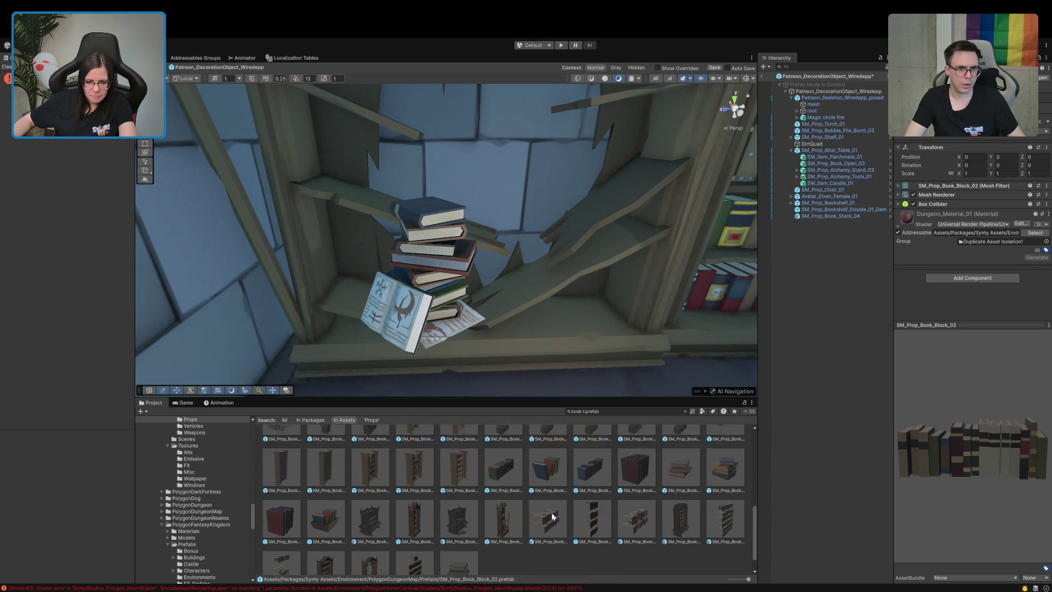
pyautogui.scroll(3, 551, 513)
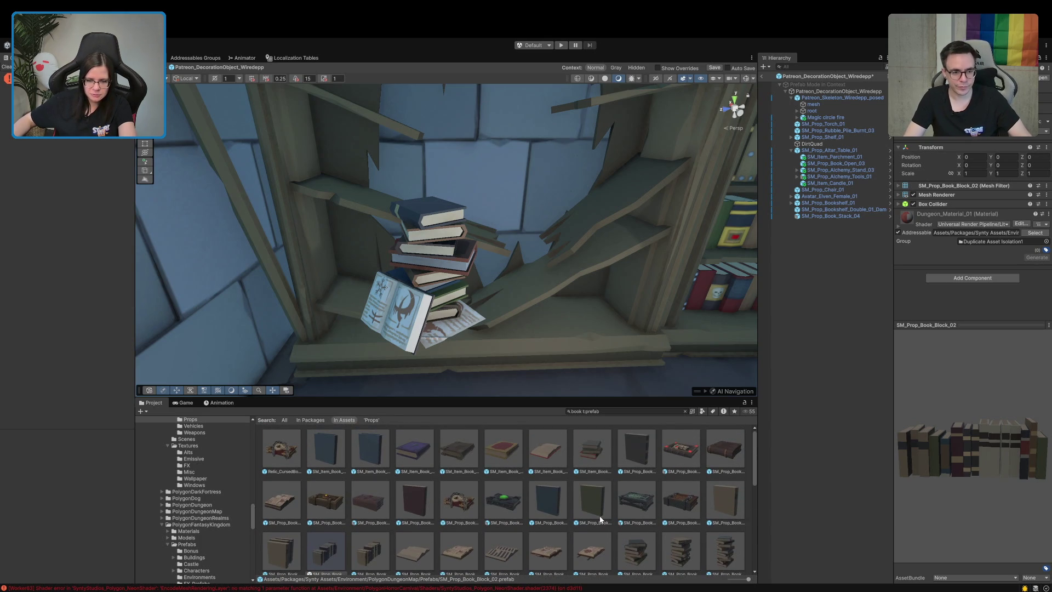
pyautogui.scroll(-1, 600, 518)
pyautogui.click(646, 516)
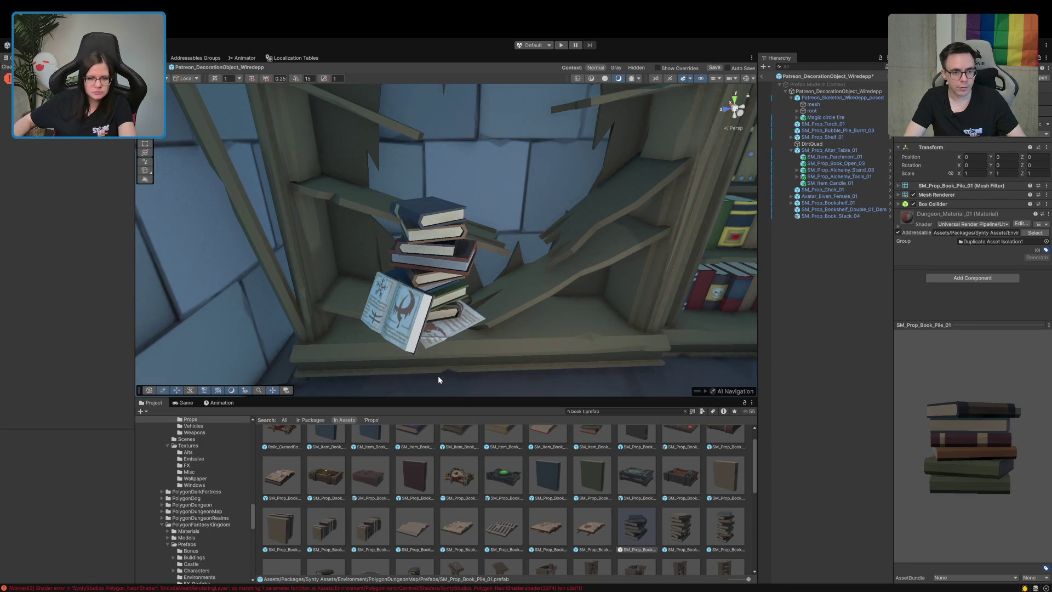
pyautogui.click(836, 214)
pyautogui.press('Delete')
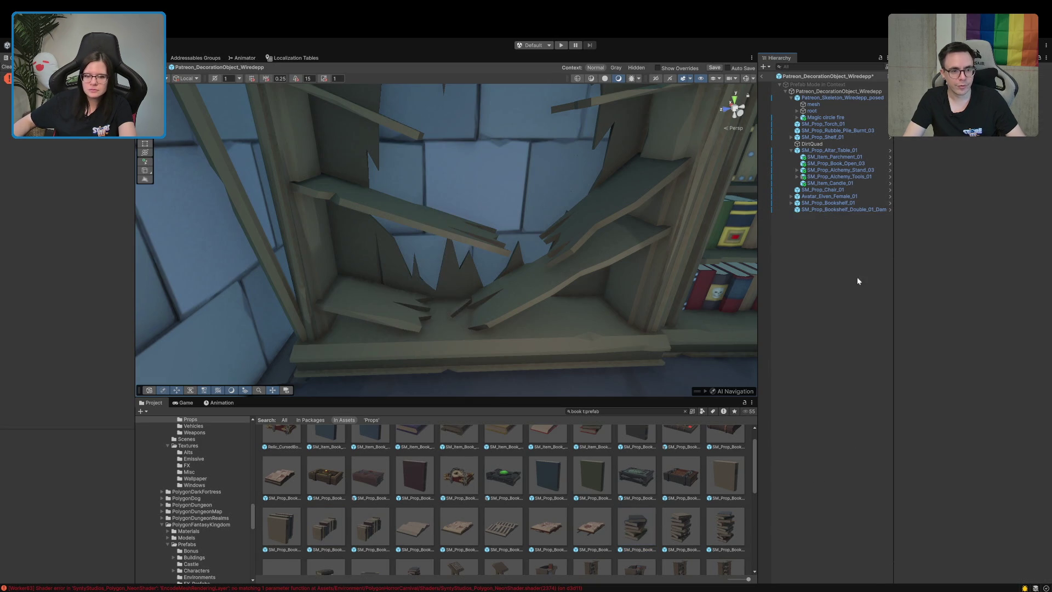
# - Place SM_Prop_Book_Pile_01 on the bookshelf, shrink it to about 0.655 scale and stand it upright
pyautogui.moveTo(628, 531)
pyautogui.mouseDown()
pyautogui.moveTo(397, 321)
pyautogui.moveTo(415, 317)
pyautogui.mouseUp()
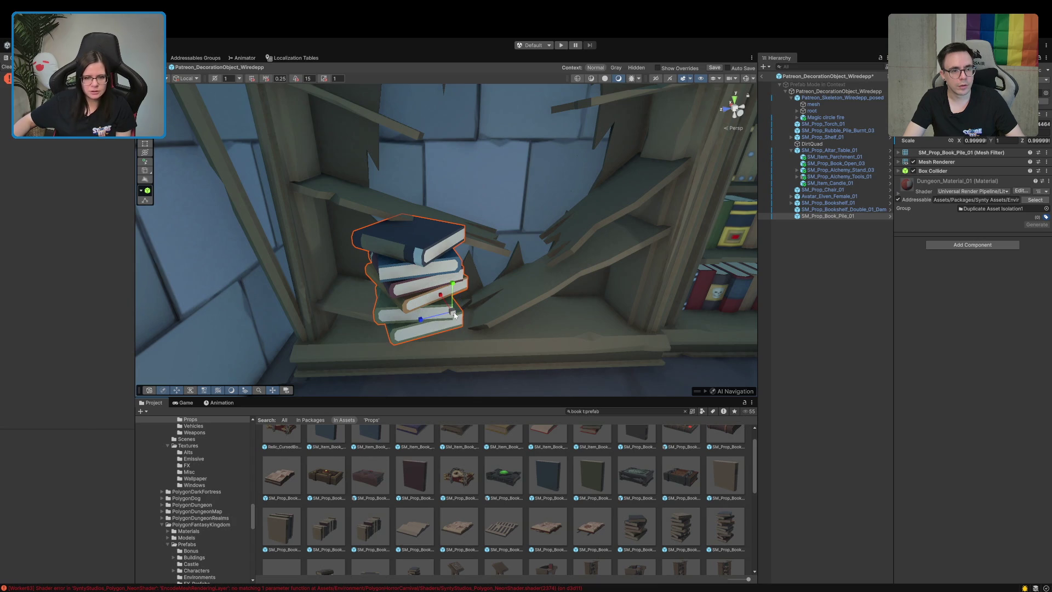
pyautogui.moveTo(451, 318)
pyautogui.mouseDown()
pyautogui.moveTo(419, 315)
pyautogui.moveTo(444, 330)
pyautogui.moveTo(472, 319)
pyautogui.moveTo(457, 294)
pyautogui.moveTo(501, 308)
pyautogui.mouseUp()
pyautogui.press('e')
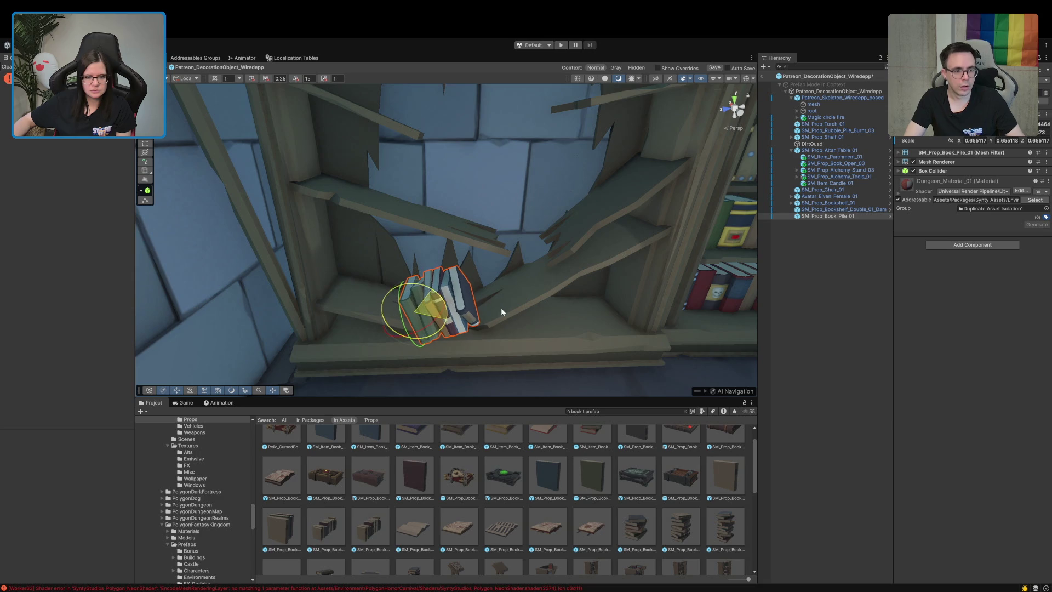
pyautogui.press('w')
pyautogui.click(448, 310)
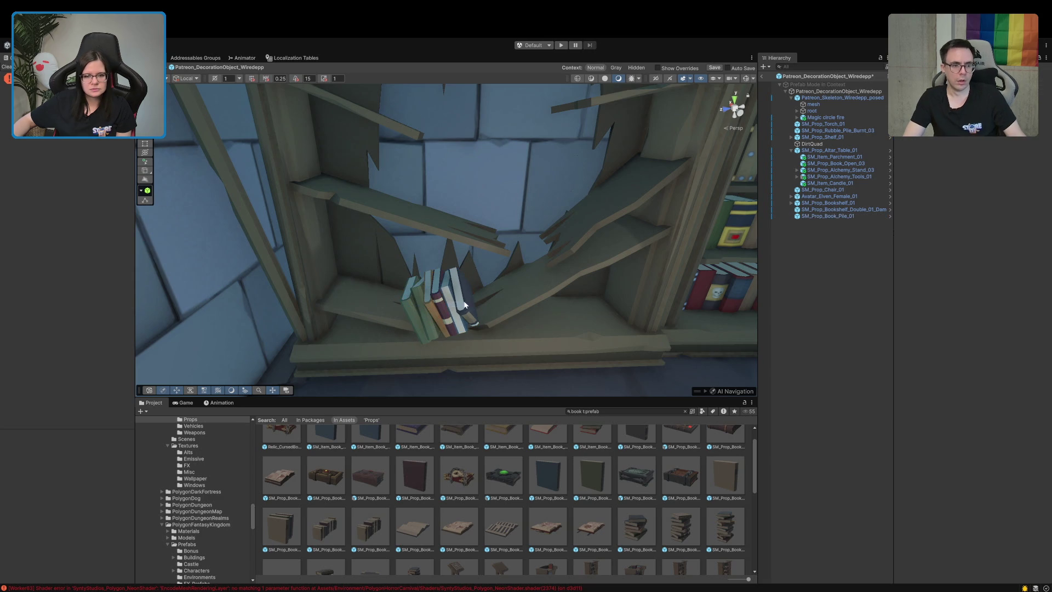
pyautogui.click(441, 311)
pyautogui.moveTo(442, 311)
pyautogui.mouseDown()
pyautogui.moveTo(465, 302)
pyautogui.moveTo(434, 314)
pyautogui.mouseUp()
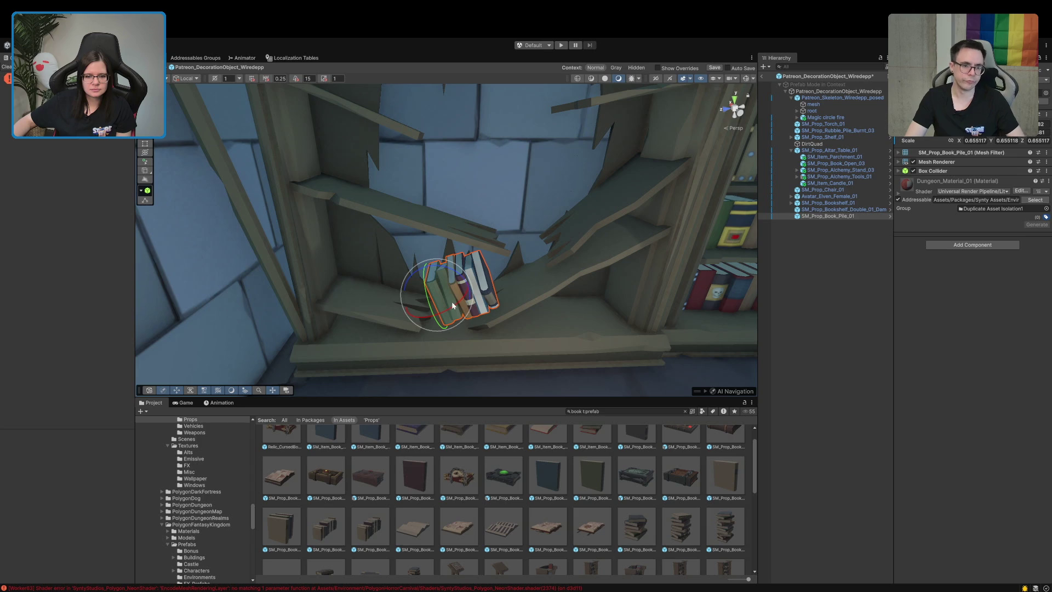
pyautogui.press('w')
pyautogui.moveTo(468, 290)
pyautogui.mouseDown()
pyautogui.moveTo(494, 278)
pyautogui.moveTo(455, 310)
pyautogui.moveTo(357, 317)
pyautogui.moveTo(396, 271)
pyautogui.mouseUp()
pyautogui.press('e')
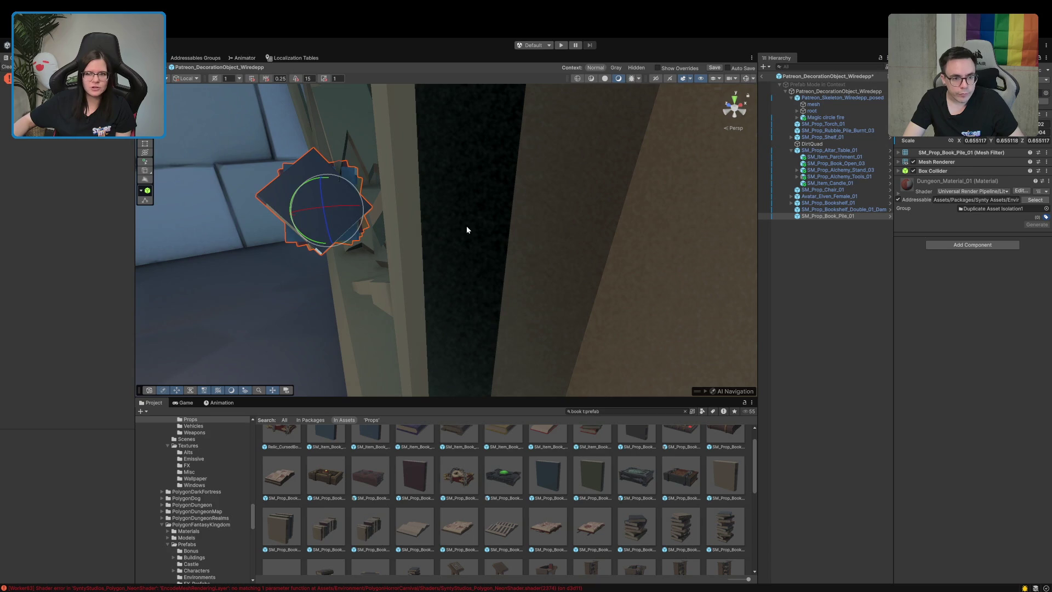
# - Using side and back views, lower the book pile onto the lower shelf and position it
pyautogui.click(729, 115)
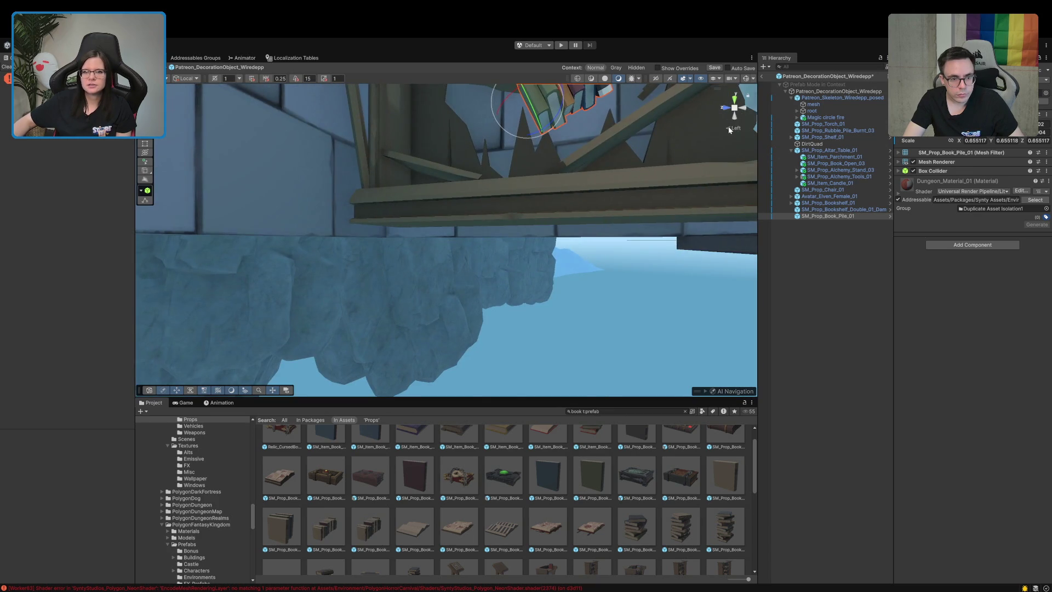
pyautogui.click(728, 127)
pyautogui.press('w')
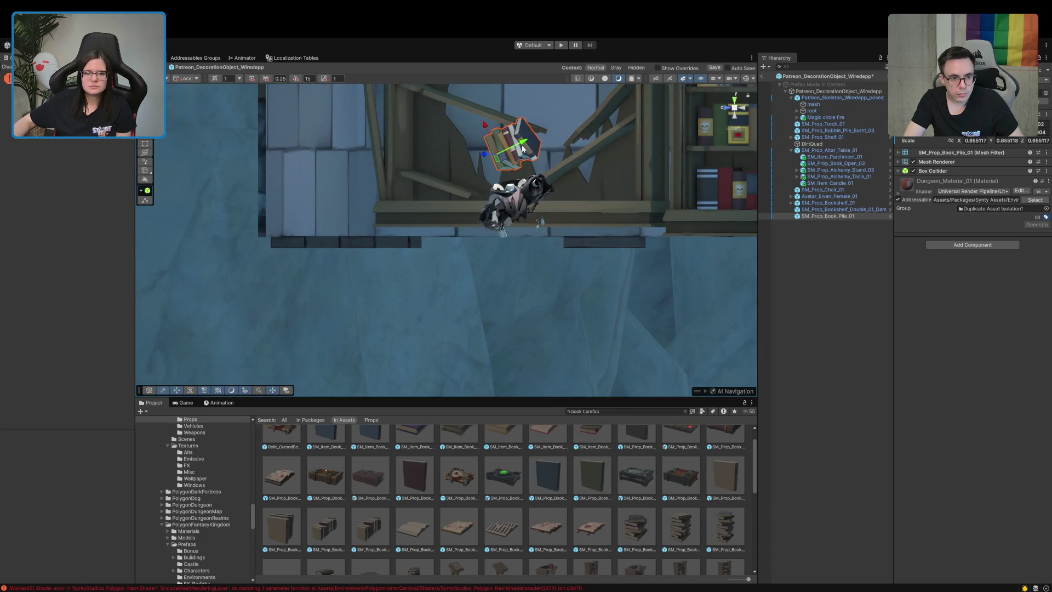
pyautogui.moveTo(490, 131); pyautogui.dragTo(495, 146)
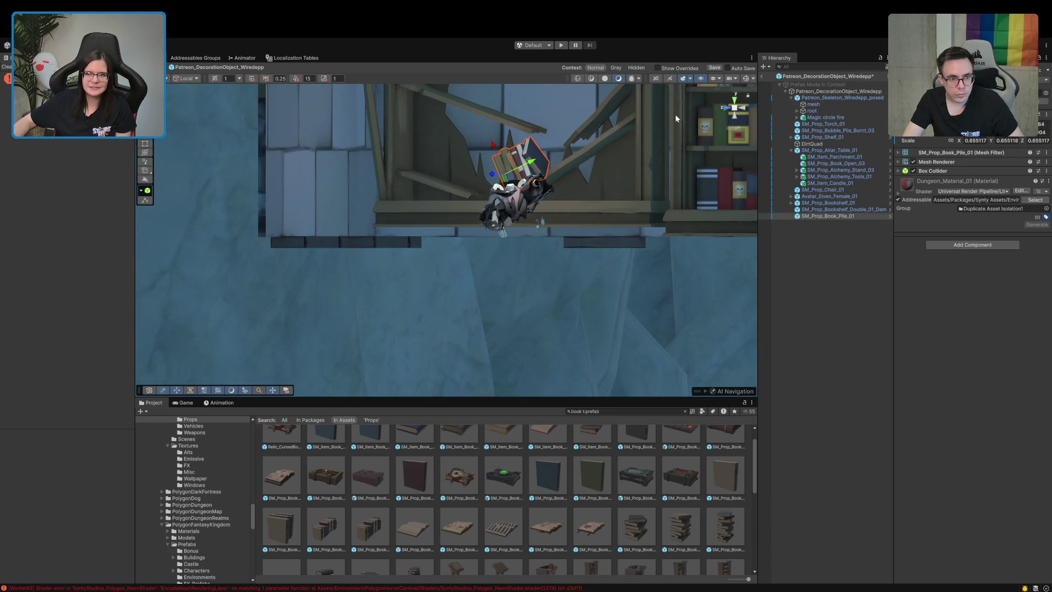
pyautogui.click(738, 110)
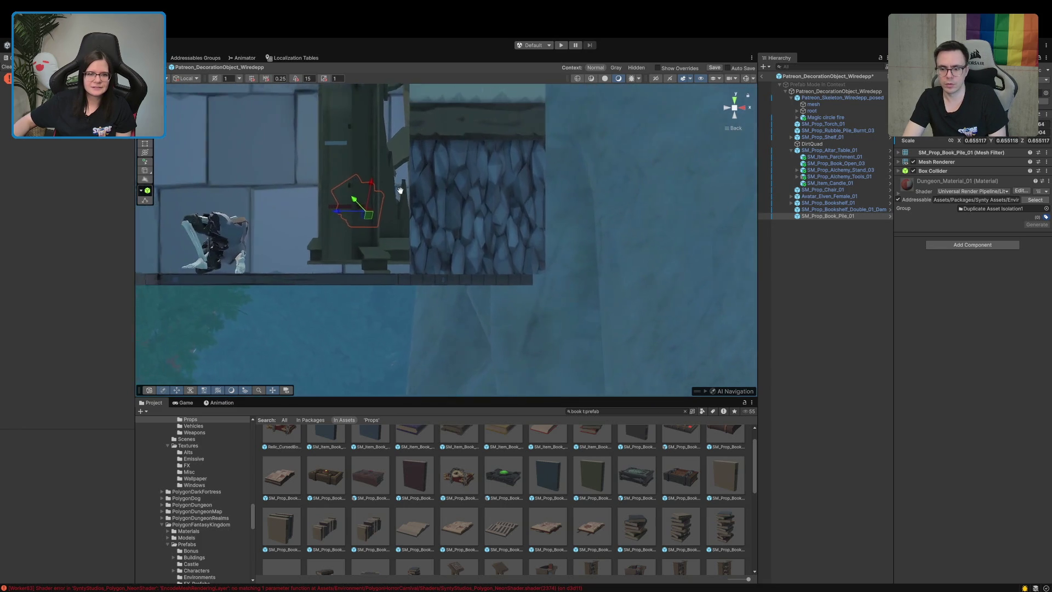
pyautogui.scroll(5, 570, 255)
pyautogui.moveTo(617, 290)
pyautogui.mouseDown()
pyautogui.moveTo(650, 331)
pyautogui.moveTo(715, 347)
pyautogui.mouseUp()
pyautogui.moveTo(620, 299)
pyautogui.mouseDown()
pyautogui.moveTo(828, 264)
pyautogui.moveTo(443, 232)
pyautogui.mouseUp()
pyautogui.moveTo(510, 235); pyautogui.dragTo(438, 262)
# - Add SM_Prop_Book_03 beside the pile, turned about 90° and tilted to lean on the shelf
pyautogui.moveTo(549, 475)
pyautogui.mouseDown()
pyautogui.moveTo(415, 326)
pyautogui.moveTo(404, 262)
pyautogui.moveTo(397, 268)
pyautogui.mouseUp()
pyautogui.press('e')
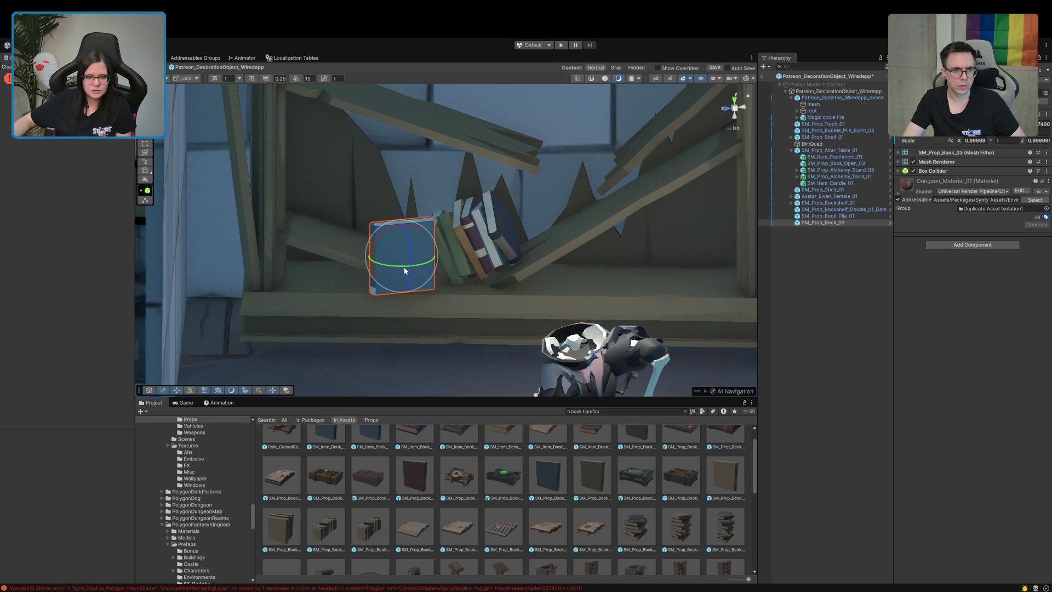
pyautogui.moveTo(392, 267)
pyautogui.mouseDown()
pyautogui.moveTo(485, 261)
pyautogui.moveTo(475, 264)
pyautogui.mouseUp()
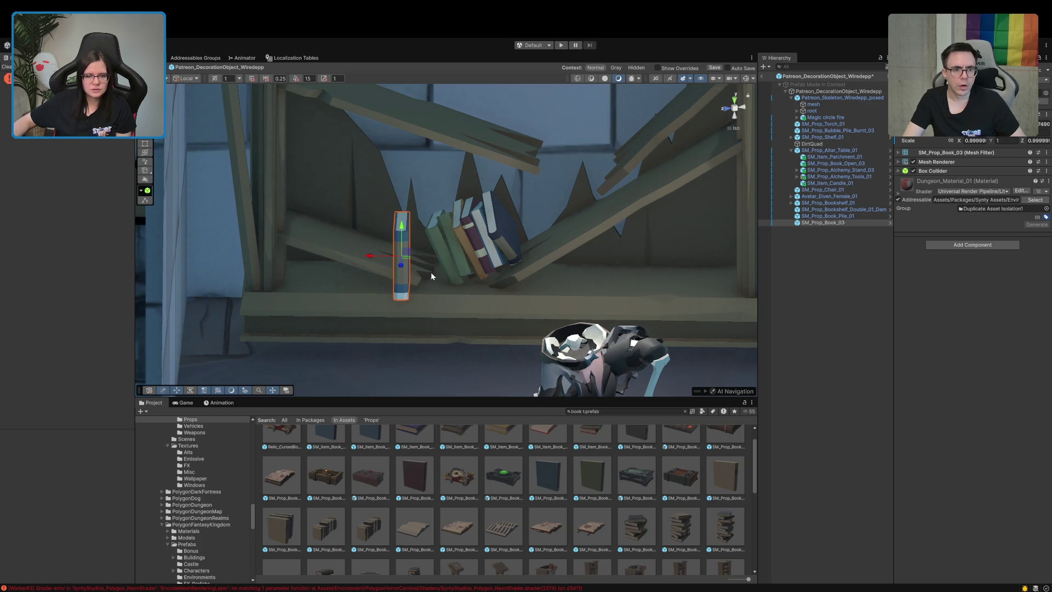
pyautogui.moveTo(422, 236); pyautogui.dragTo(330, 224)
pyautogui.press('w')
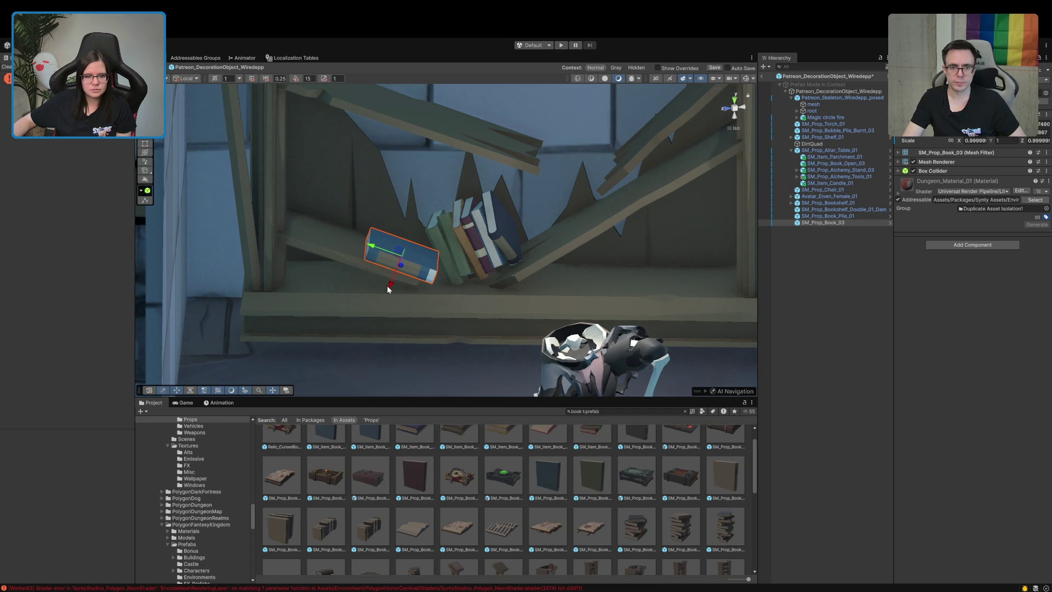
pyautogui.moveTo(400, 270)
pyautogui.mouseDown()
pyautogui.moveTo(381, 254)
pyautogui.moveTo(304, 280)
pyautogui.mouseUp()
pyautogui.moveTo(195, 211)
pyautogui.mouseDown()
pyautogui.moveTo(235, 197)
pyautogui.moveTo(241, 233)
pyautogui.mouseUp()
pyautogui.moveTo(242, 232)
pyautogui.mouseDown()
pyautogui.moveTo(246, 258)
pyautogui.moveTo(374, 201)
pyautogui.mouseUp()
pyautogui.click(877, 293)
pyautogui.moveTo(493, 246)
pyautogui.mouseDown()
pyautogui.moveTo(548, 230)
pyautogui.moveTo(541, 245)
pyautogui.moveTo(550, 216)
pyautogui.moveTo(570, 228)
pyautogui.moveTo(564, 247)
pyautogui.mouseUp()
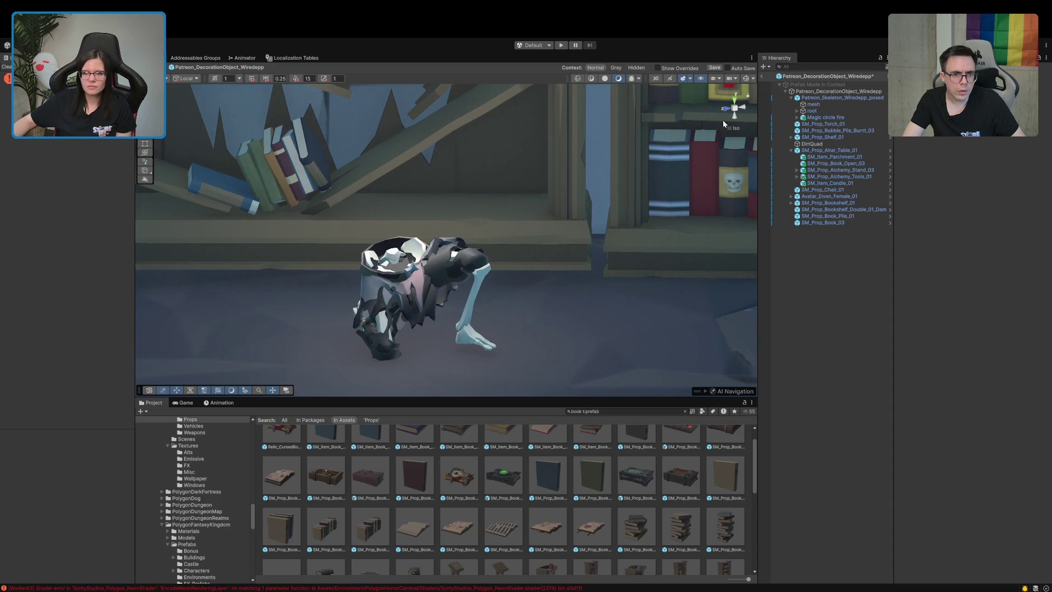
pyautogui.click(728, 126)
pyautogui.moveTo(575, 180); pyautogui.dragTo(485, 183)
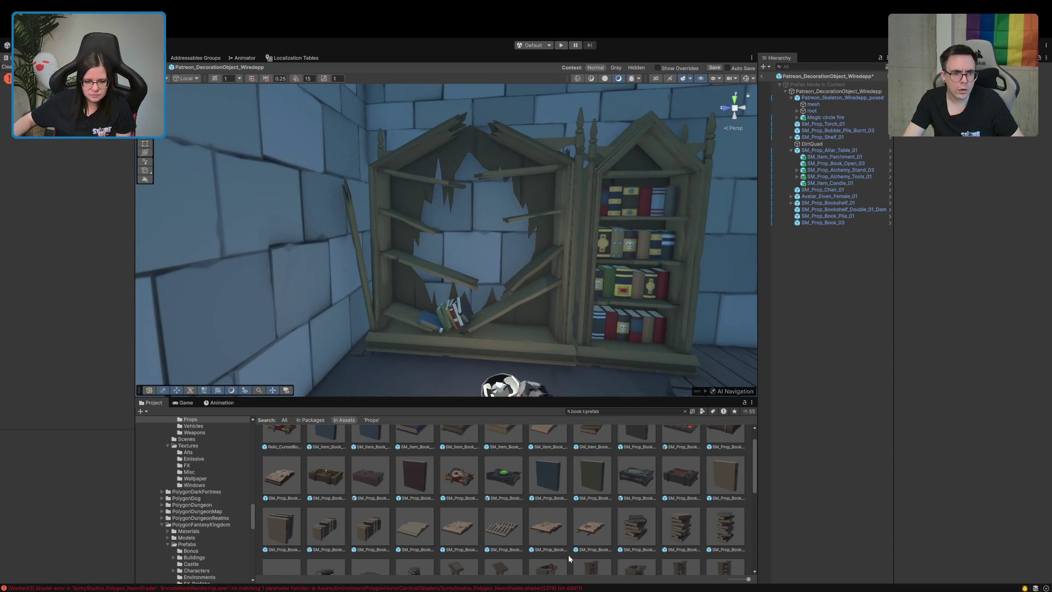
# - Place SM_Prop_Book_Open_02 on the shelf, try tilting and sliding it, then delete it
pyautogui.scroll(-2, 525, 550)
pyautogui.moveTo(502, 481)
pyautogui.mouseDown()
pyautogui.moveTo(504, 299)
pyautogui.moveTo(463, 263)
pyautogui.moveTo(470, 281)
pyautogui.moveTo(359, 301)
pyautogui.mouseUp()
pyautogui.moveTo(459, 251)
pyautogui.mouseDown()
pyautogui.moveTo(447, 265)
pyautogui.moveTo(469, 253)
pyautogui.moveTo(564, 255)
pyautogui.moveTo(532, 265)
pyautogui.moveTo(545, 268)
pyautogui.mouseUp()
pyautogui.press('e')
pyautogui.moveTo(502, 228)
pyautogui.mouseDown()
pyautogui.moveTo(516, 260)
pyautogui.moveTo(568, 260)
pyautogui.mouseUp()
pyautogui.press('w')
pyautogui.moveTo(652, 214); pyautogui.dragTo(622, 219)
pyautogui.press('e')
pyautogui.press('w')
pyautogui.click(547, 180)
pyautogui.moveTo(548, 181); pyautogui.dragTo(347, 236)
pyautogui.click(327, 212)
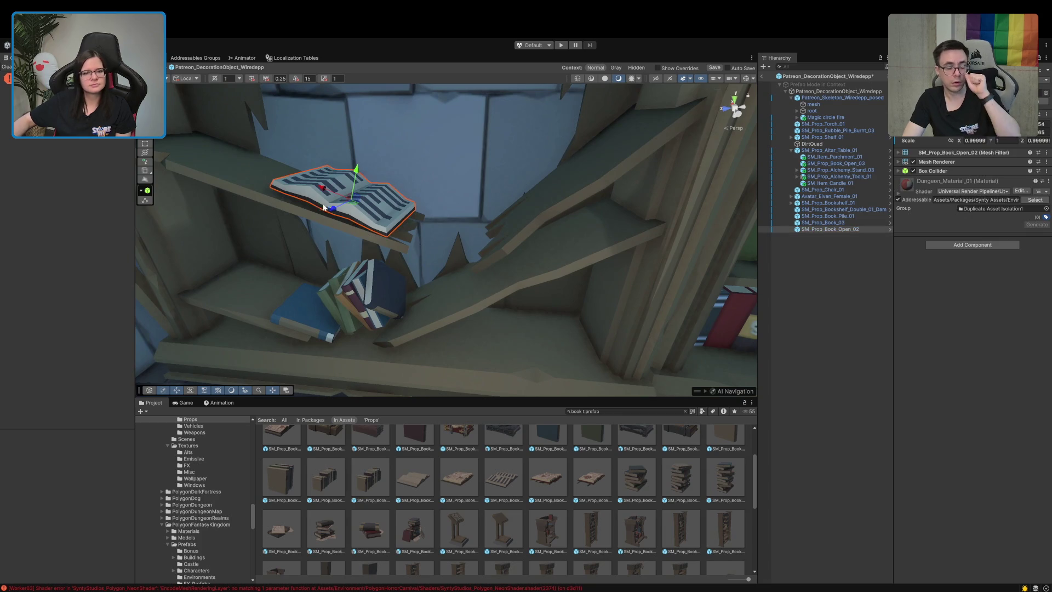
pyautogui.moveTo(321, 189); pyautogui.dragTo(423, 223)
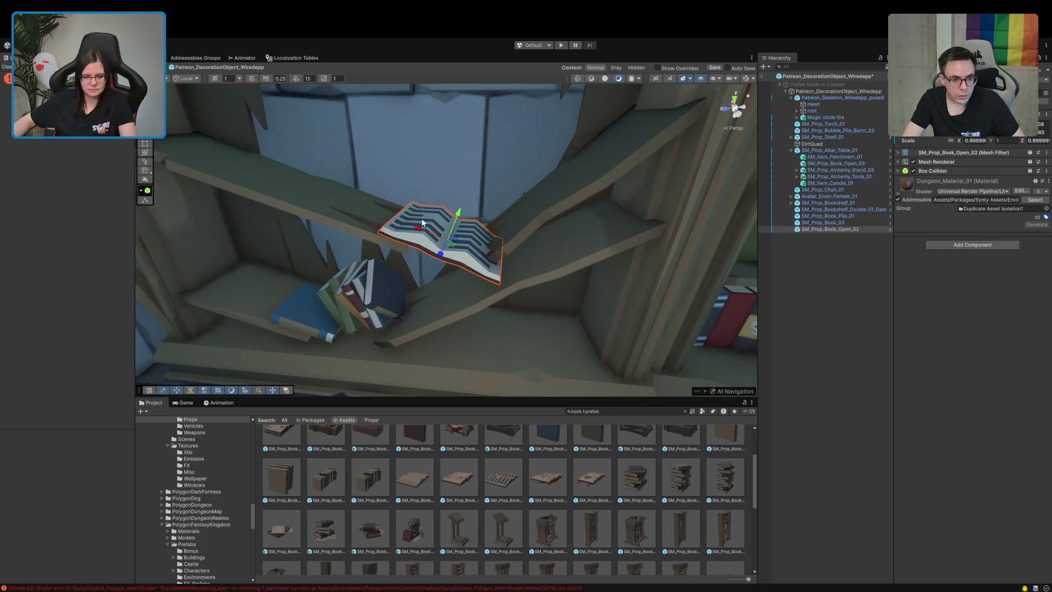
pyautogui.press('Delete')
# - Drag SM_Prop_Book_Stack_03 onto the broken shelf and lower it toward the bookcase's foot
pyautogui.scroll(-1, 501, 447)
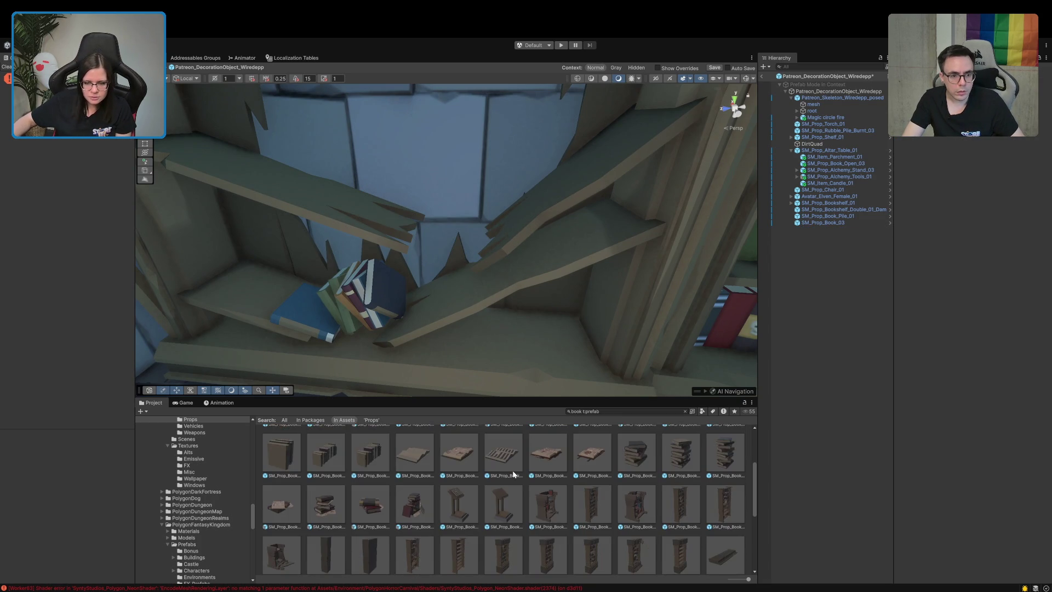
pyautogui.scroll(2, 613, 479)
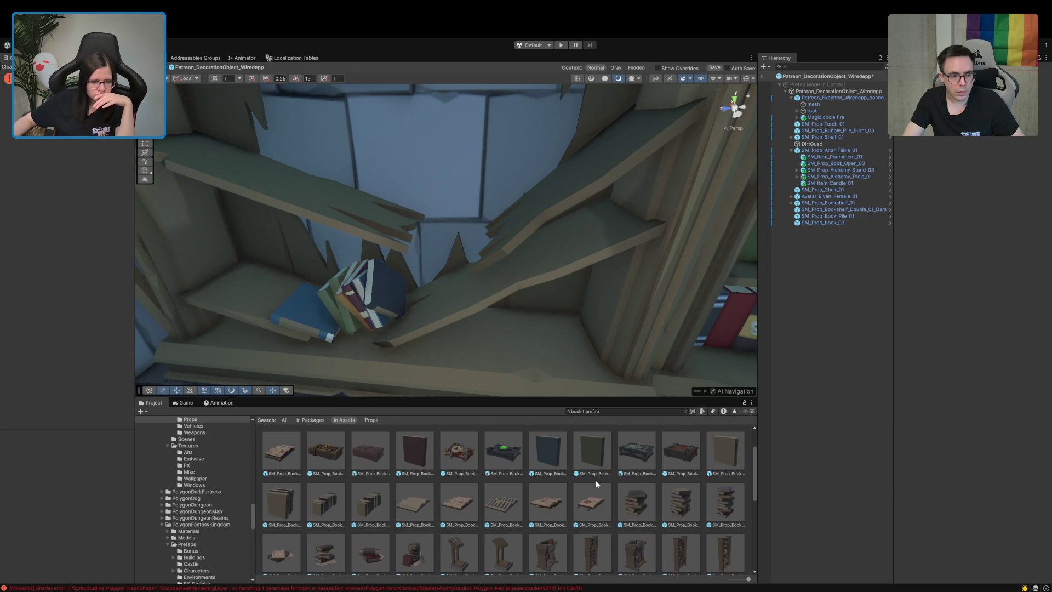
pyautogui.scroll(-4, 372, 503)
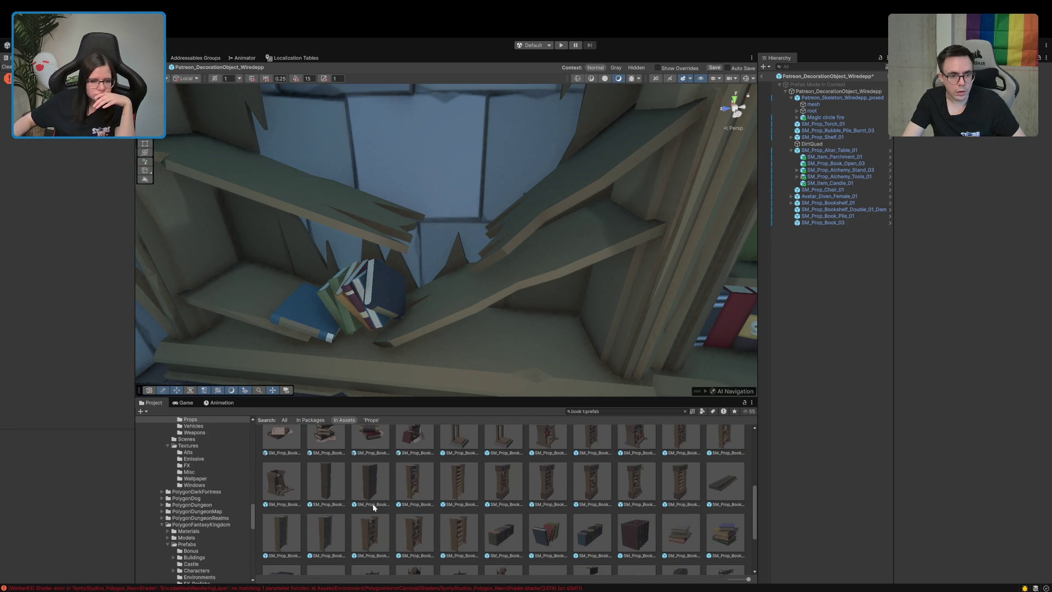
pyautogui.scroll(1, 373, 503)
pyautogui.click(374, 503)
pyautogui.moveTo(441, 426)
pyautogui.mouseDown()
pyautogui.moveTo(586, 326)
pyautogui.moveTo(534, 338)
pyautogui.mouseUp()
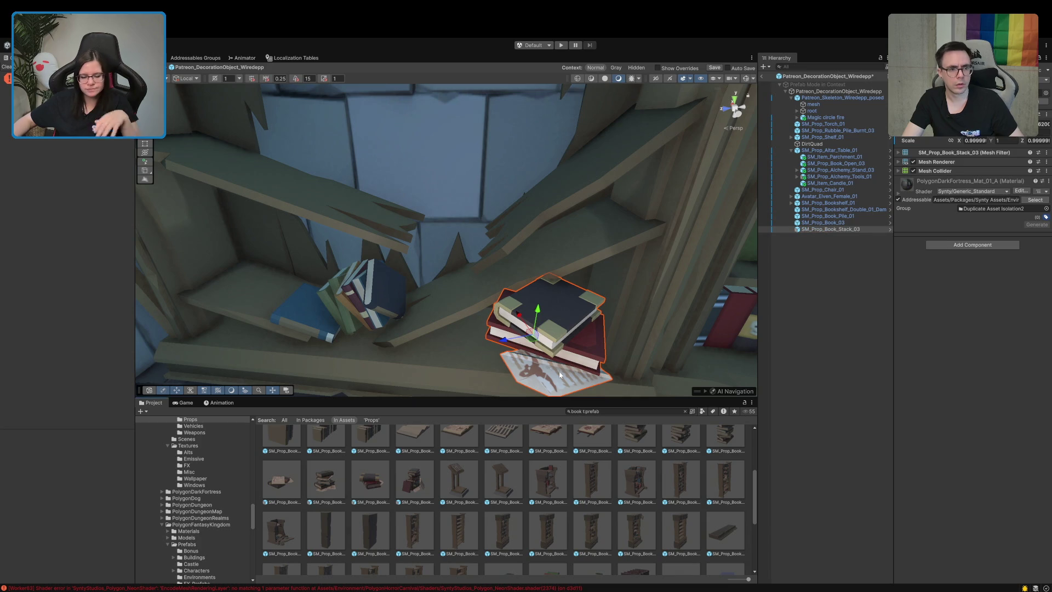
pyautogui.click(781, 346)
pyautogui.scroll(-5, 564, 353)
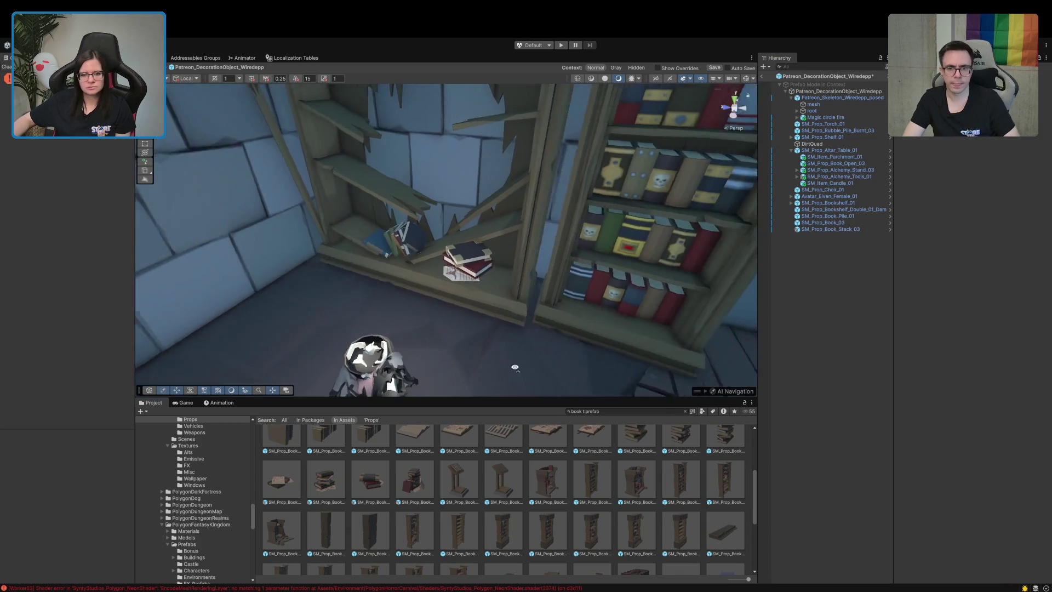
pyautogui.click(522, 273)
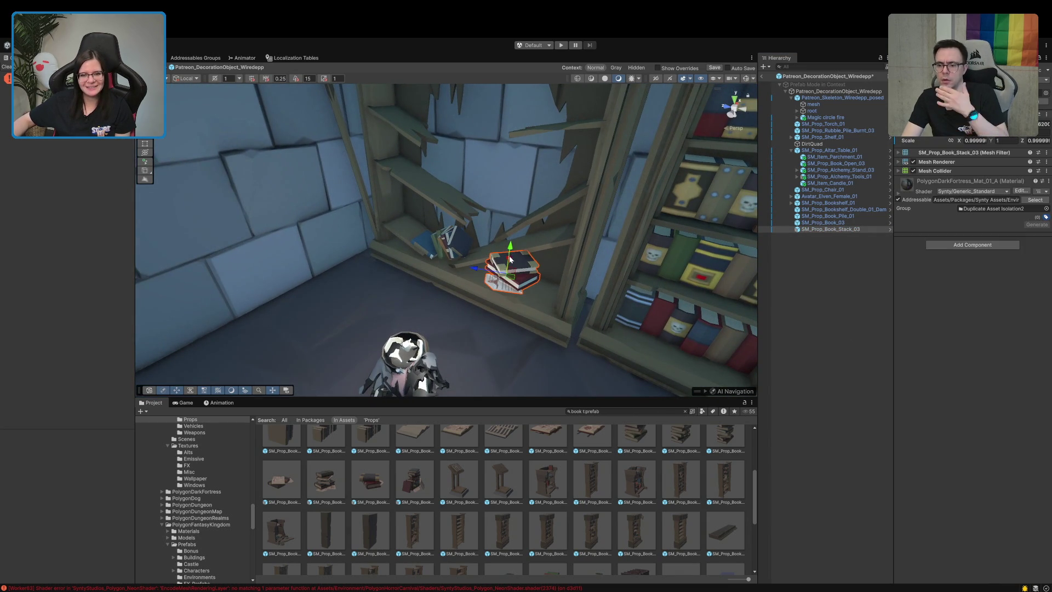
pyautogui.moveTo(511, 248)
pyautogui.mouseDown()
pyautogui.moveTo(493, 320)
pyautogui.moveTo(471, 293)
pyautogui.moveTo(410, 278)
pyautogui.moveTo(439, 274)
pyautogui.moveTo(415, 245)
pyautogui.moveTo(441, 258)
pyautogui.mouseUp()
pyautogui.moveTo(387, 295); pyautogui.dragTo(593, 285)
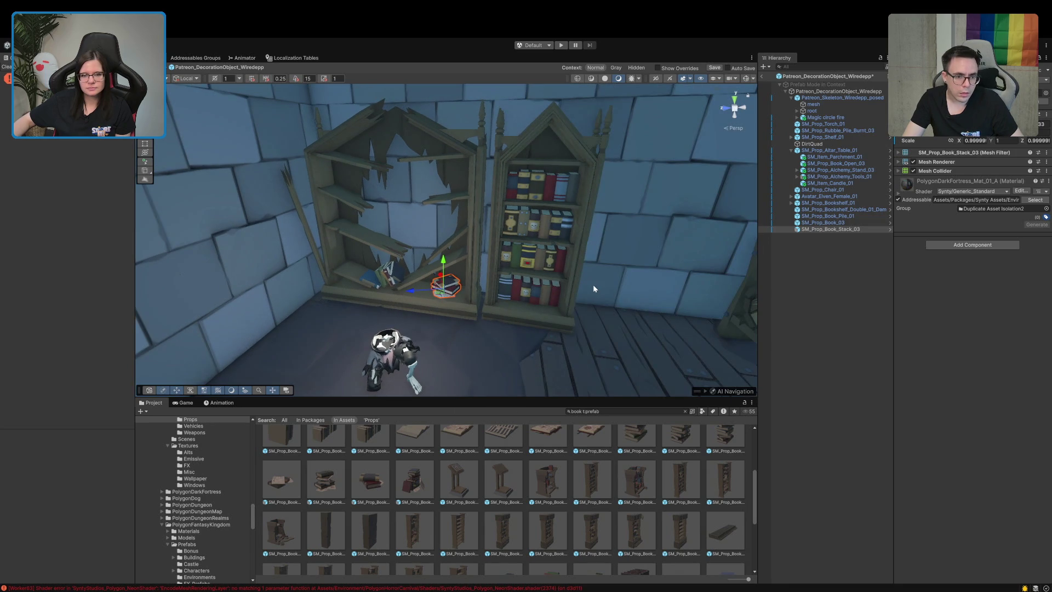
pyautogui.click(815, 316)
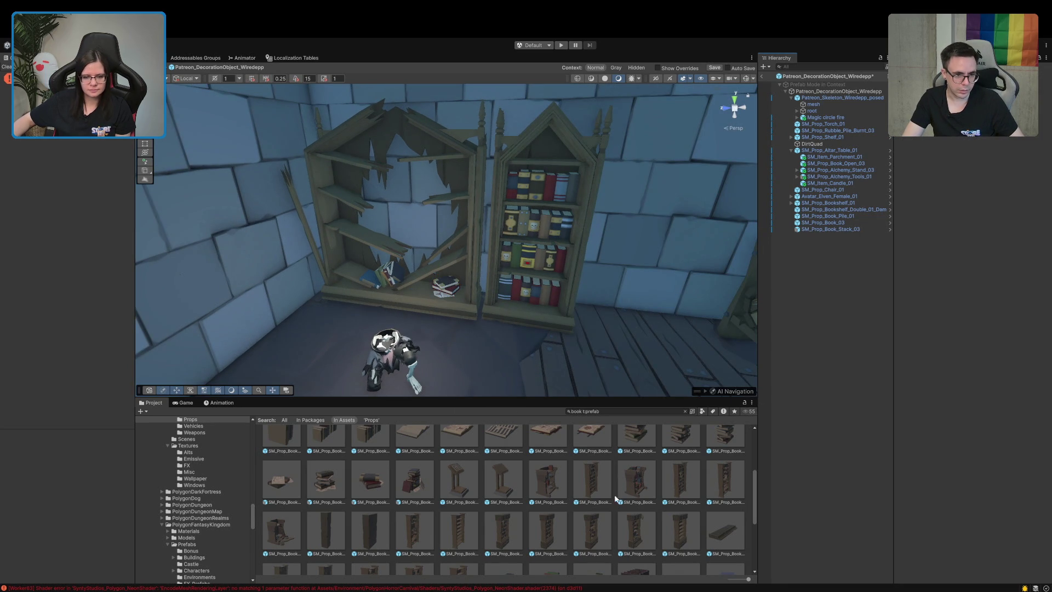
# - Preview the broken bookcase prefabs, clear the book search and place SM_Prop_Globe_01 on the floor
pyautogui.click(640, 533)
pyautogui.moveTo(966, 469); pyautogui.dragTo(942, 456)
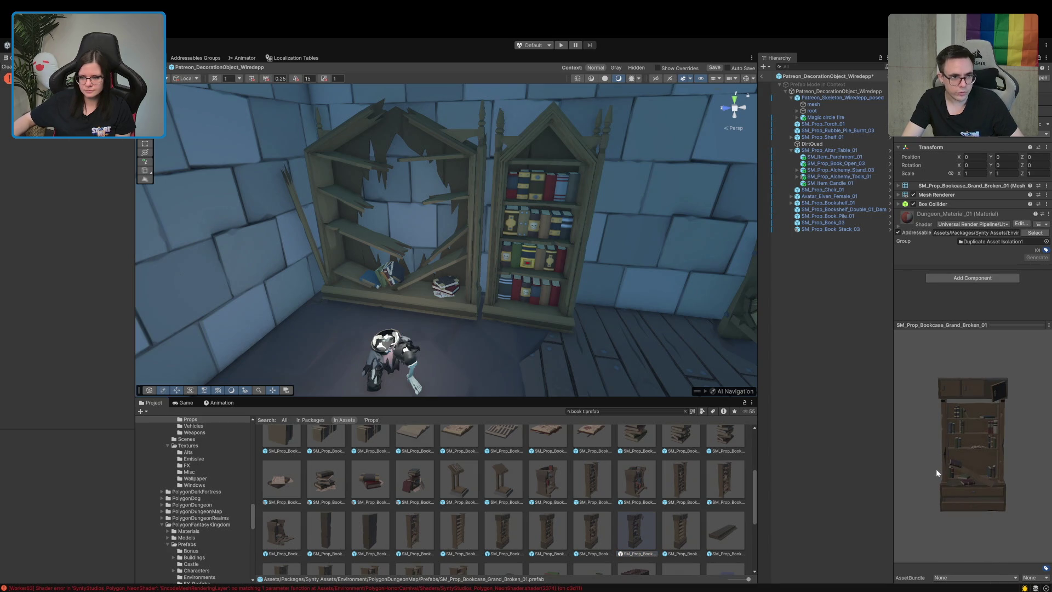
pyautogui.click(431, 525)
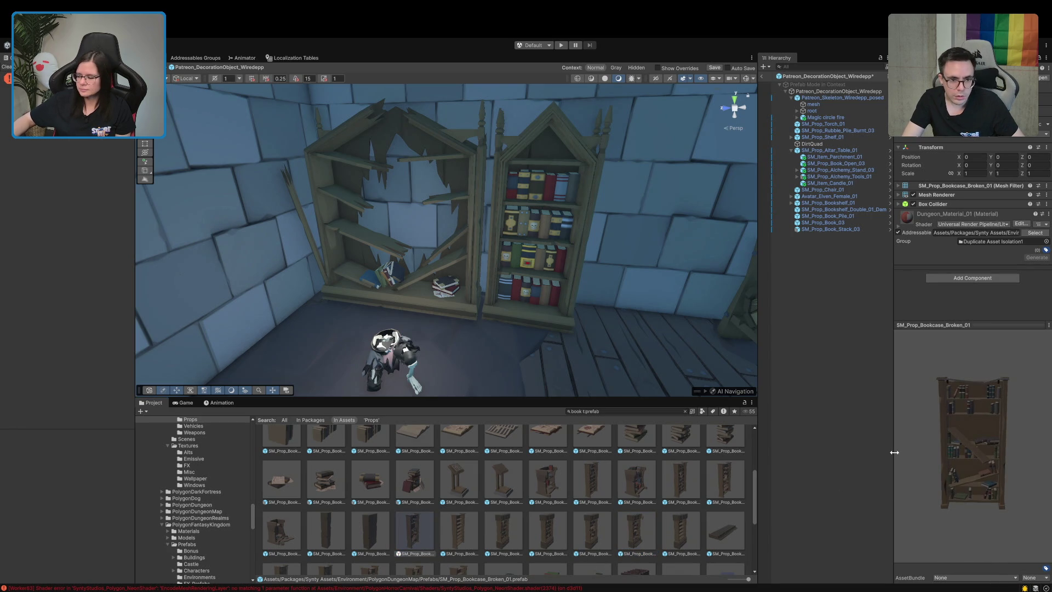
pyautogui.moveTo(530, 306)
pyautogui.mouseDown()
pyautogui.moveTo(554, 314)
pyautogui.moveTo(471, 213)
pyautogui.mouseUp()
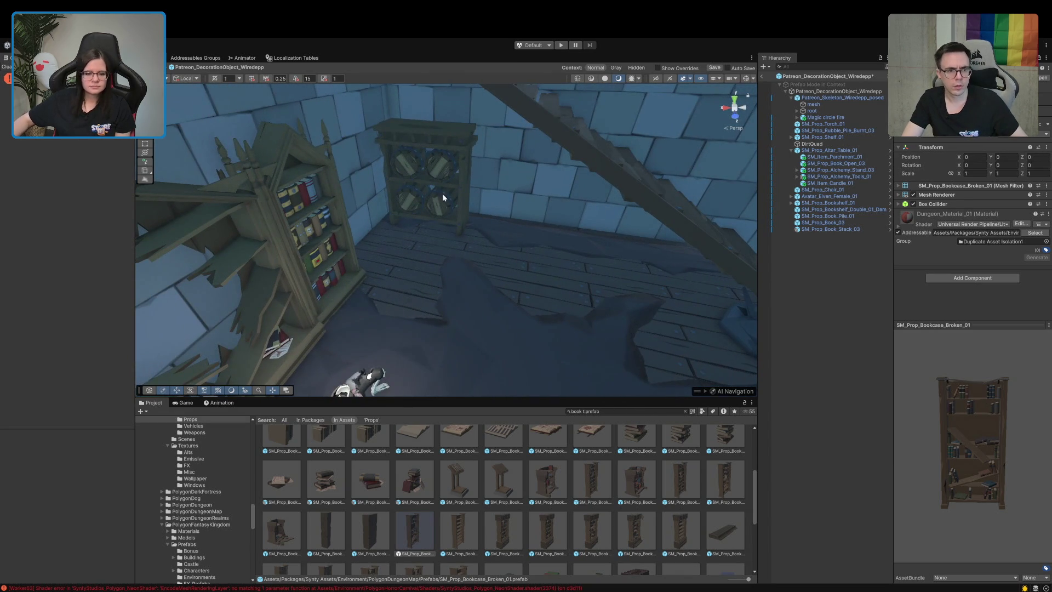
pyautogui.scroll(-5, 622, 434)
pyautogui.press('BackSpace')
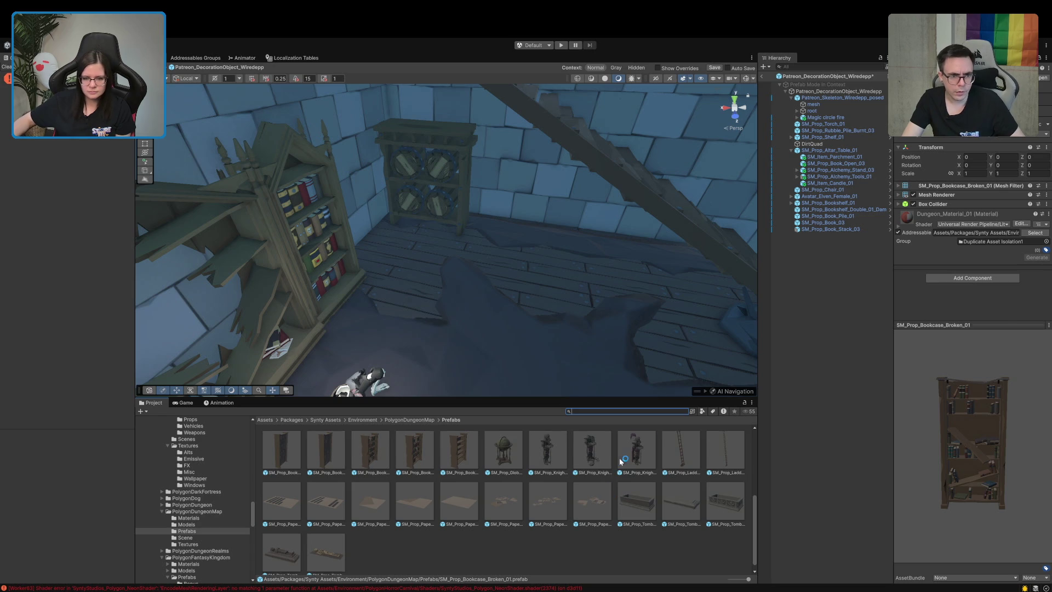
pyautogui.moveTo(504, 449)
pyautogui.mouseDown()
pyautogui.moveTo(398, 275)
pyautogui.moveTo(463, 243)
pyautogui.mouseUp()
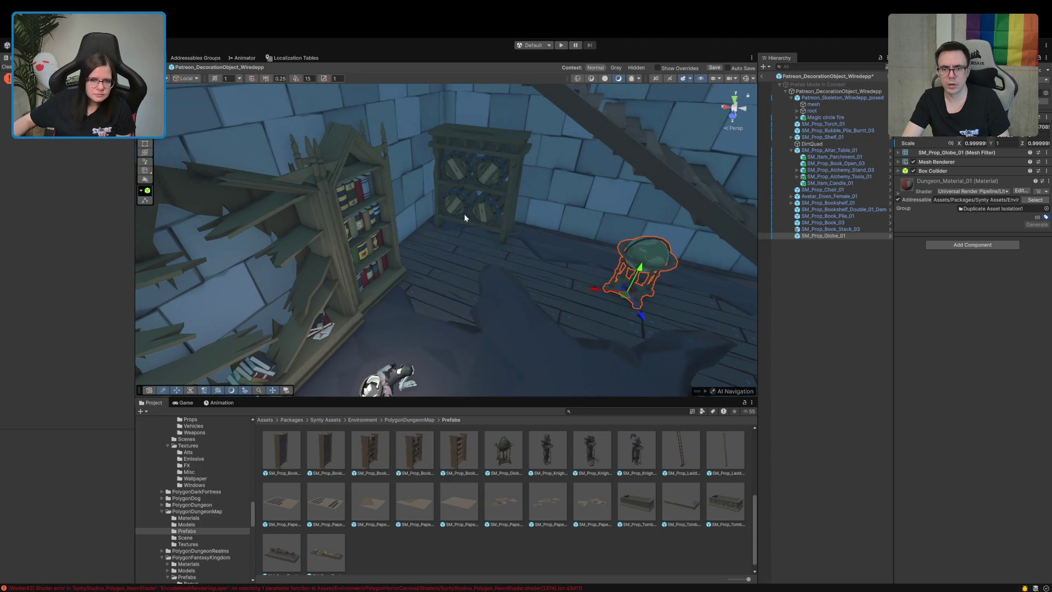
# - Browse PolygonFantasyKingdom Props, previewing SM_Prop_Barrel_Stack_02 and the large barrel dispenser
pyautogui.click(484, 182)
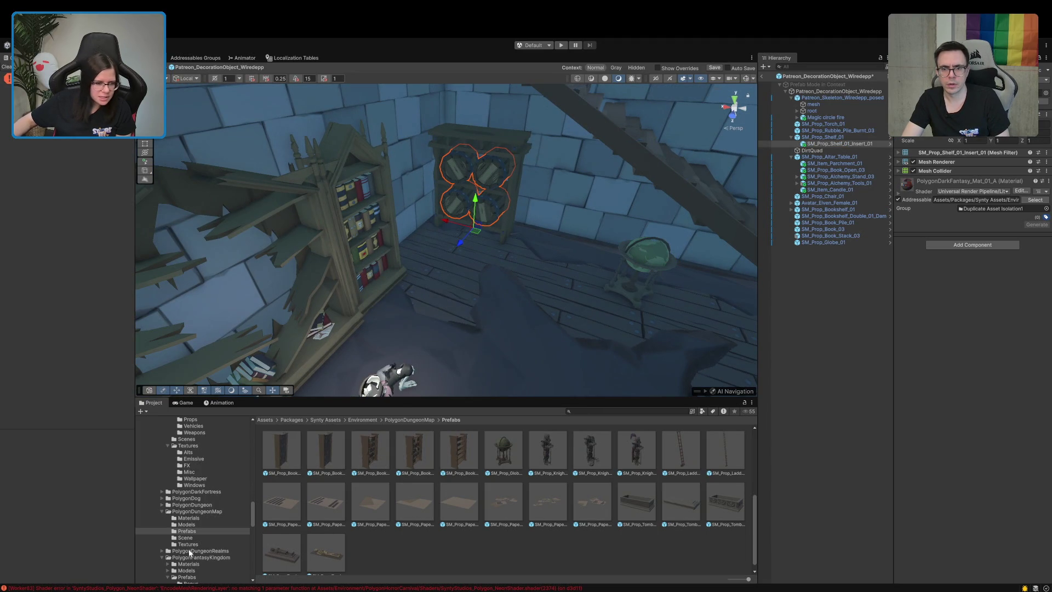
pyautogui.scroll(5, 191, 552)
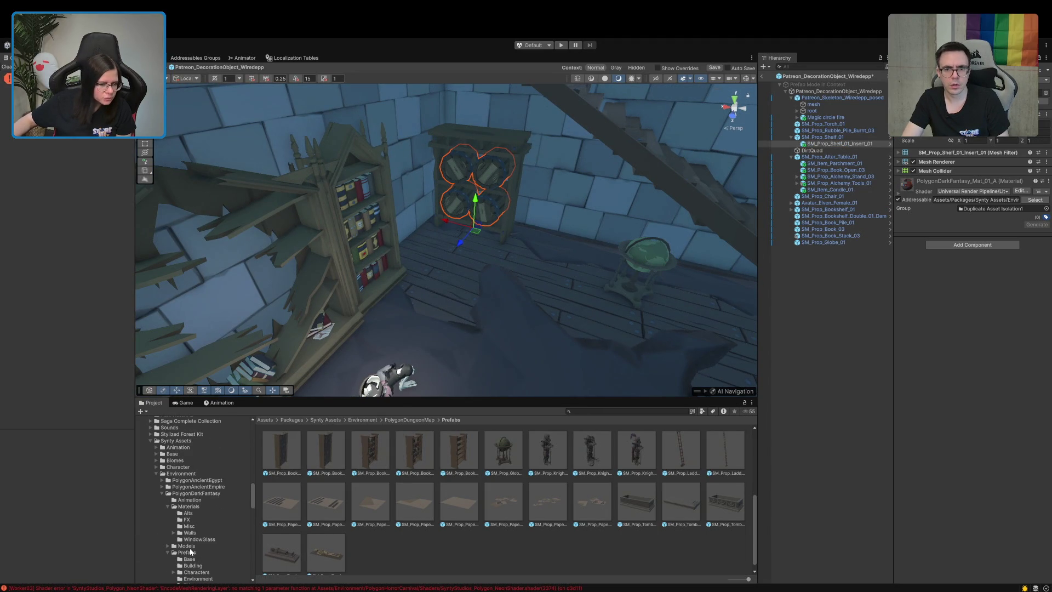
pyautogui.scroll(-5, 190, 553)
pyautogui.scroll(-10, 186, 537)
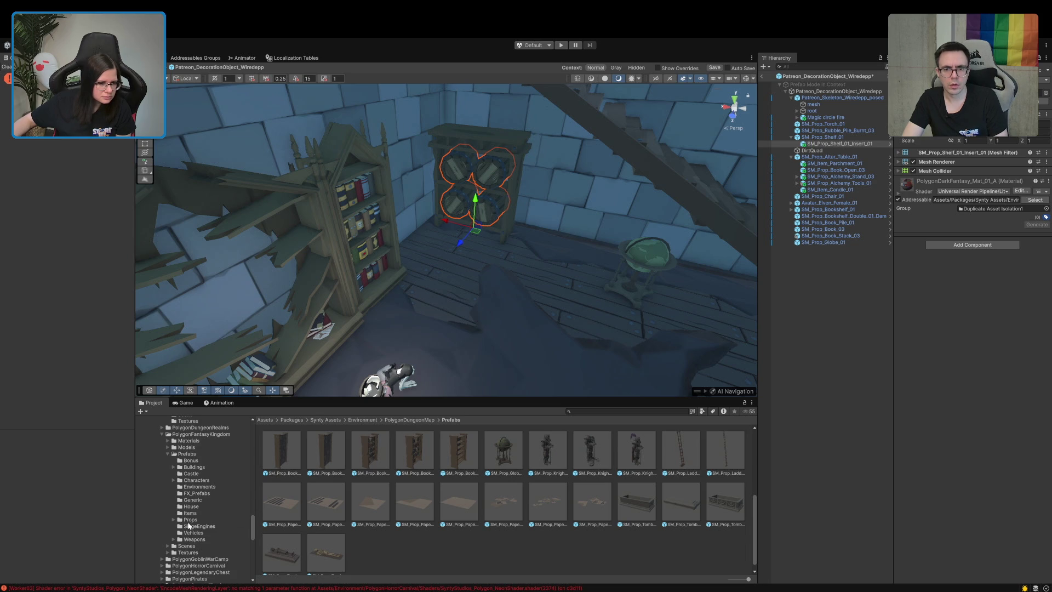
pyautogui.click(190, 520)
pyautogui.scroll(-2, 535, 525)
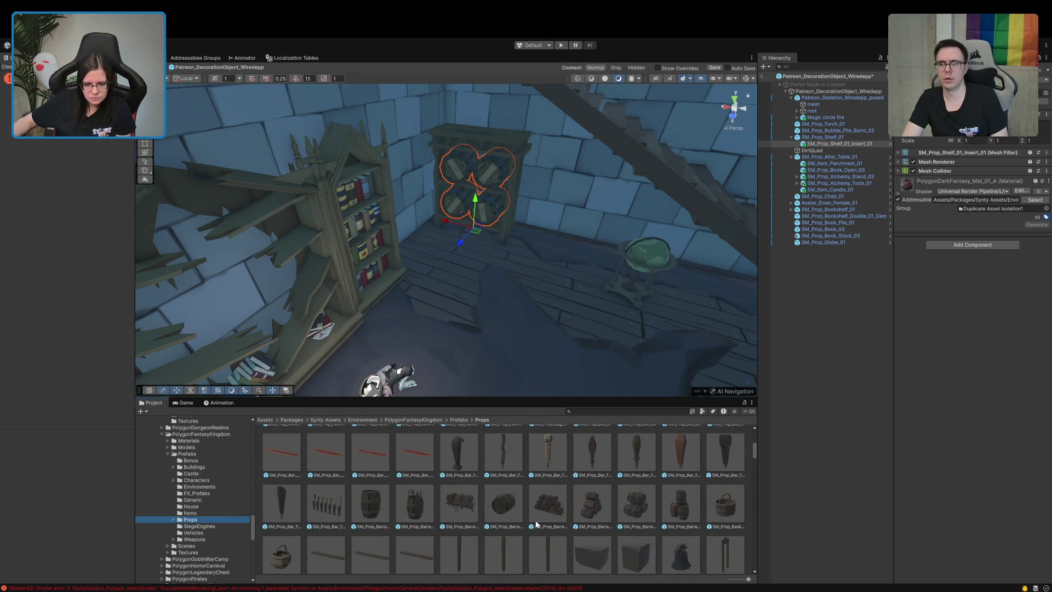
pyautogui.click(592, 513)
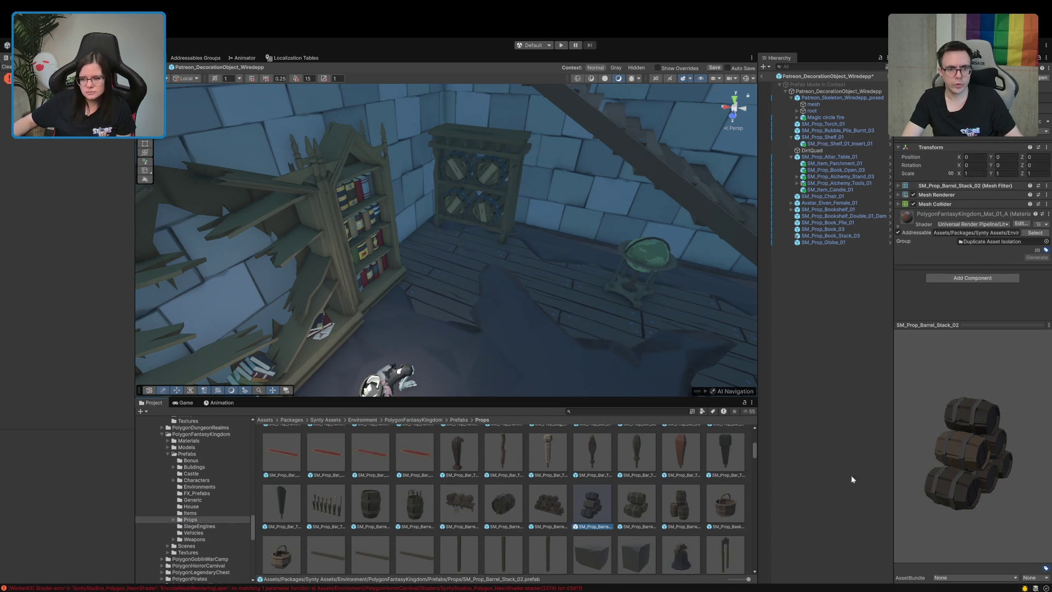
pyautogui.moveTo(967, 474); pyautogui.dragTo(849, 472)
pyautogui.click(460, 507)
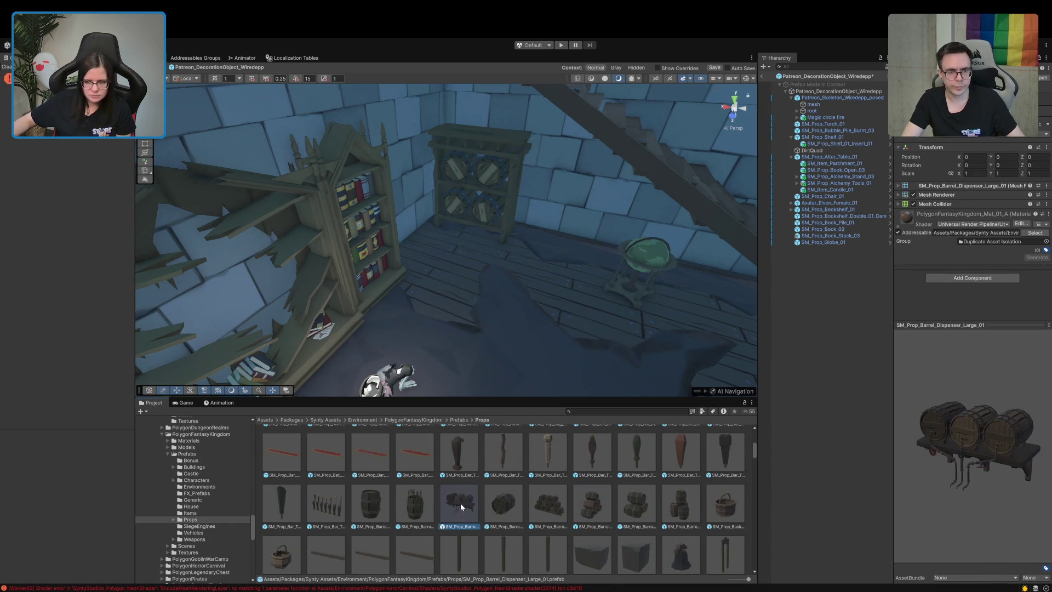
pyautogui.scroll(10, 555, 537)
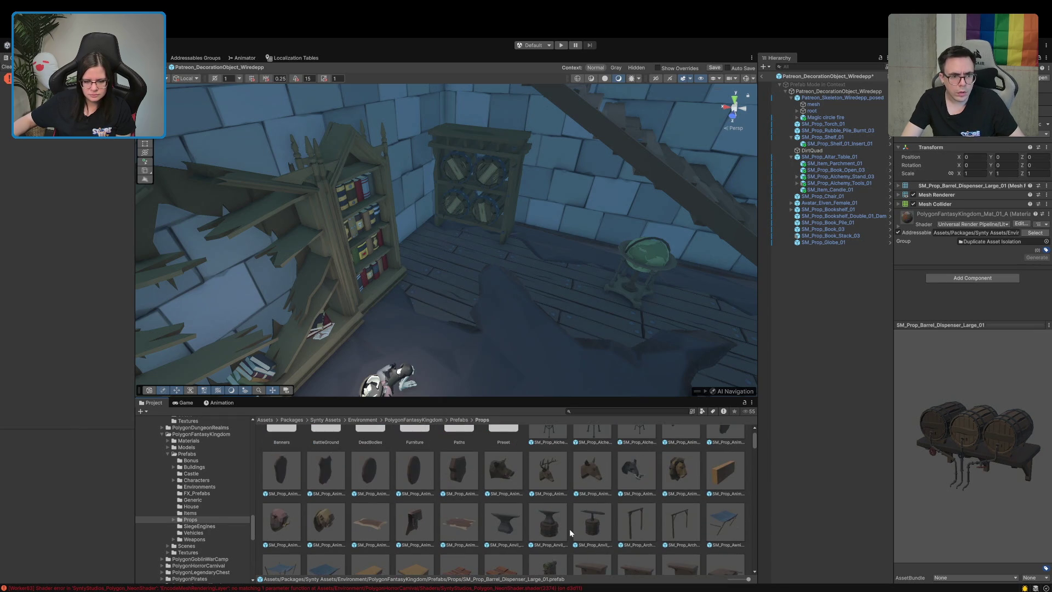
pyautogui.scroll(1, 569, 533)
pyautogui.scroll(-10, 570, 533)
pyautogui.scroll(-2, 570, 532)
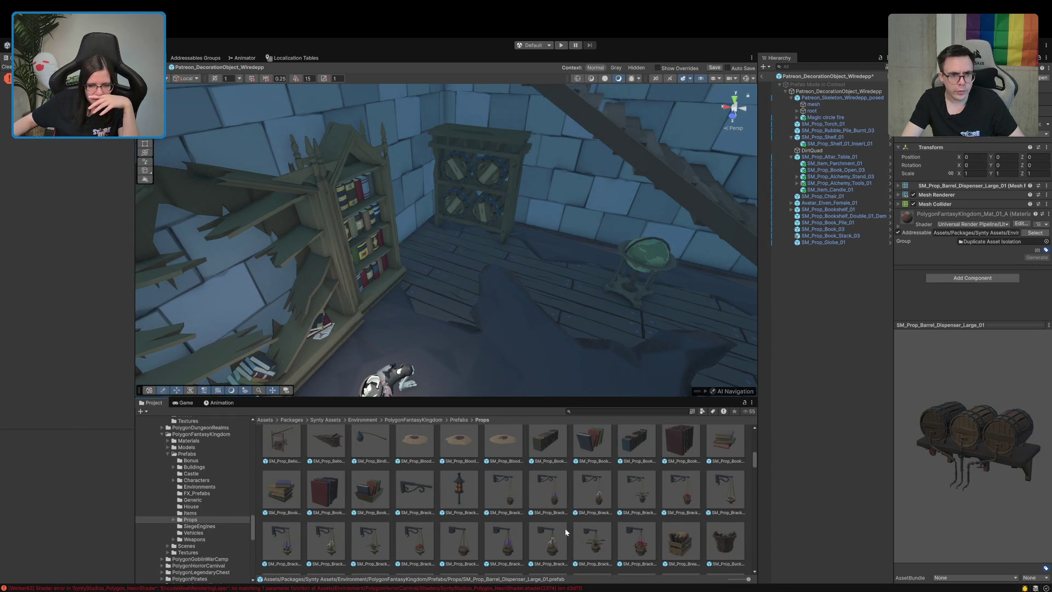
pyautogui.scroll(-1, 566, 532)
pyautogui.scroll(-10, 566, 531)
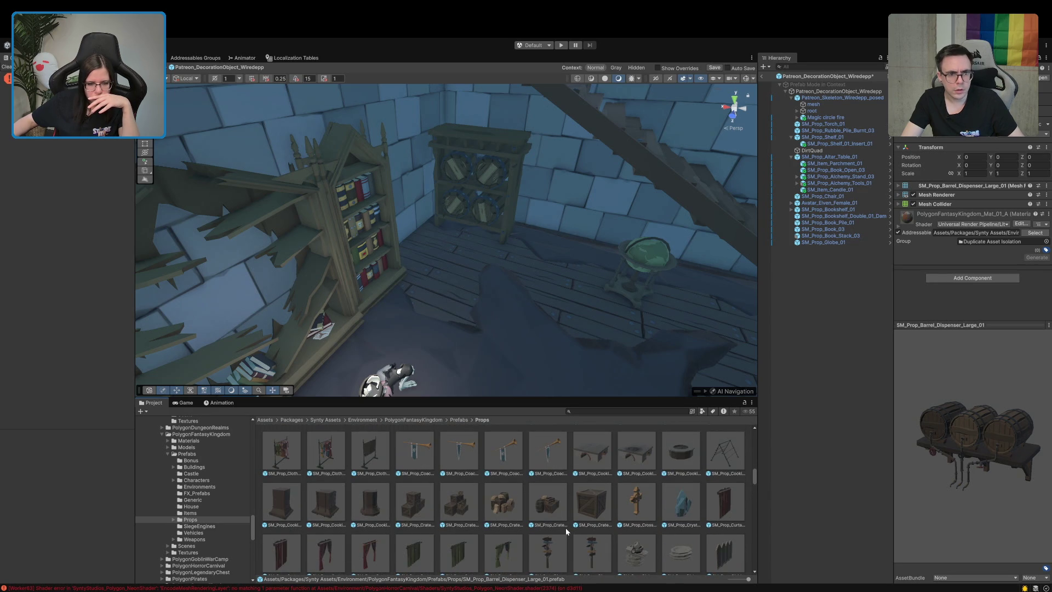
# - Place SM_Prop_Crate_Stack_01 in front of the wine-rack cabinet and rotate it
pyautogui.click(409, 512)
pyautogui.moveTo(409, 511)
pyautogui.mouseDown()
pyautogui.moveTo(563, 251)
pyautogui.moveTo(571, 294)
pyautogui.moveTo(532, 243)
pyautogui.moveTo(565, 259)
pyautogui.mouseUp()
pyautogui.press('e')
pyautogui.press('w')
pyautogui.click(538, 243)
# - Slide the globe left along X to stand beside the bookshelf
pyautogui.click(545, 247)
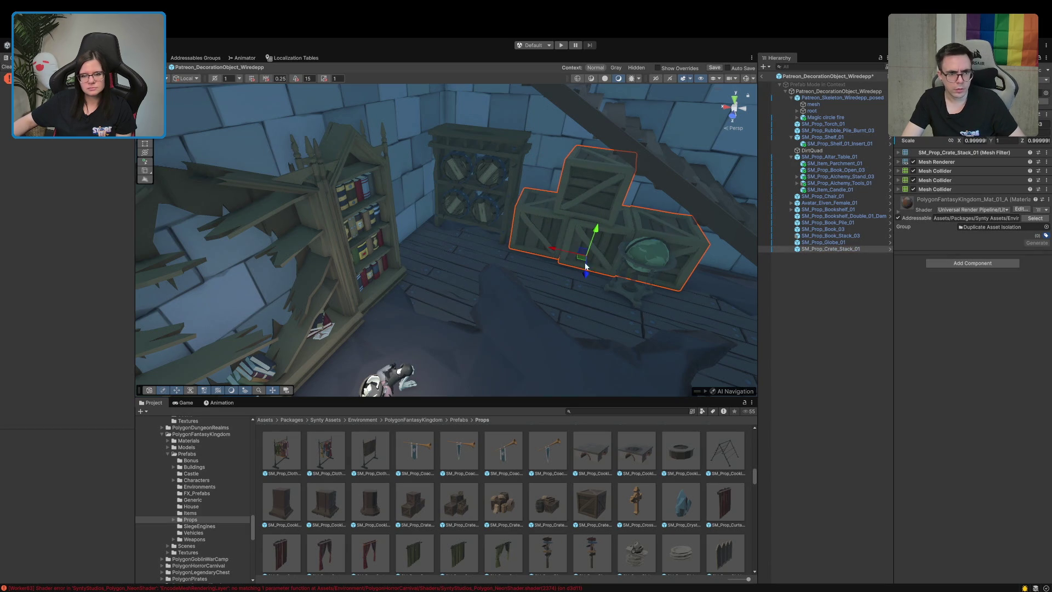
pyautogui.moveTo(646, 277); pyautogui.dragTo(621, 272)
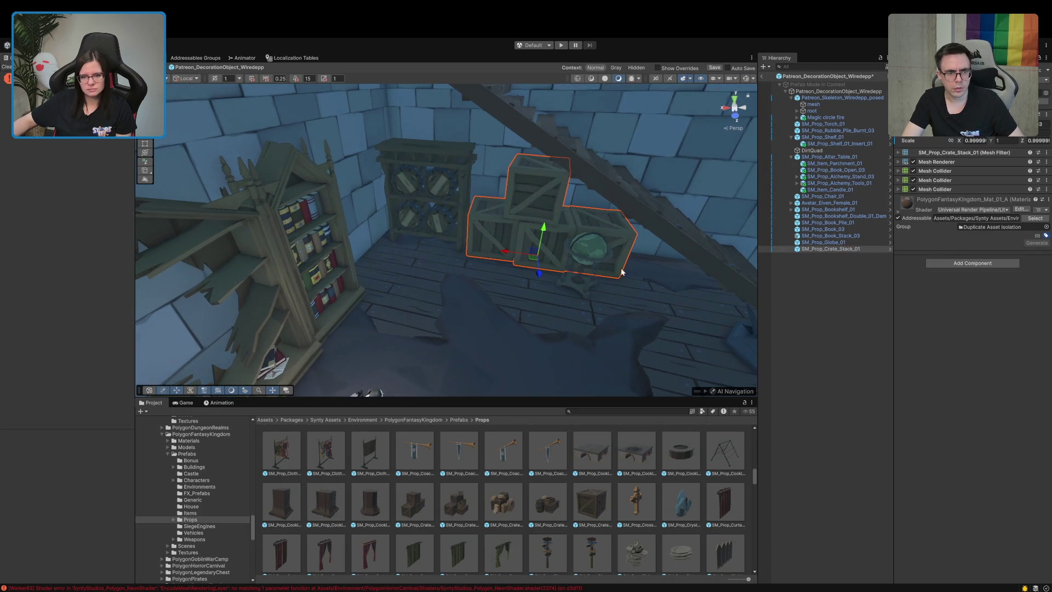
pyautogui.click(580, 280)
pyautogui.moveTo(562, 286)
pyautogui.mouseDown()
pyautogui.moveTo(366, 286)
pyautogui.moveTo(386, 291)
pyautogui.mouseUp()
# - Push the crate stack back along Z toward the wall beneath the stairs, then further left
pyautogui.click(551, 253)
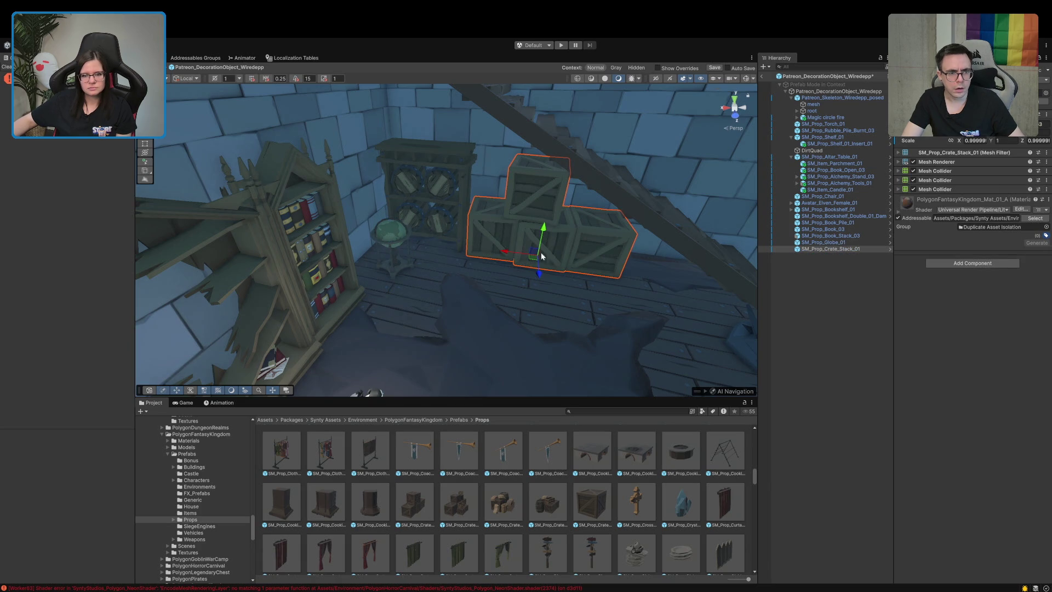
pyautogui.click(542, 275)
pyautogui.click(546, 259)
pyautogui.moveTo(539, 276); pyautogui.dragTo(522, 255)
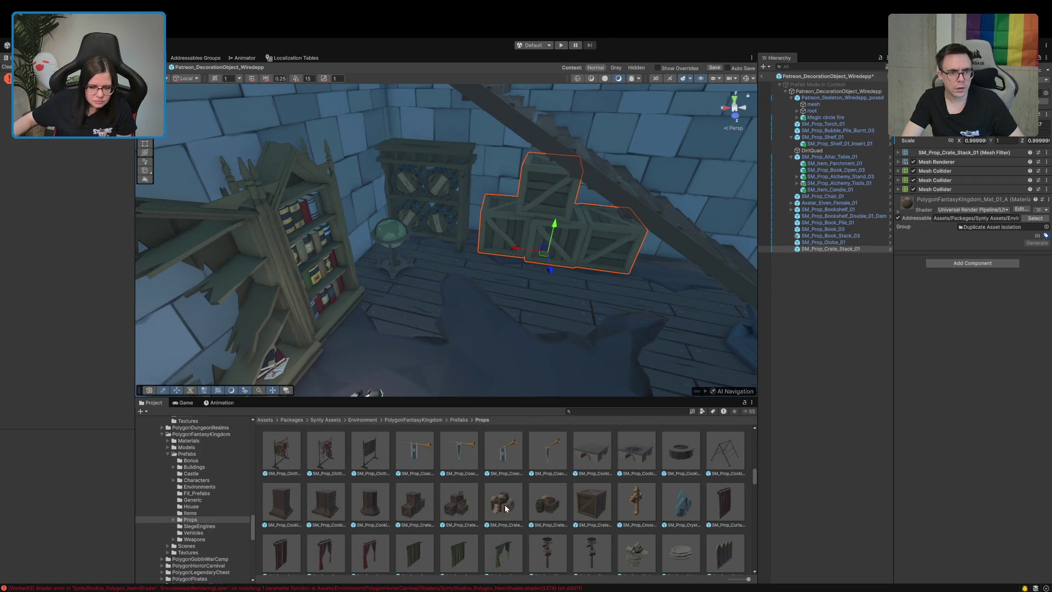
pyautogui.moveTo(636, 304)
pyautogui.mouseDown()
pyautogui.moveTo(646, 304)
pyautogui.moveTo(547, 301)
pyautogui.moveTo(530, 328)
pyautogui.moveTo(553, 326)
pyautogui.mouseUp()
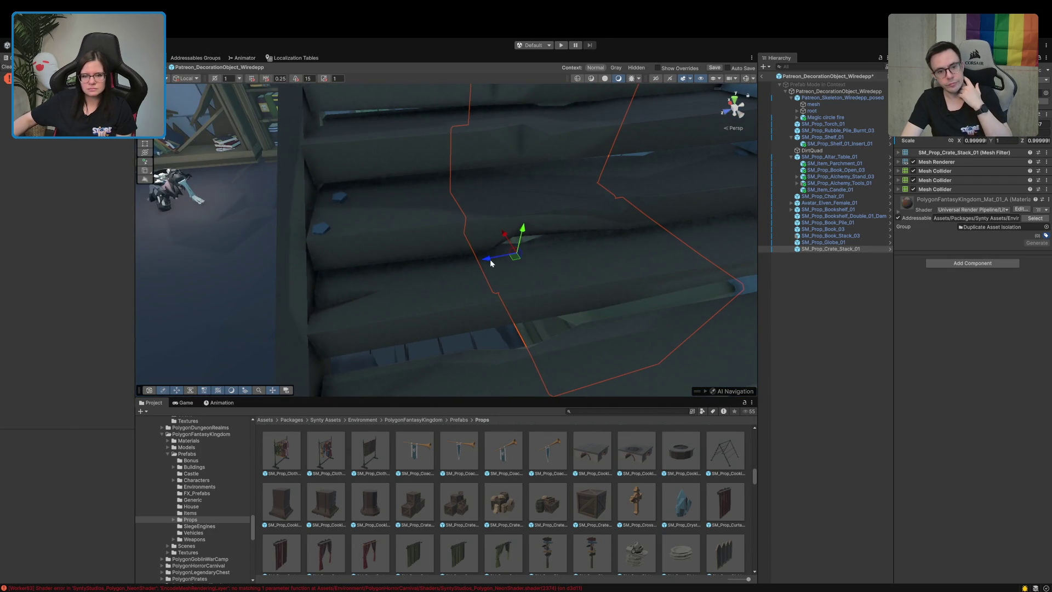
pyautogui.moveTo(491, 262)
pyautogui.mouseDown()
pyautogui.moveTo(413, 263)
pyautogui.moveTo(383, 230)
pyautogui.moveTo(770, 259)
pyautogui.moveTo(662, 239)
pyautogui.mouseUp()
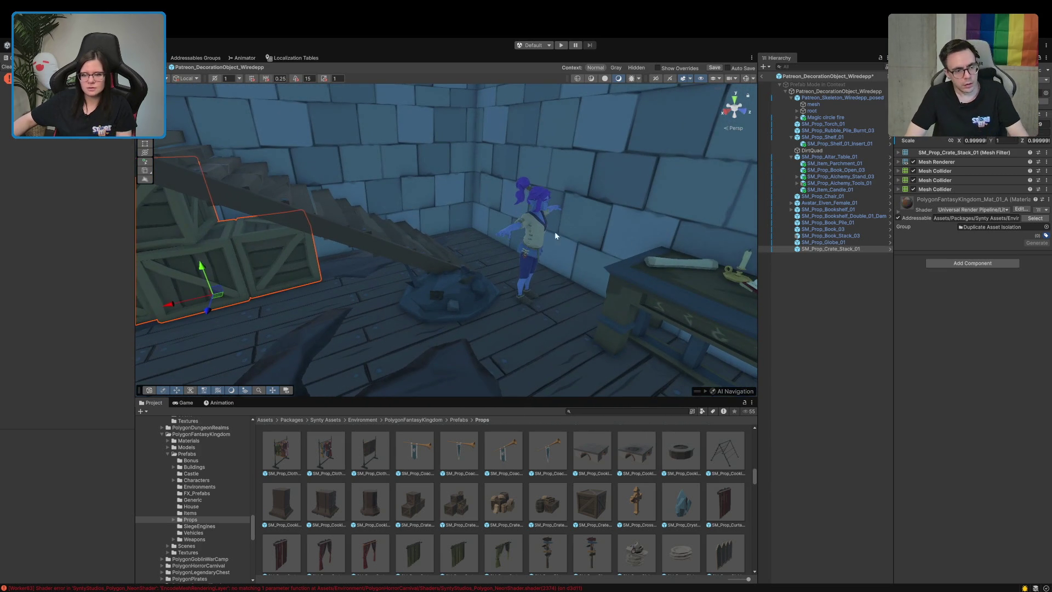
# - Delete Avatar_Elven_Female_01 and slide the rubble pile up-left along the floor
pyautogui.click(535, 236)
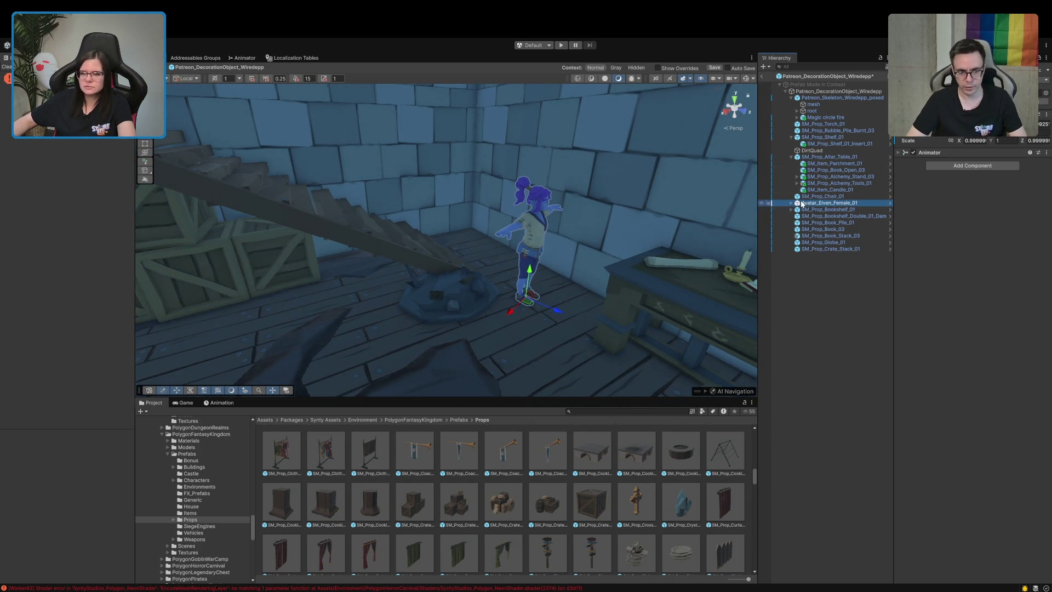
pyautogui.press('Delete')
pyautogui.click(604, 285)
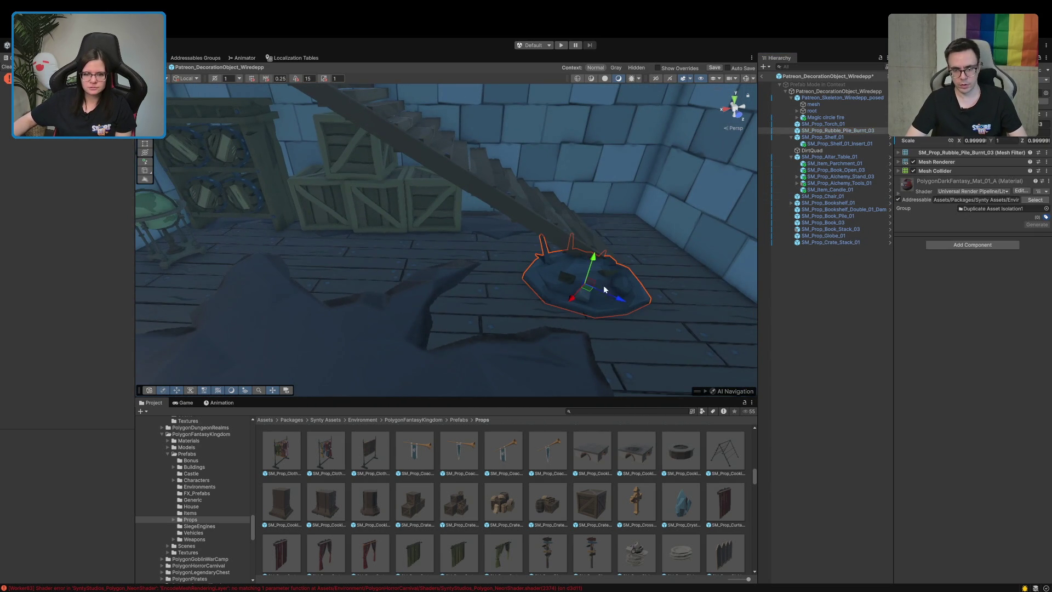
pyautogui.moveTo(604, 285); pyautogui.dragTo(570, 291)
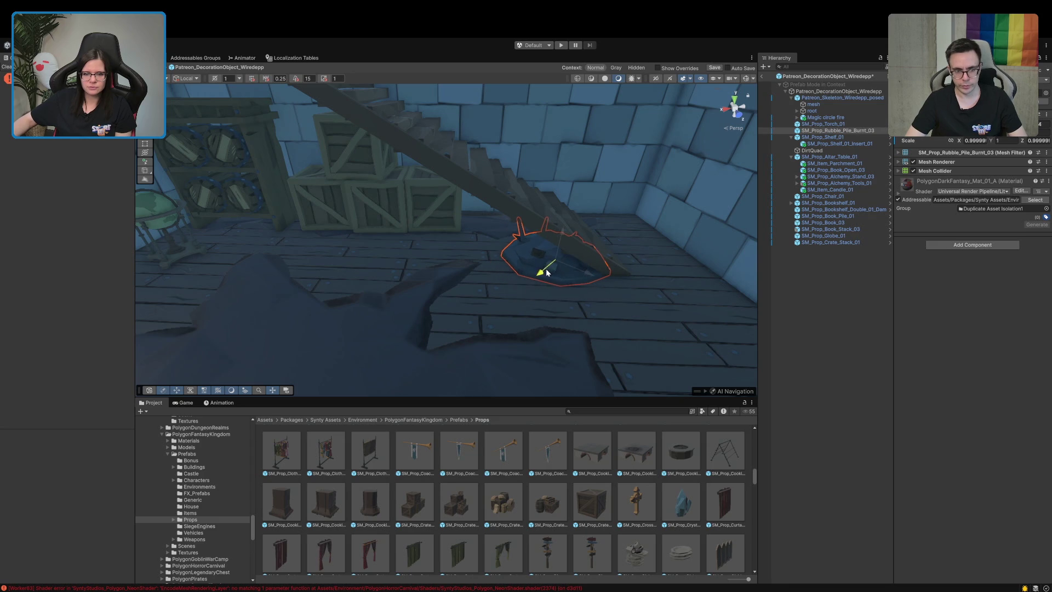
pyautogui.click(827, 320)
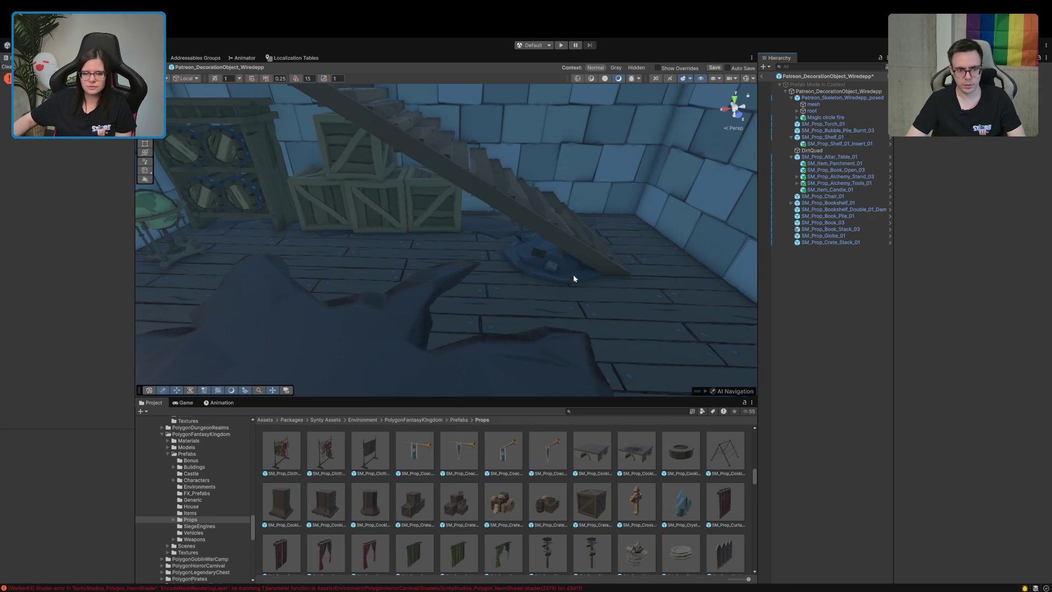
# - Nudge SM_Prop_Rubble_Pile_Burnt_03 right and rotate it at the foot of the staircase
pyautogui.moveTo(561, 271); pyautogui.dragTo(669, 310)
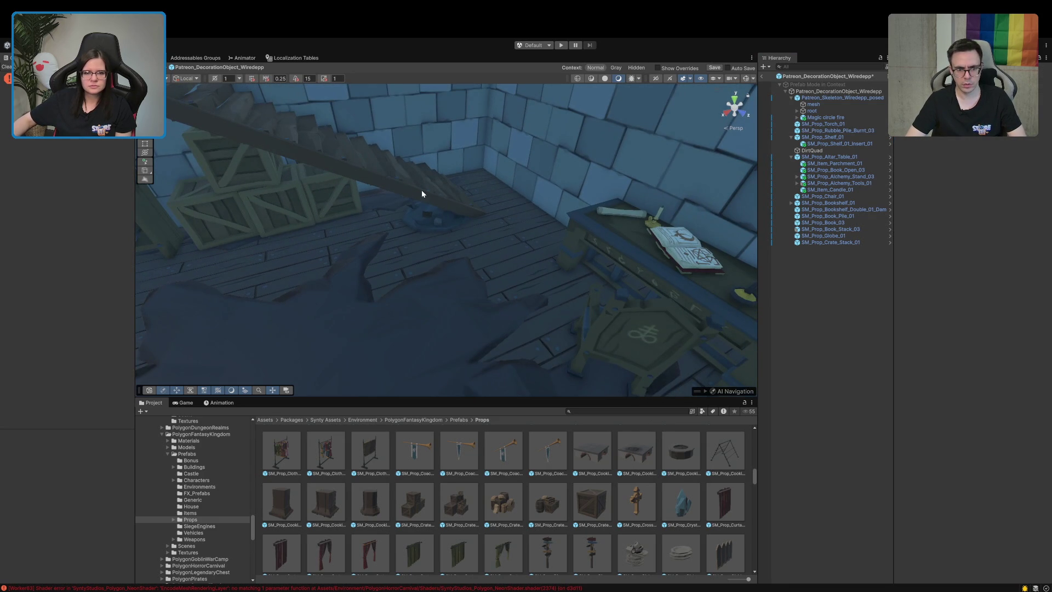
pyautogui.click(437, 219)
pyautogui.moveTo(468, 224); pyautogui.dragTo(481, 221)
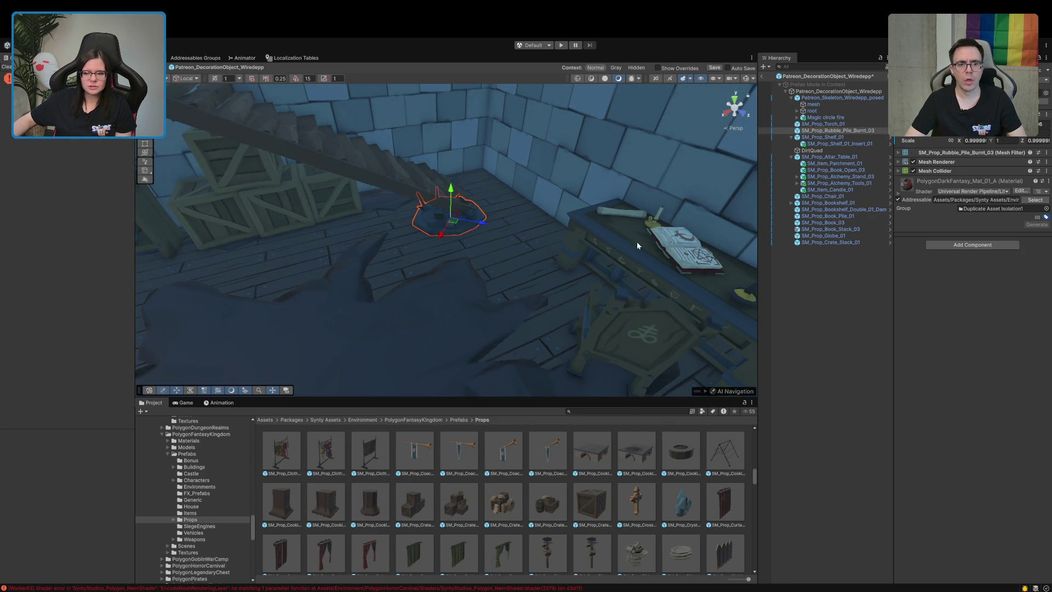
pyautogui.click(801, 295)
pyautogui.moveTo(603, 236)
pyautogui.mouseDown()
pyautogui.moveTo(453, 195)
pyautogui.moveTo(382, 231)
pyautogui.moveTo(371, 218)
pyautogui.moveTo(354, 225)
pyautogui.moveTo(359, 197)
pyautogui.moveTo(403, 212)
pyautogui.moveTo(381, 218)
pyautogui.moveTo(372, 216)
pyautogui.moveTo(477, 195)
pyautogui.moveTo(406, 180)
pyautogui.moveTo(348, 141)
pyautogui.moveTo(331, 155)
pyautogui.moveTo(371, 149)
pyautogui.mouseUp()
pyautogui.click(393, 193)
pyautogui.press('e')
pyautogui.click(373, 216)
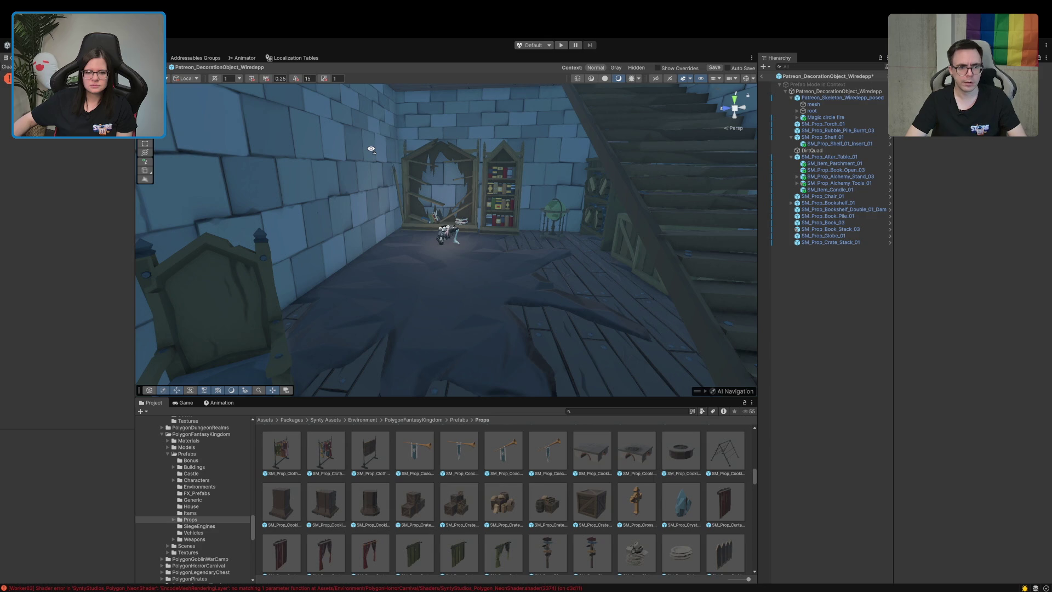
# - Play the Magic circle fire particle preview around the posed skeleton and orbit the circle
pyautogui.scroll(5, 371, 149)
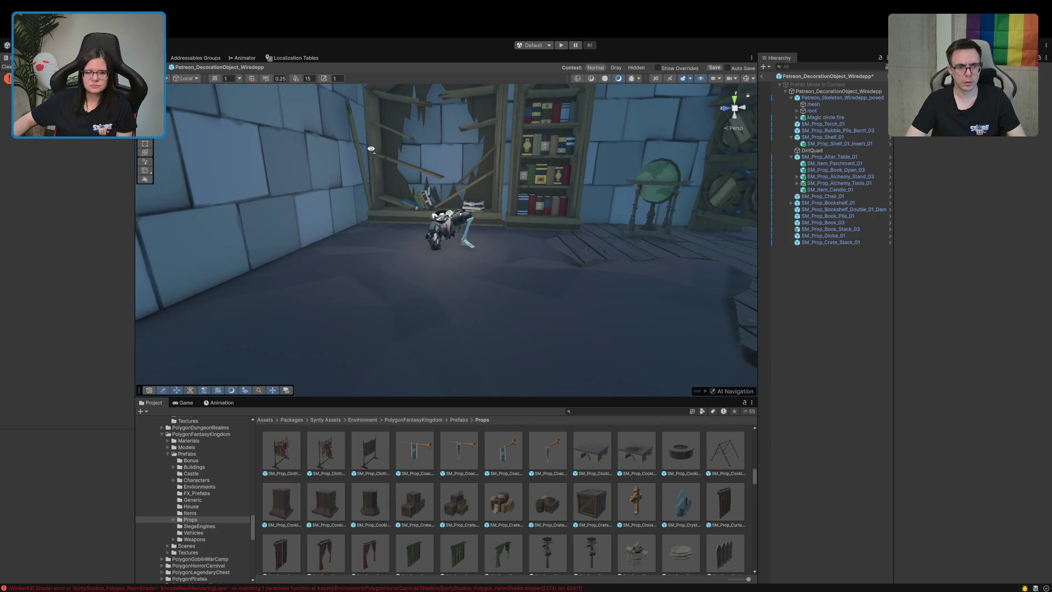
pyautogui.scroll(-5, 371, 148)
pyautogui.moveTo(371, 148)
pyautogui.mouseDown()
pyautogui.moveTo(370, 102)
pyautogui.moveTo(406, 127)
pyautogui.moveTo(420, 268)
pyautogui.mouseUp()
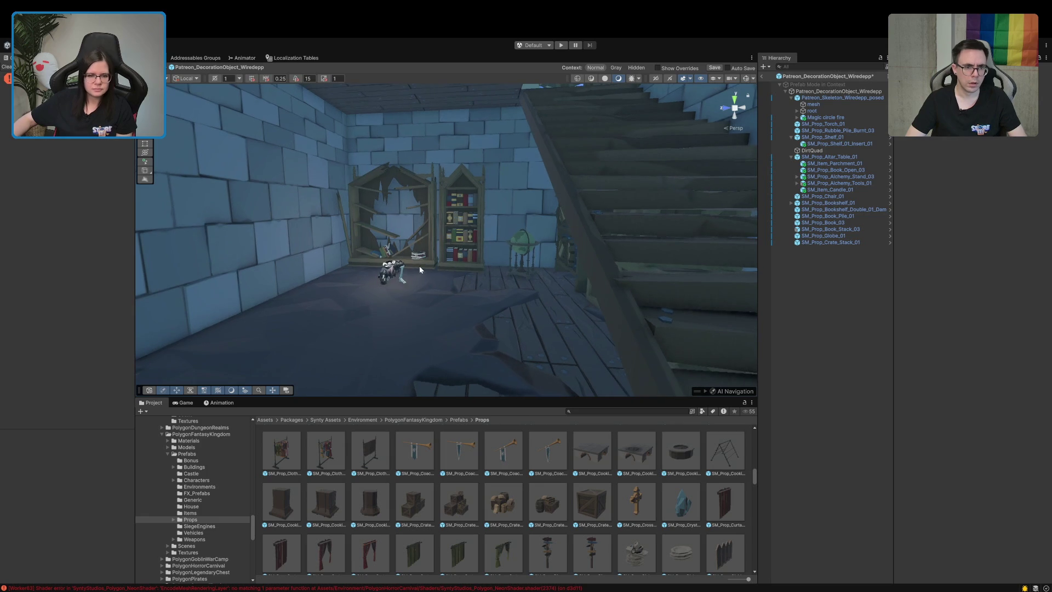
pyautogui.click(388, 275)
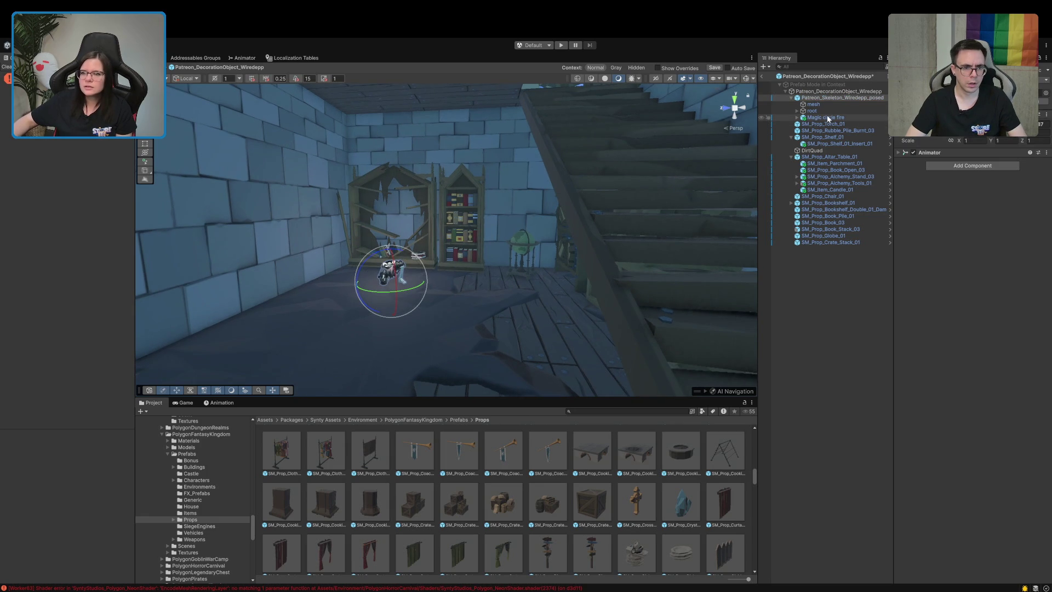
pyautogui.click(822, 119)
pyautogui.click(677, 325)
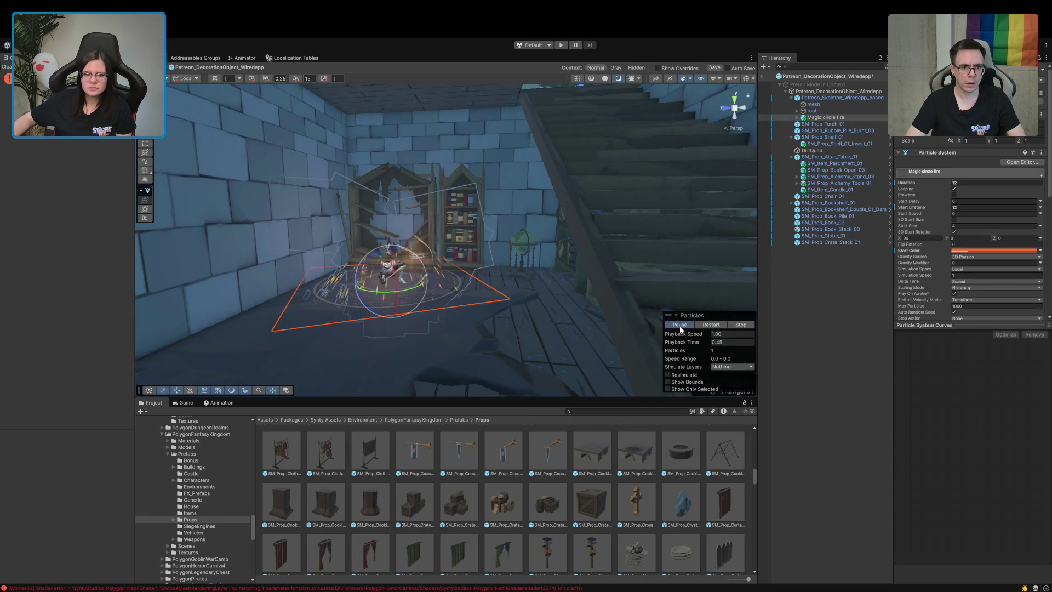
pyautogui.click(772, 343)
pyautogui.moveTo(692, 320)
pyautogui.mouseDown()
pyautogui.moveTo(489, 206)
pyautogui.moveTo(479, 153)
pyautogui.moveTo(462, 183)
pyautogui.moveTo(466, 233)
pyautogui.mouseUp()
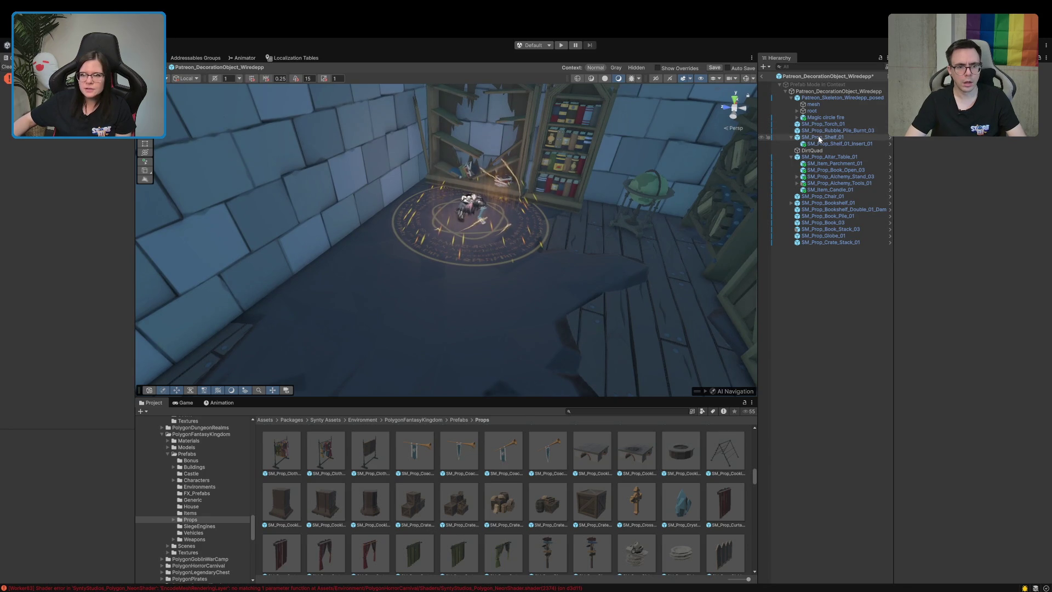
# - Collapse SM_Prop_Shelf_01 and the skeleton in the Hierarchy, then orbit toward the bookshelves and stairs
pyautogui.click(791, 137)
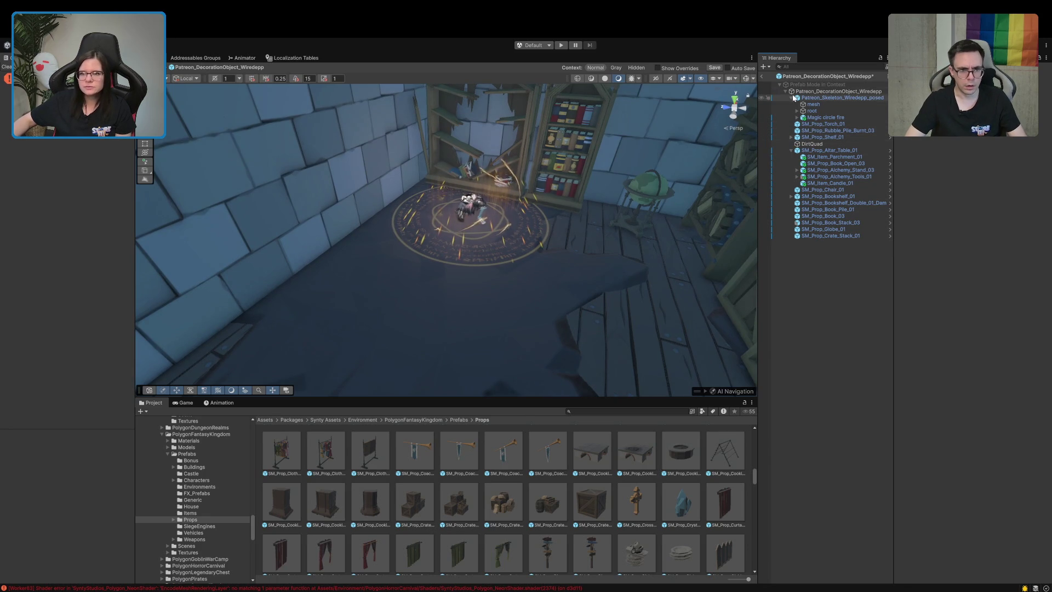
pyautogui.click(791, 98)
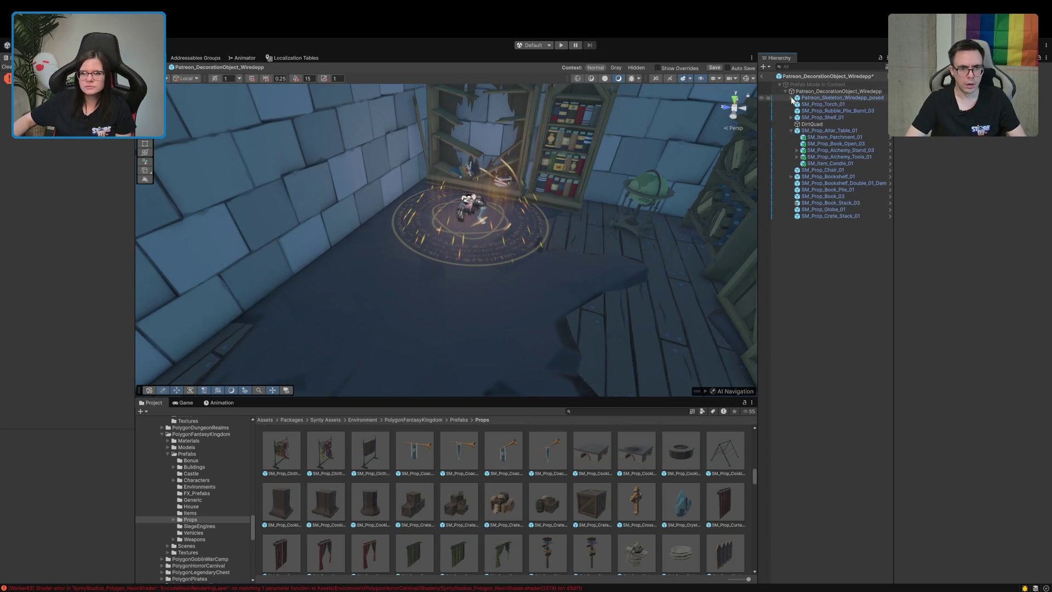
pyautogui.click(822, 97)
pyautogui.scroll(3, 469, 231)
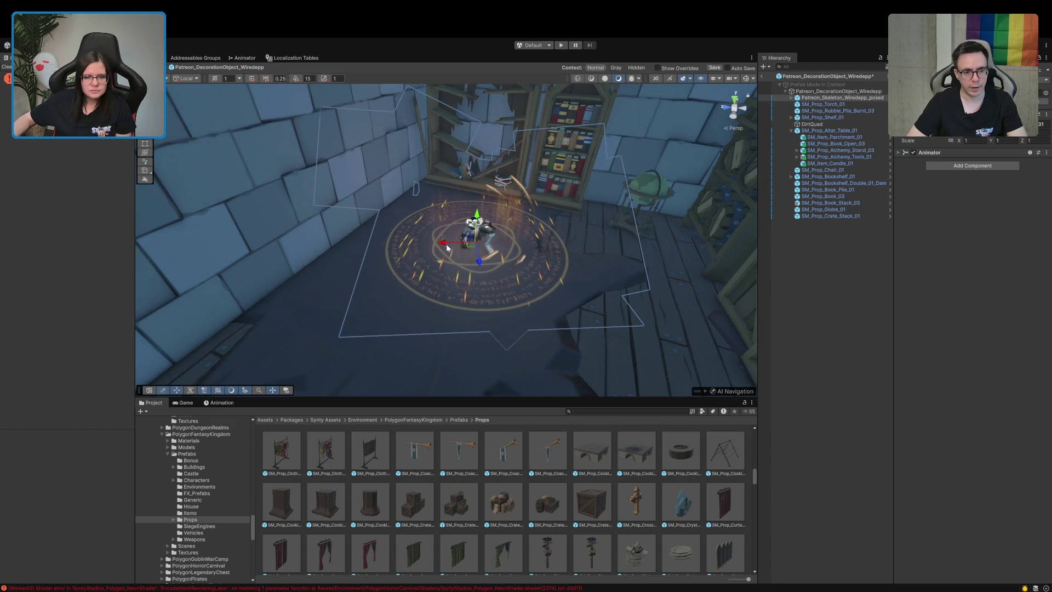
pyautogui.moveTo(446, 245); pyautogui.dragTo(451, 268)
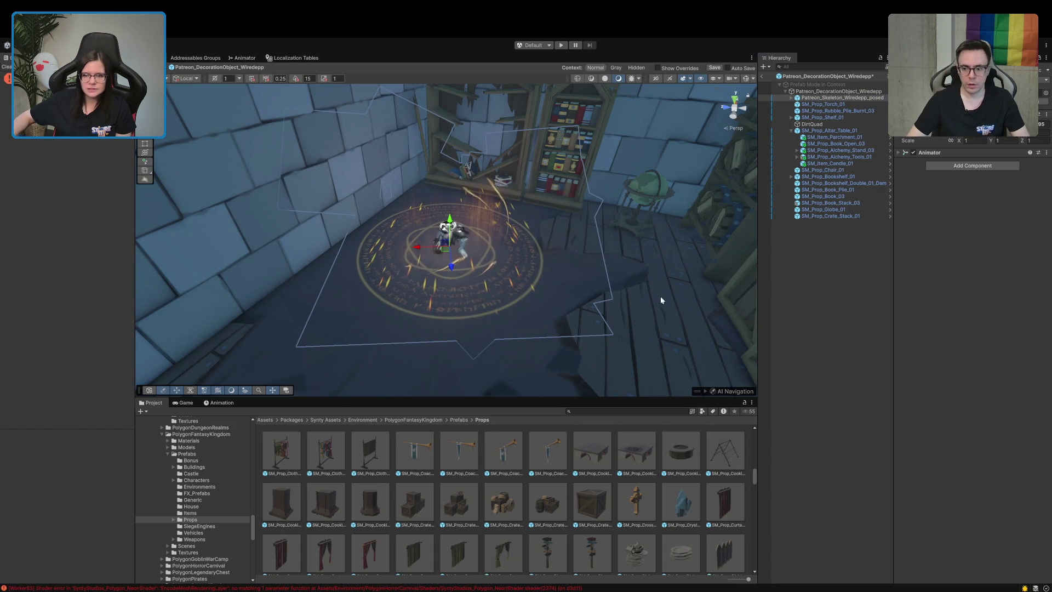
pyautogui.click(802, 312)
pyautogui.moveTo(548, 258)
pyautogui.mouseDown()
pyautogui.moveTo(617, 268)
pyautogui.moveTo(919, 212)
pyautogui.moveTo(917, 258)
pyautogui.moveTo(453, 256)
pyautogui.moveTo(545, 254)
pyautogui.moveTo(466, 279)
pyautogui.moveTo(511, 225)
pyautogui.moveTo(690, 192)
pyautogui.moveTo(712, 195)
pyautogui.moveTo(710, 240)
pyautogui.moveTo(674, 256)
pyautogui.moveTo(500, 261)
pyautogui.moveTo(331, 231)
pyautogui.moveTo(442, 155)
pyautogui.moveTo(429, 200)
pyautogui.moveTo(645, 217)
pyautogui.mouseUp()
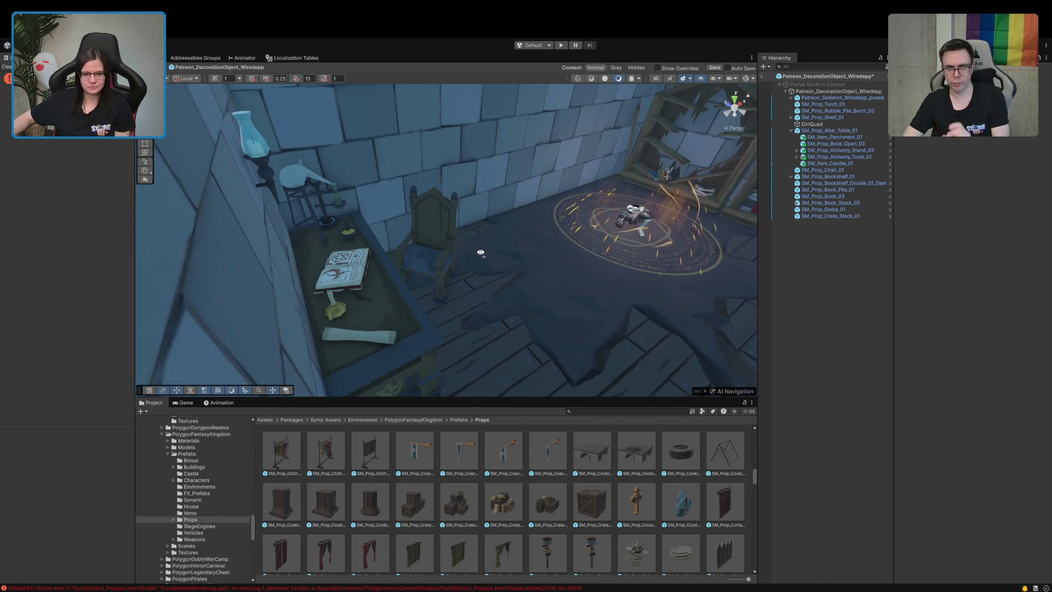
pyautogui.moveTo(481, 253)
pyautogui.mouseDown()
pyautogui.moveTo(592, 235)
pyautogui.moveTo(631, 202)
pyautogui.moveTo(535, 265)
pyautogui.moveTo(399, 305)
pyautogui.moveTo(707, 221)
pyautogui.moveTo(999, 267)
pyautogui.moveTo(1012, 229)
pyautogui.moveTo(16, 180)
pyautogui.moveTo(11, 219)
pyautogui.moveTo(1035, 300)
pyautogui.moveTo(106, 268)
pyautogui.moveTo(301, 171)
pyautogui.moveTo(376, 173)
pyautogui.moveTo(39, 199)
pyautogui.moveTo(44, 213)
pyautogui.mouseUp()
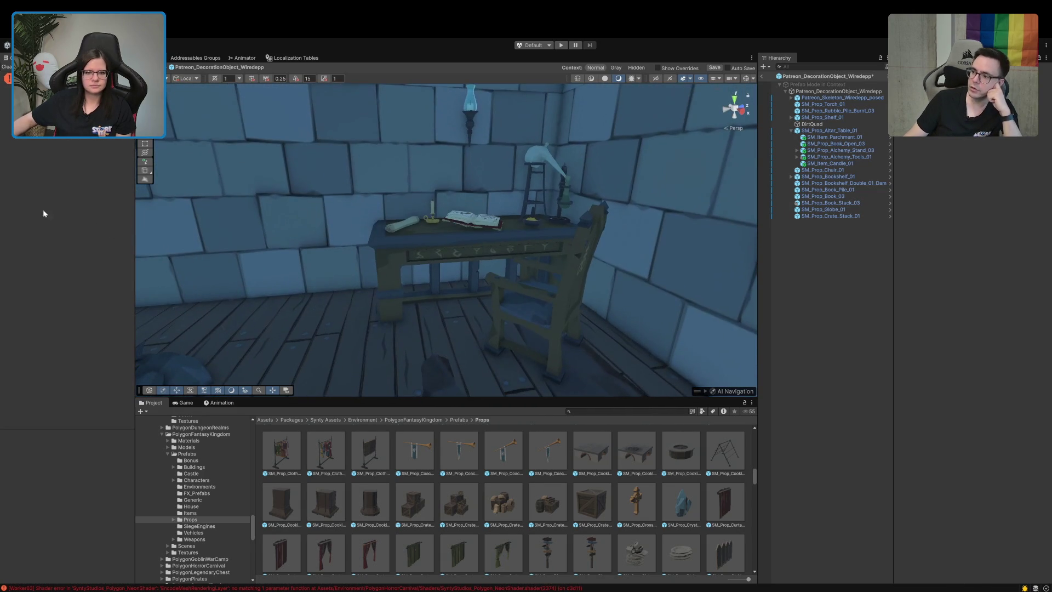
pyautogui.click(791, 131)
# - Move the altar table and chair together to the left using Global handles
pyautogui.keyDown('ctrl'); pyautogui.click(817, 137); pyautogui.keyUp('ctrl')
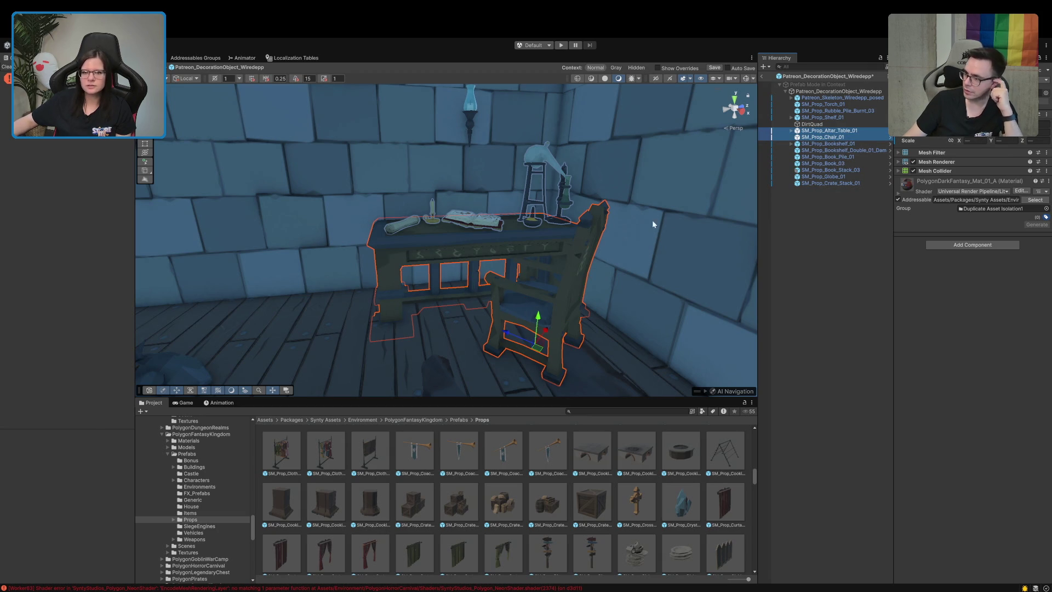
pyautogui.moveTo(491, 296); pyautogui.dragTo(452, 307)
pyautogui.click(196, 81)
pyautogui.moveTo(409, 225)
pyautogui.mouseDown()
pyautogui.moveTo(400, 301)
pyautogui.moveTo(383, 197)
pyautogui.moveTo(383, 243)
pyautogui.moveTo(429, 314)
pyautogui.mouseUp()
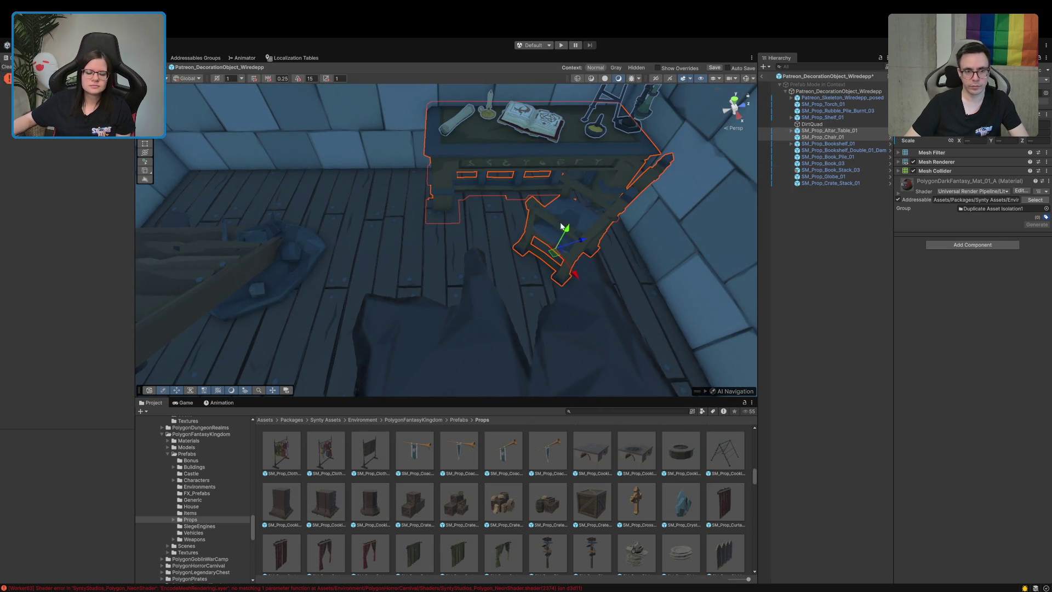
pyautogui.moveTo(582, 241)
pyautogui.mouseDown()
pyautogui.moveTo(562, 245)
pyautogui.moveTo(605, 230)
pyautogui.moveTo(580, 241)
pyautogui.mouseUp()
pyautogui.click(791, 252)
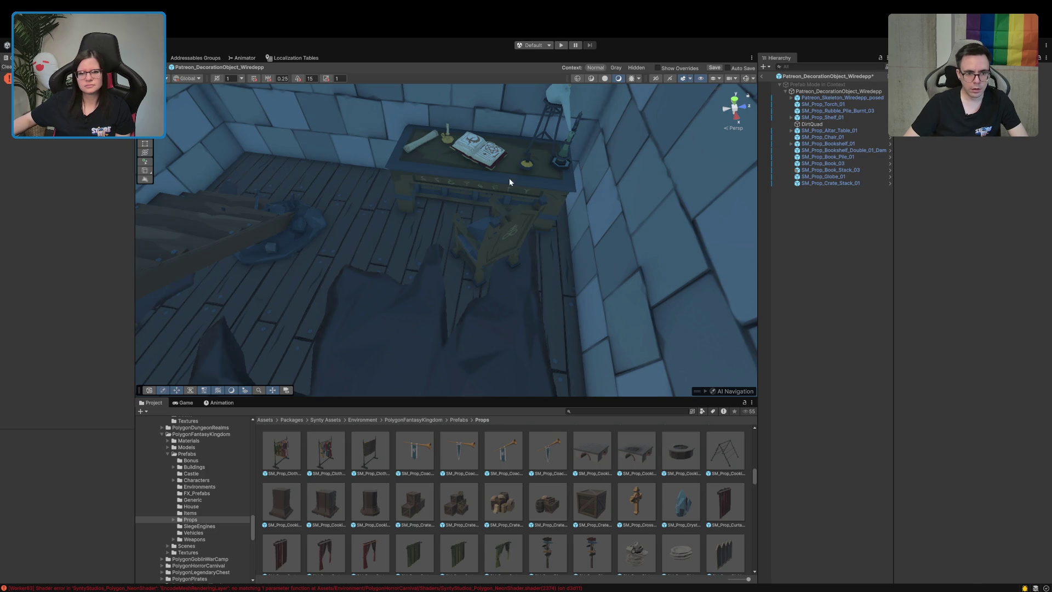
# - Parent SM_Prop_Chair_01 under SM_Prop_Altar_Table_01 and slide the table left along X
pyautogui.click(827, 131)
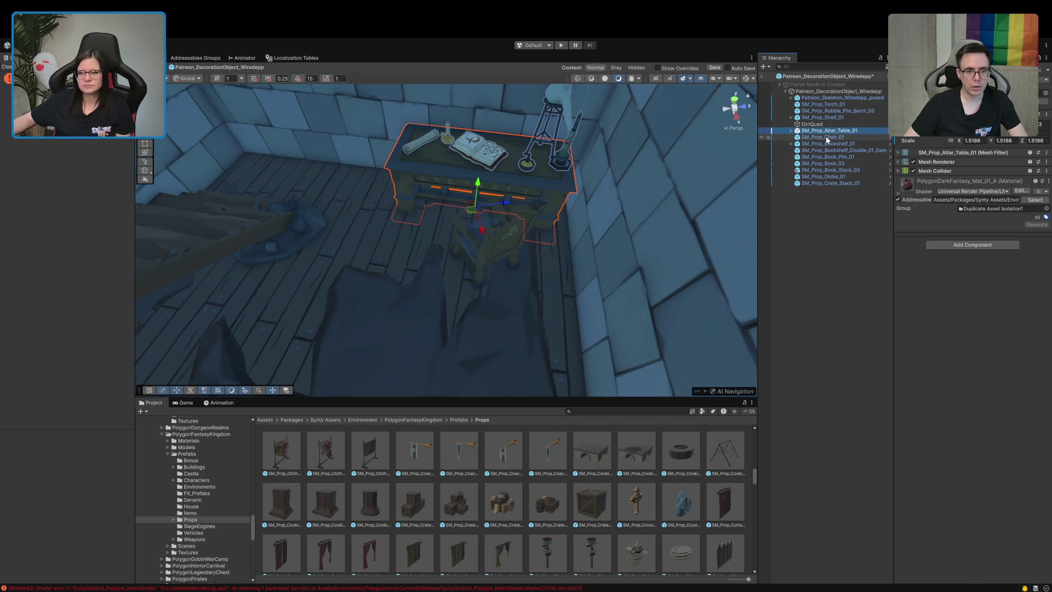
pyautogui.moveTo(825, 132); pyautogui.dragTo(823, 130)
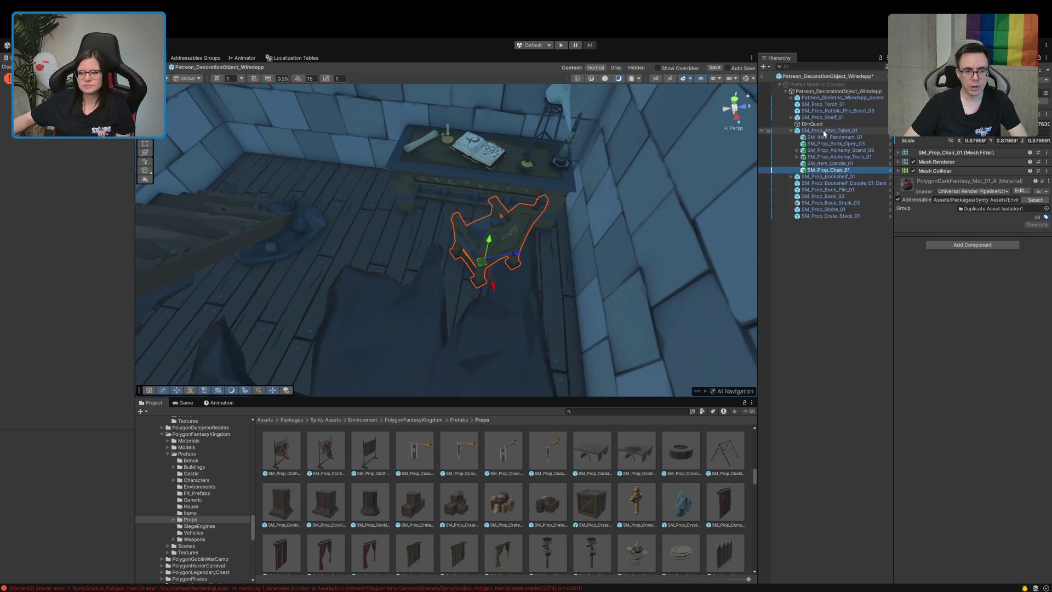
pyautogui.click(792, 131)
pyautogui.press('e')
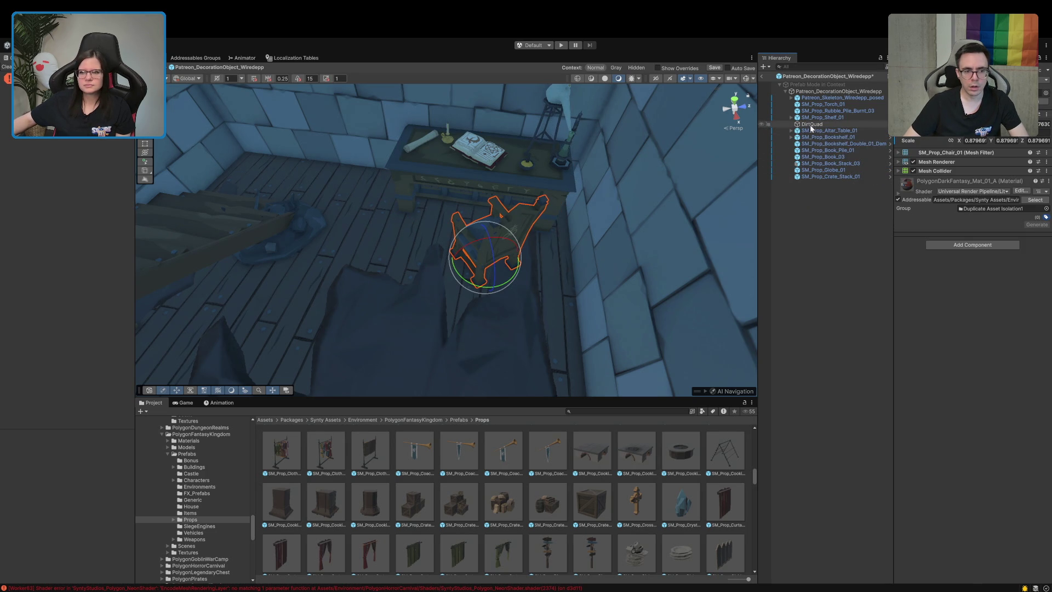
pyautogui.click(828, 132)
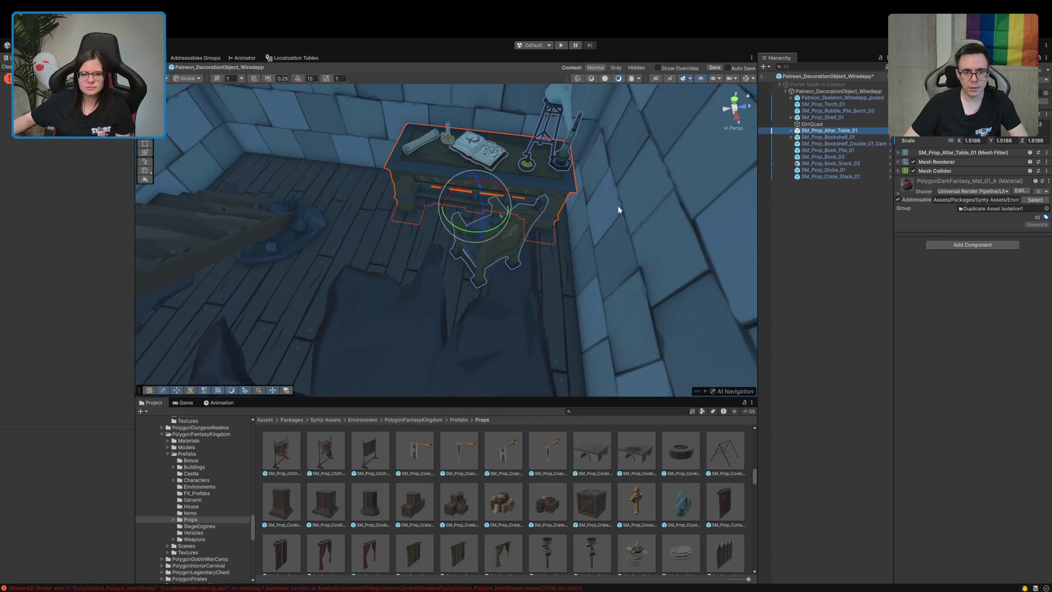
pyautogui.press('x')
pyautogui.moveTo(505, 215)
pyautogui.mouseDown()
pyautogui.moveTo(471, 176)
pyautogui.moveTo(364, 165)
pyautogui.moveTo(285, 88)
pyautogui.moveTo(258, 165)
pyautogui.mouseUp()
pyautogui.press('f')
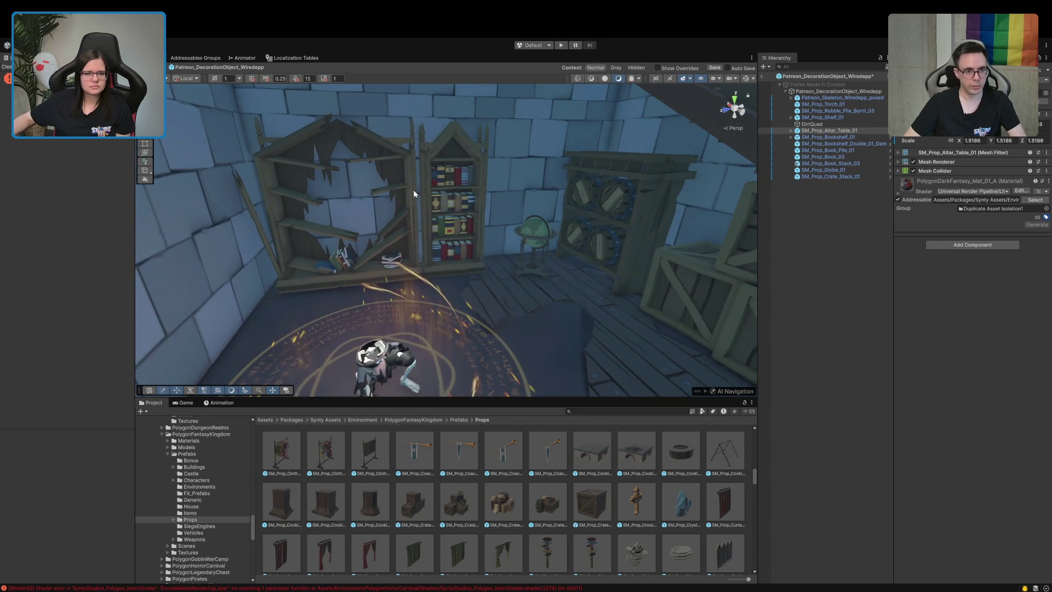
# - Move the damaged bookshelf and its neighbouring bookshelf to the right
pyautogui.click(413, 189)
pyautogui.click(810, 264)
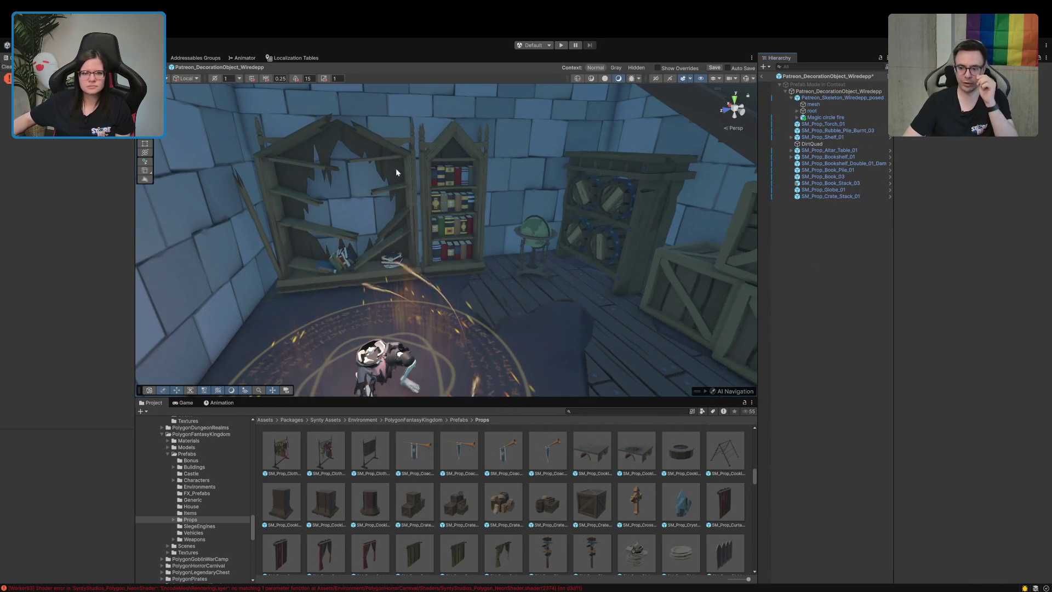
pyautogui.click(371, 149)
pyautogui.keyDown('shift'); pyautogui.click(438, 156); pyautogui.keyUp('shift')
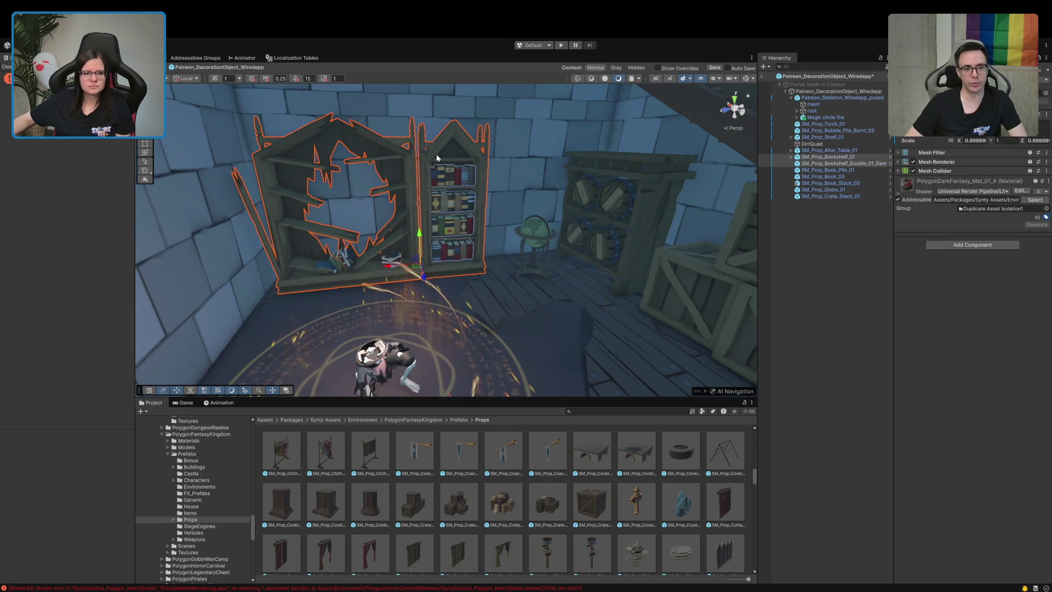
pyautogui.moveTo(393, 267); pyautogui.dragTo(417, 264)
# - Slide SM_Prop_Globe_01 to the right across the floor
pyautogui.click(542, 280)
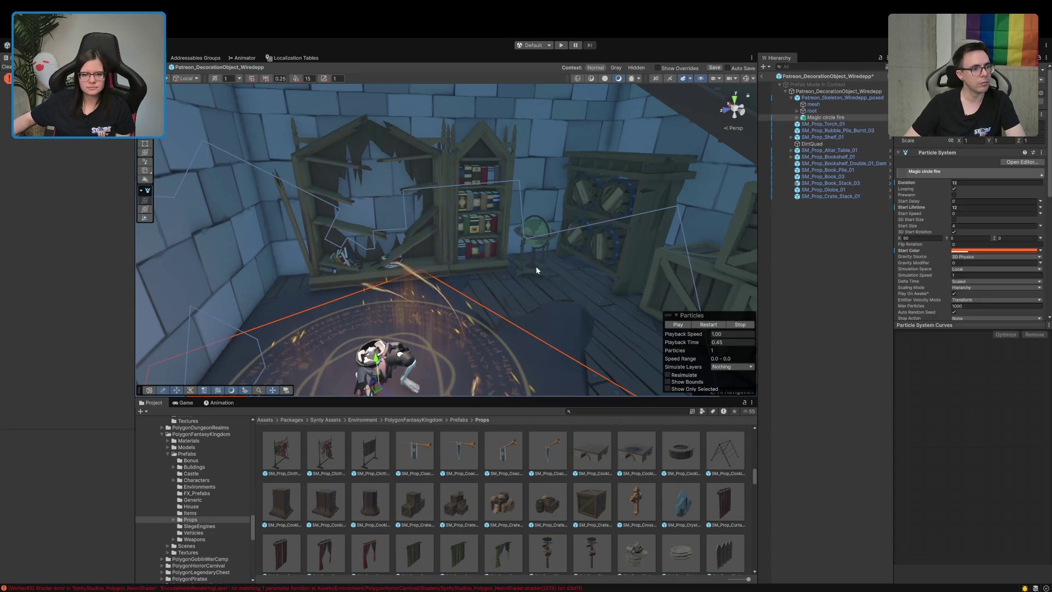
pyautogui.click(537, 233)
pyautogui.moveTo(519, 267)
pyautogui.mouseDown()
pyautogui.moveTo(530, 305)
pyautogui.moveTo(517, 280)
pyautogui.moveTo(571, 322)
pyautogui.moveTo(669, 303)
pyautogui.moveTo(777, 301)
pyautogui.moveTo(558, 258)
pyautogui.mouseUp()
pyautogui.click(786, 334)
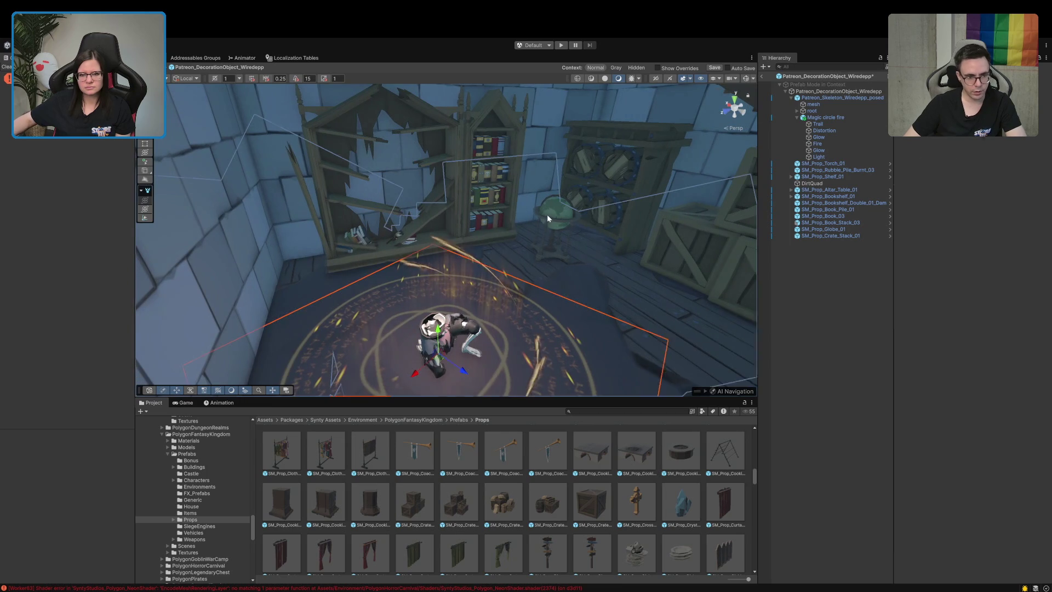
pyautogui.click(550, 217)
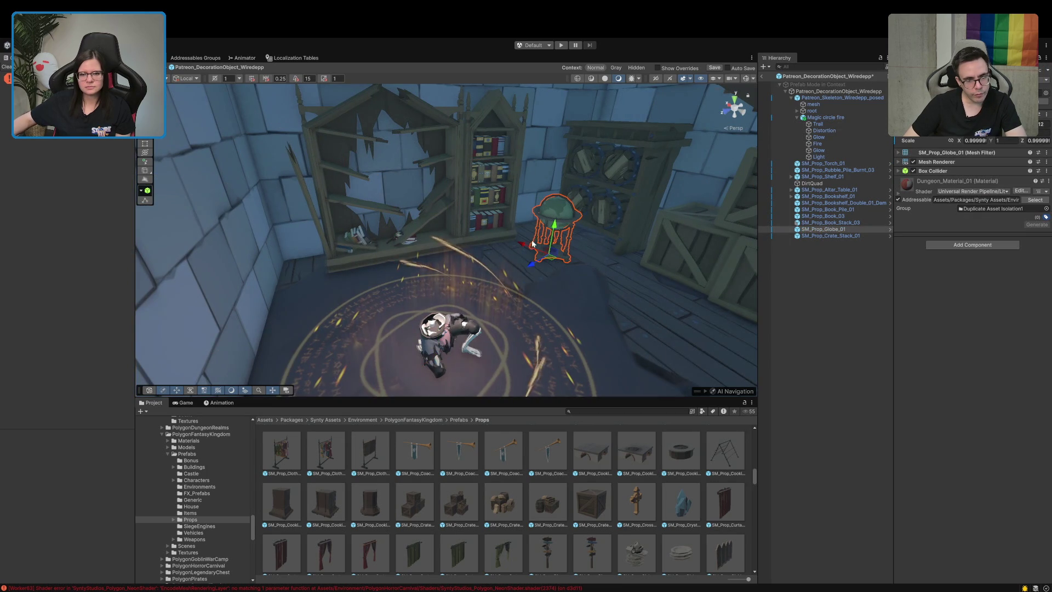
pyautogui.moveTo(569, 225)
pyautogui.mouseDown()
pyautogui.moveTo(707, 274)
pyautogui.moveTo(666, 296)
pyautogui.moveTo(620, 274)
pyautogui.mouseUp()
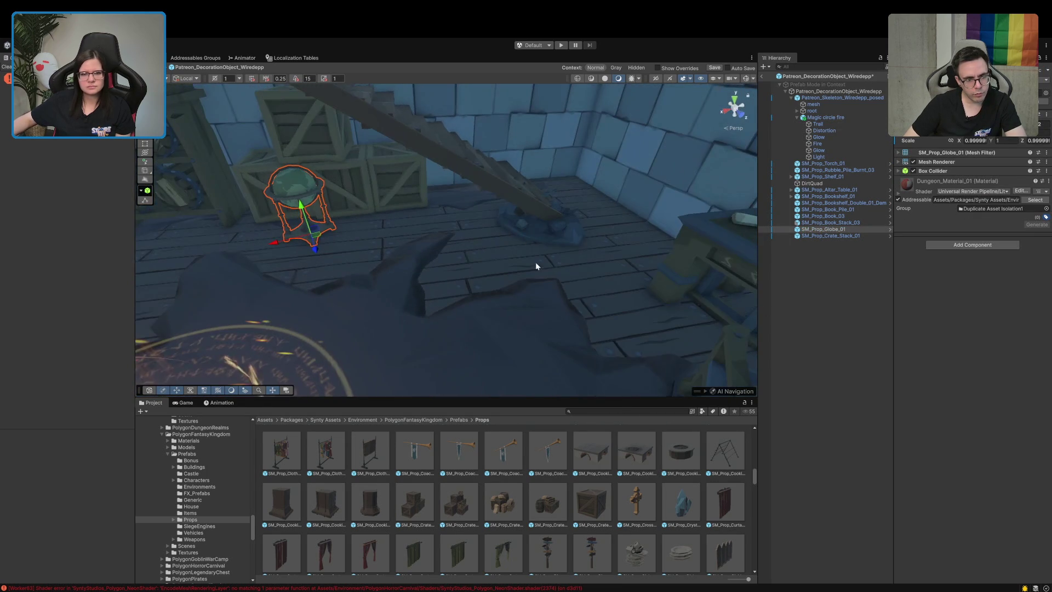
pyautogui.moveTo(317, 251)
pyautogui.mouseDown()
pyautogui.moveTo(291, 250)
pyautogui.moveTo(351, 241)
pyautogui.moveTo(320, 248)
pyautogui.mouseUp()
pyautogui.click(820, 299)
pyautogui.moveTo(624, 266)
pyautogui.mouseDown()
pyautogui.moveTo(463, 235)
pyautogui.moveTo(470, 244)
pyautogui.moveTo(443, 251)
pyautogui.moveTo(509, 281)
pyautogui.moveTo(570, 262)
pyautogui.moveTo(397, 236)
pyautogui.moveTo(429, 253)
pyautogui.mouseUp()
# - Reposition the globe past the magic circle's edge and place it beside the stairs
pyautogui.click(565, 254)
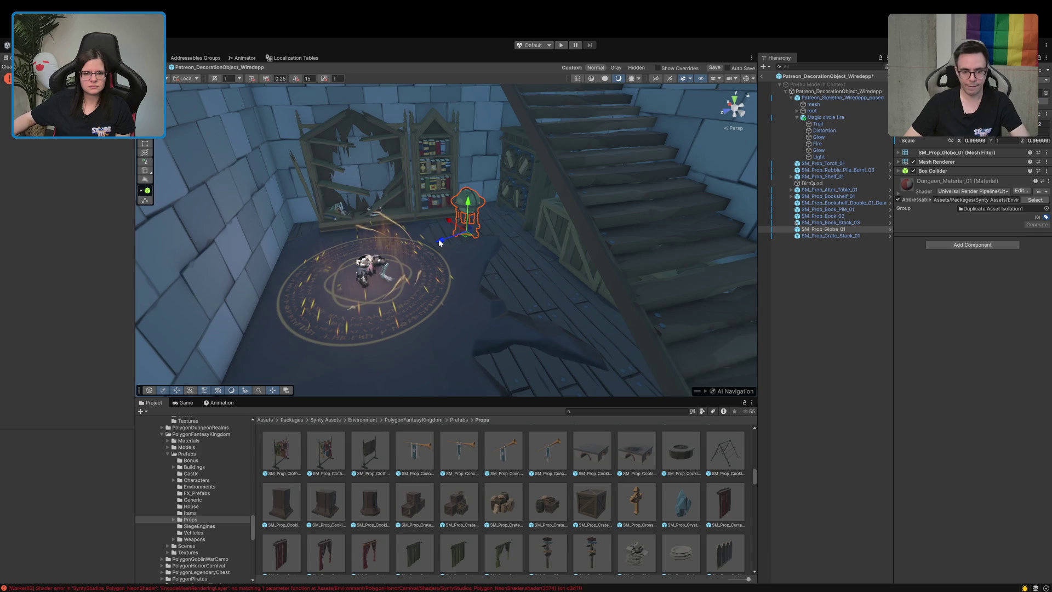
pyautogui.moveTo(440, 243)
pyautogui.mouseDown()
pyautogui.moveTo(274, 261)
pyautogui.moveTo(313, 303)
pyautogui.moveTo(244, 329)
pyautogui.moveTo(310, 310)
pyautogui.mouseUp()
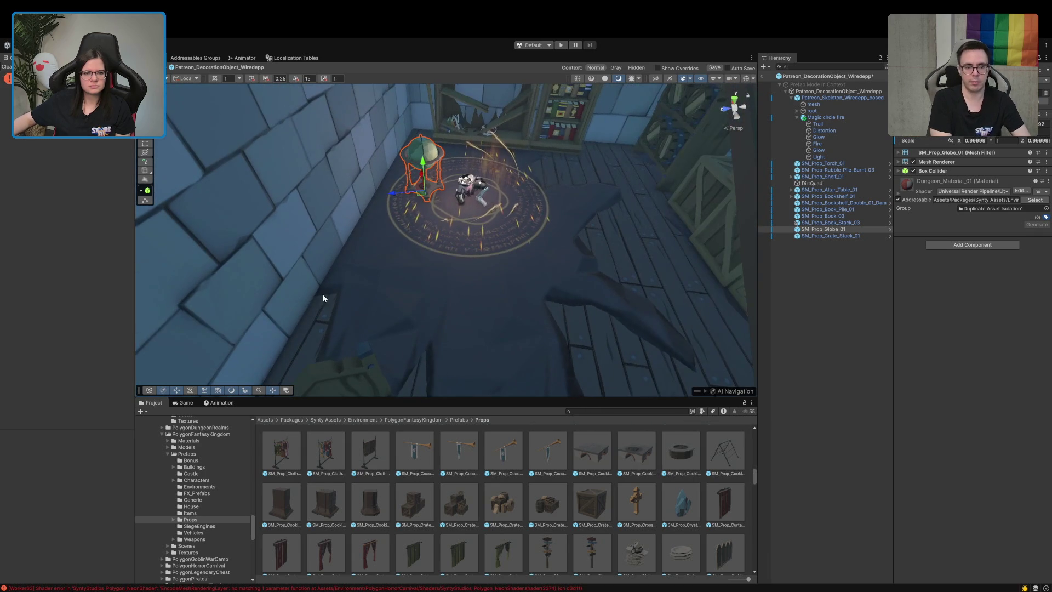
pyautogui.moveTo(424, 177)
pyautogui.mouseDown()
pyautogui.moveTo(418, 141)
pyautogui.moveTo(438, 244)
pyautogui.moveTo(359, 273)
pyautogui.moveTo(369, 275)
pyautogui.moveTo(331, 296)
pyautogui.moveTo(356, 280)
pyautogui.mouseUp()
pyautogui.click(404, 266)
pyautogui.click(425, 260)
pyautogui.click(763, 288)
pyautogui.moveTo(575, 293)
pyautogui.mouseDown()
pyautogui.moveTo(498, 307)
pyautogui.moveTo(599, 287)
pyautogui.moveTo(606, 301)
pyautogui.moveTo(669, 298)
pyautogui.moveTo(700, 269)
pyautogui.moveTo(758, 267)
pyautogui.moveTo(747, 290)
pyautogui.moveTo(599, 277)
pyautogui.moveTo(493, 307)
pyautogui.mouseUp()
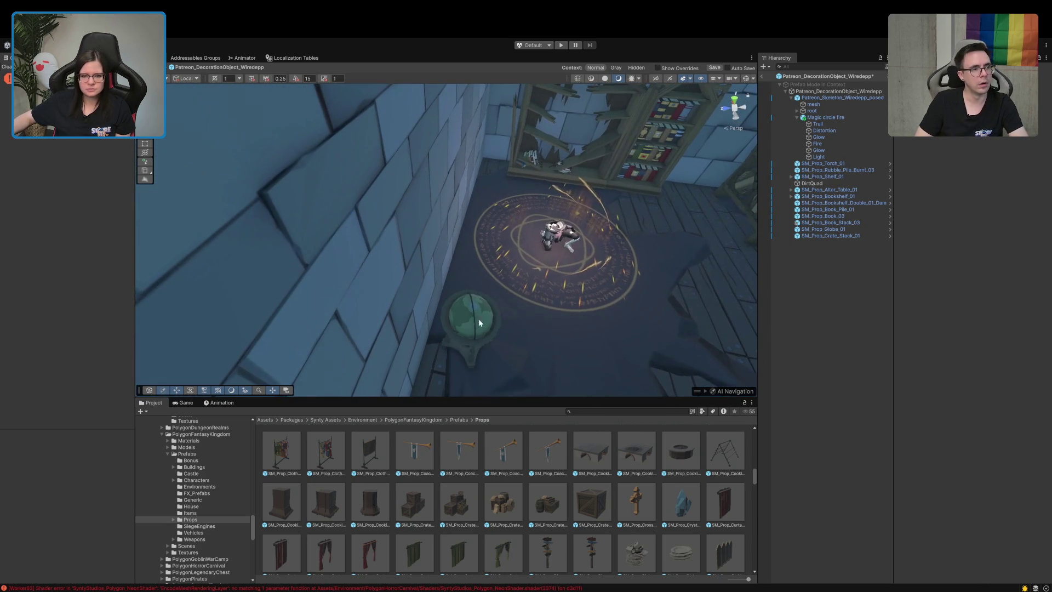
pyautogui.click(470, 332)
pyautogui.moveTo(437, 349); pyautogui.dragTo(641, 324)
pyautogui.moveTo(541, 324)
pyautogui.mouseDown()
pyautogui.moveTo(630, 298)
pyautogui.moveTo(657, 273)
pyautogui.moveTo(604, 296)
pyautogui.mouseUp()
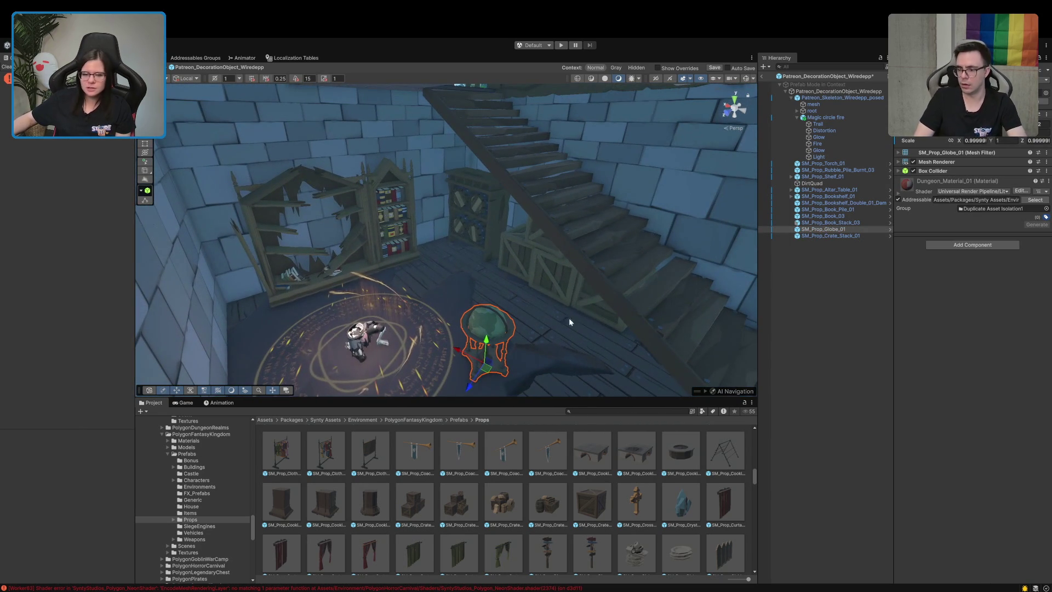
pyautogui.moveTo(475, 380)
pyautogui.mouseDown()
pyautogui.moveTo(508, 294)
pyautogui.moveTo(423, 264)
pyautogui.moveTo(438, 281)
pyautogui.moveTo(436, 302)
pyautogui.mouseUp()
pyautogui.click(469, 274)
# - Shift the shelf behind the globe along X and slide the broken bookshelf left
pyautogui.click(531, 279)
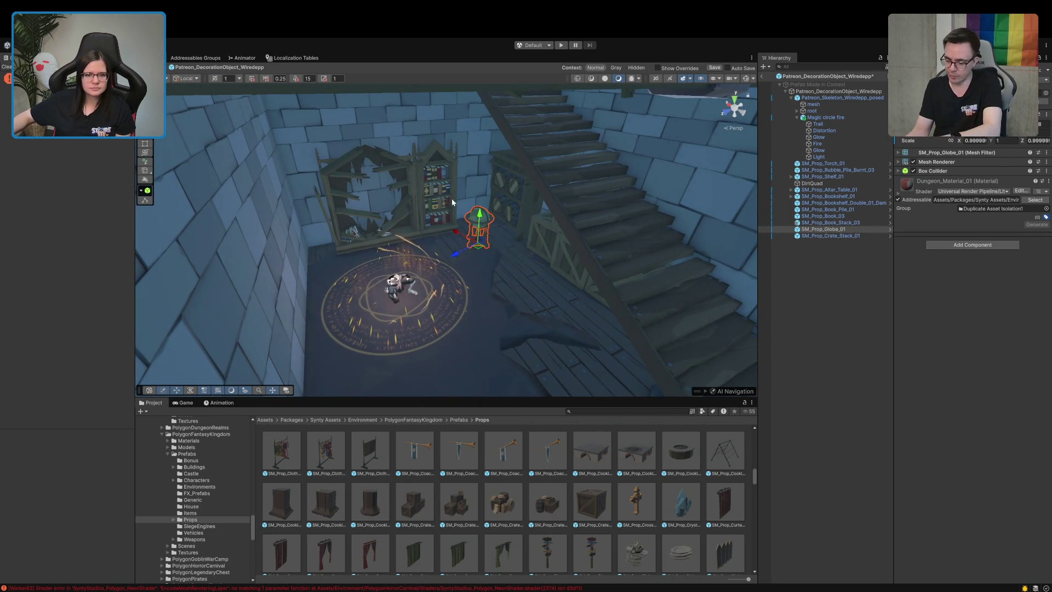
pyautogui.click(524, 221)
pyautogui.moveTo(525, 221)
pyautogui.mouseDown()
pyautogui.moveTo(562, 177)
pyautogui.moveTo(657, 260)
pyautogui.mouseUp()
pyautogui.click(833, 369)
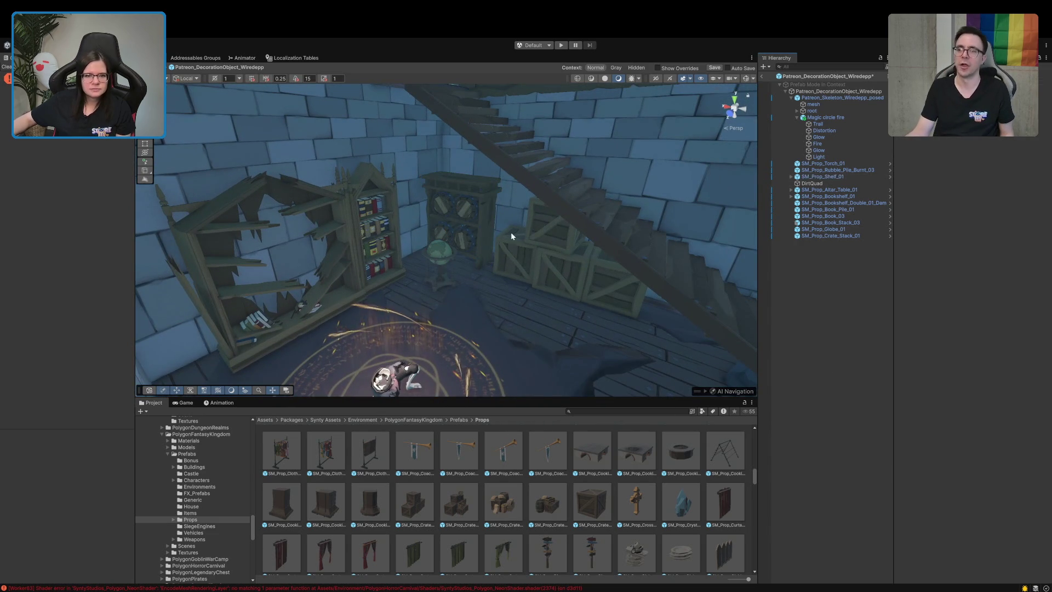
pyautogui.click(475, 239)
pyautogui.moveTo(436, 251); pyautogui.dragTo(446, 253)
pyautogui.click(442, 255)
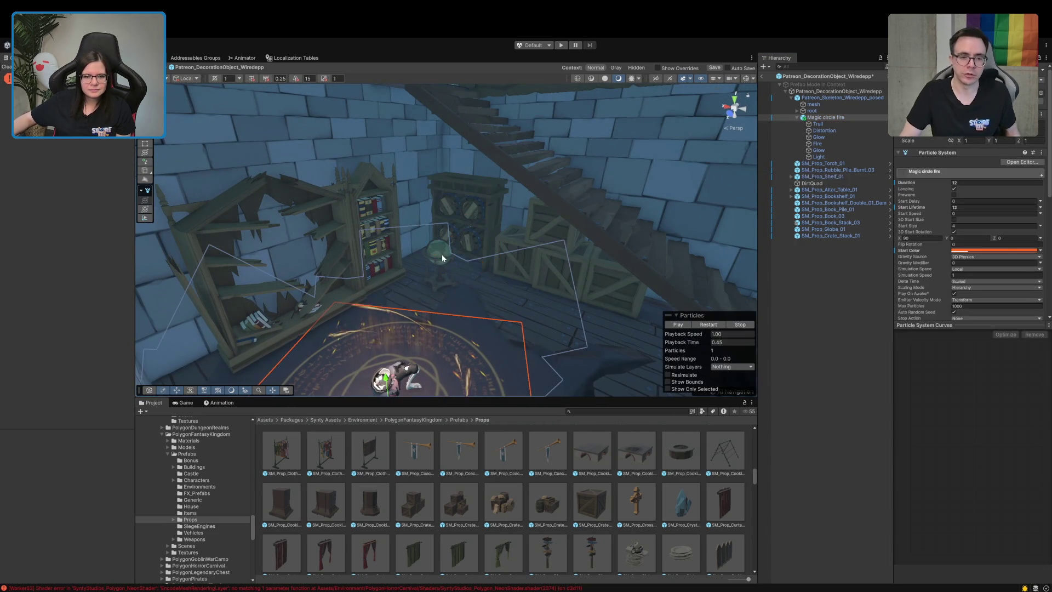
pyautogui.click(346, 203)
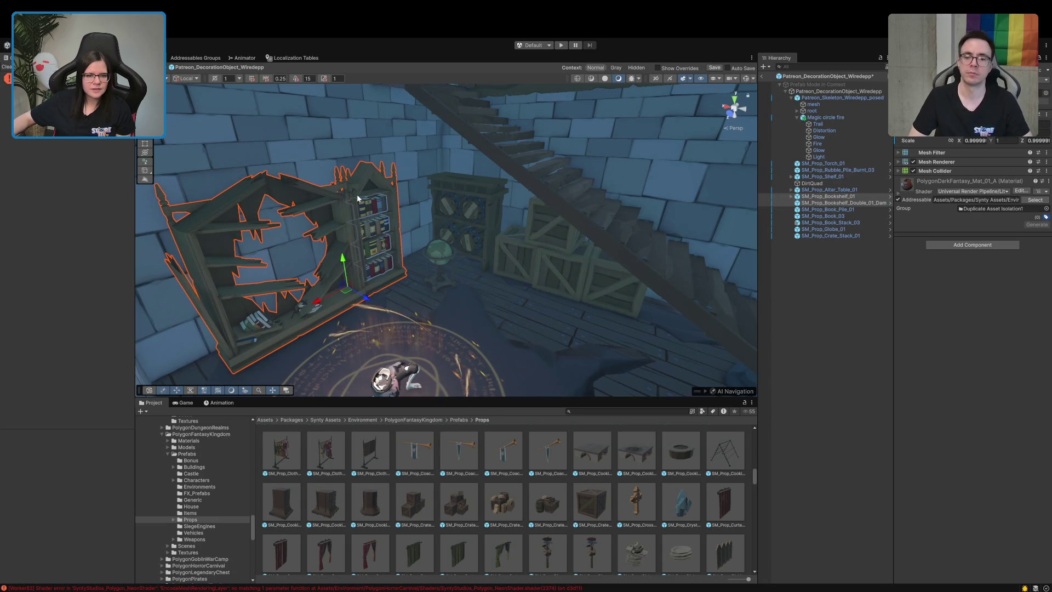
pyautogui.moveTo(326, 286); pyautogui.dragTo(311, 294)
# - Push the globe back along its Z axis
pyautogui.click(440, 258)
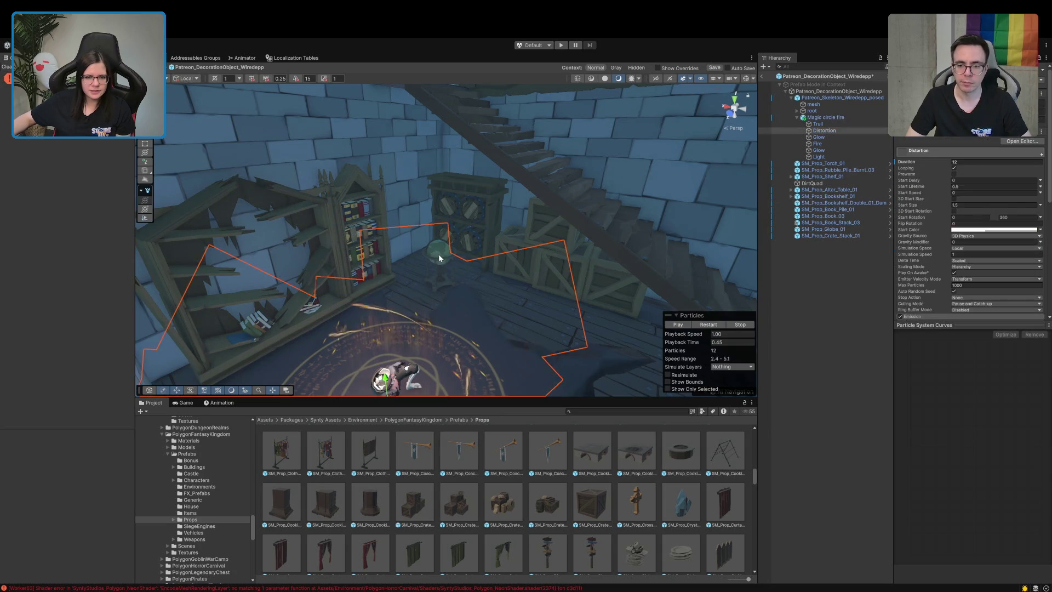
pyautogui.click(438, 254)
pyautogui.moveTo(427, 305)
pyautogui.mouseDown()
pyautogui.moveTo(436, 289)
pyautogui.moveTo(427, 271)
pyautogui.moveTo(404, 270)
pyautogui.mouseUp()
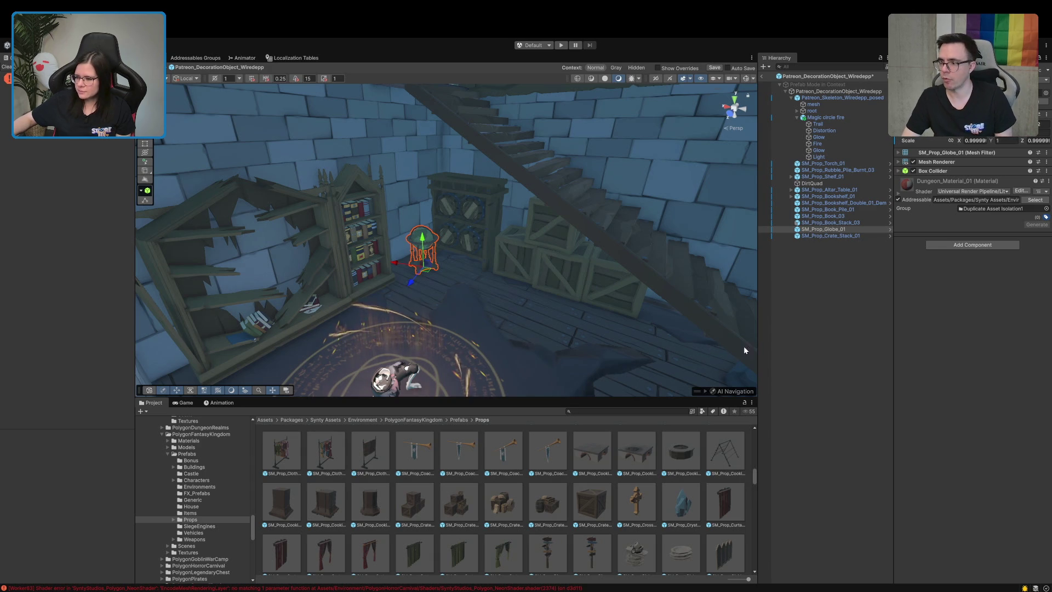
pyautogui.click(805, 345)
pyautogui.moveTo(625, 292)
pyautogui.mouseDown()
pyautogui.moveTo(594, 286)
pyautogui.moveTo(568, 204)
pyautogui.moveTo(576, 159)
pyautogui.moveTo(416, 280)
pyautogui.moveTo(406, 258)
pyautogui.mouseUp()
# - Move the right and broken bookshelves right along X, then check the globe from above
pyautogui.click(406, 156)
pyautogui.keyDown('shift'); pyautogui.click(393, 158); pyautogui.keyUp('shift')
pyautogui.moveTo(292, 235); pyautogui.dragTo(301, 232)
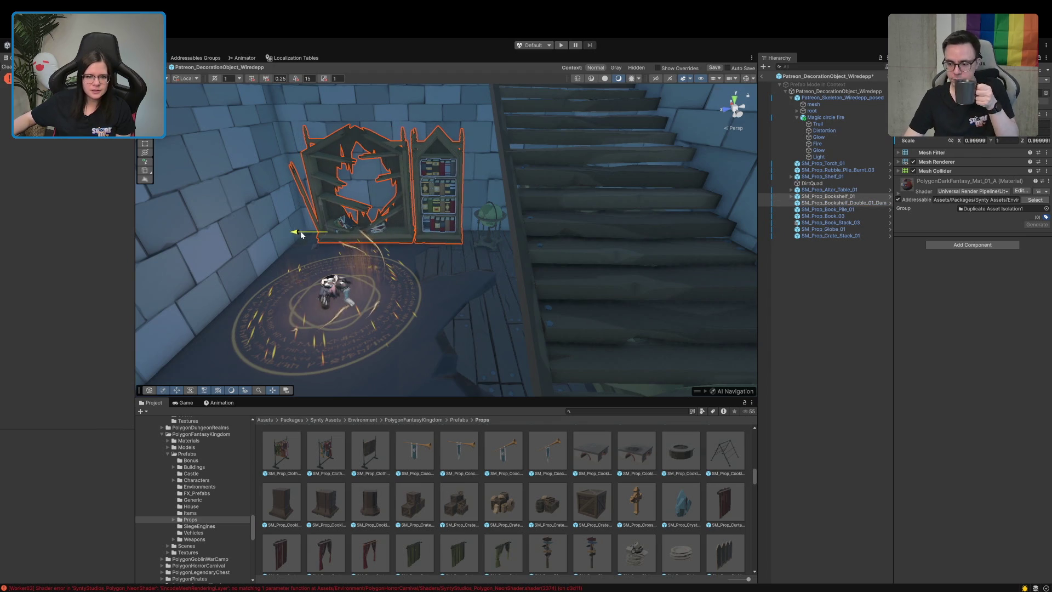
pyautogui.click(848, 333)
pyautogui.moveTo(518, 269)
pyautogui.mouseDown()
pyautogui.moveTo(518, 257)
pyautogui.moveTo(519, 269)
pyautogui.mouseUp()
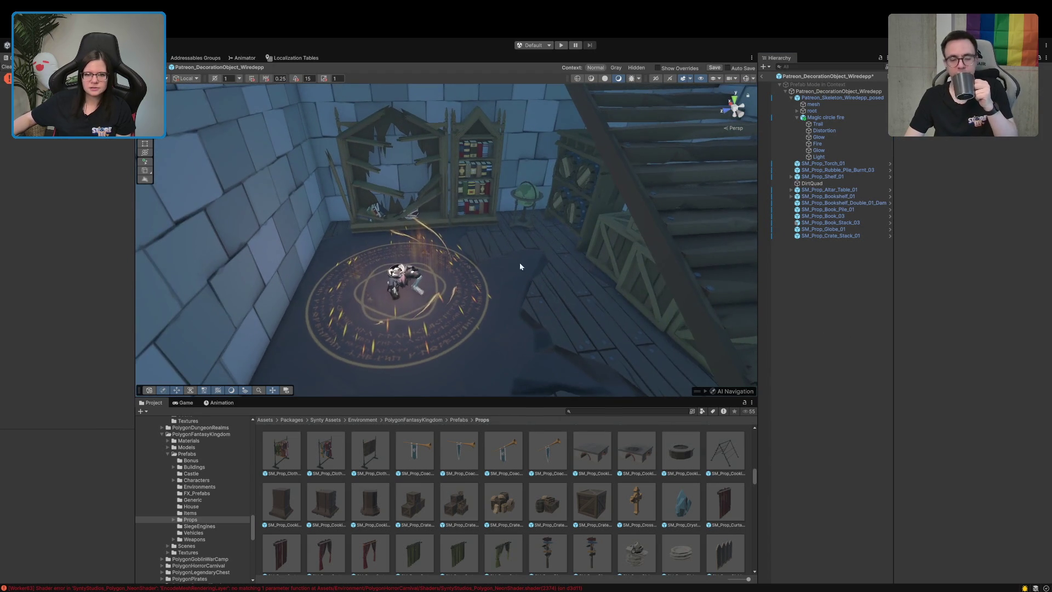
pyautogui.click(523, 220)
pyautogui.click(526, 215)
pyautogui.click(526, 191)
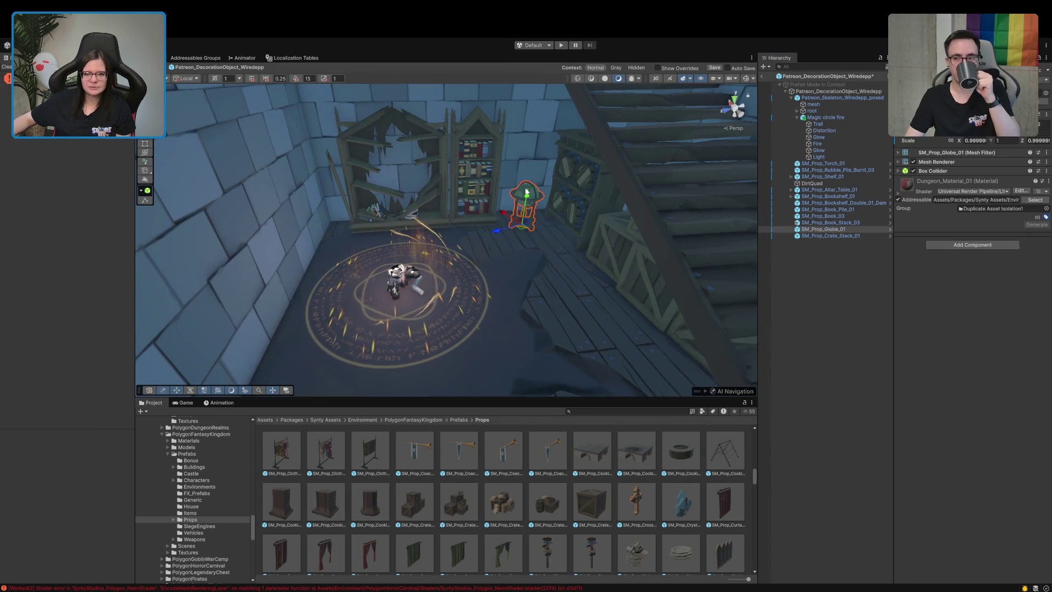
pyautogui.click(827, 299)
pyautogui.moveTo(548, 301)
pyautogui.mouseDown()
pyautogui.moveTo(342, 304)
pyautogui.moveTo(514, 273)
pyautogui.moveTo(496, 245)
pyautogui.mouseUp()
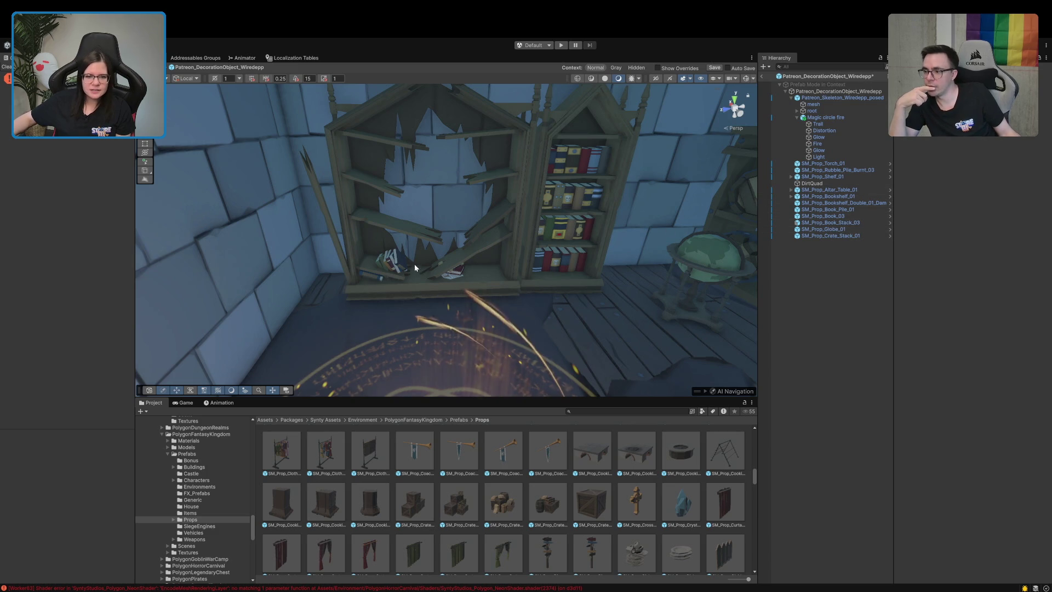
# - Frame the book pile on the broken shelf, trying selections with the blue book and fire effect
pyautogui.click(391, 265)
pyautogui.keyDown('shift'); pyautogui.click(372, 275); pyautogui.keyUp('shift')
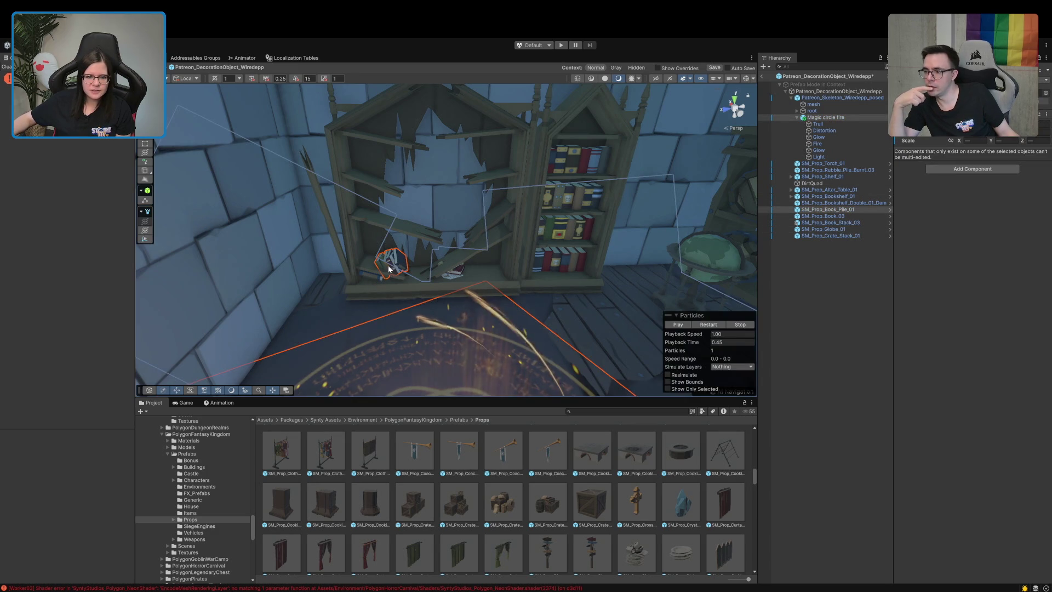
pyautogui.click(371, 279)
pyautogui.keyDown('shift'); pyautogui.click(370, 279); pyautogui.keyUp('shift')
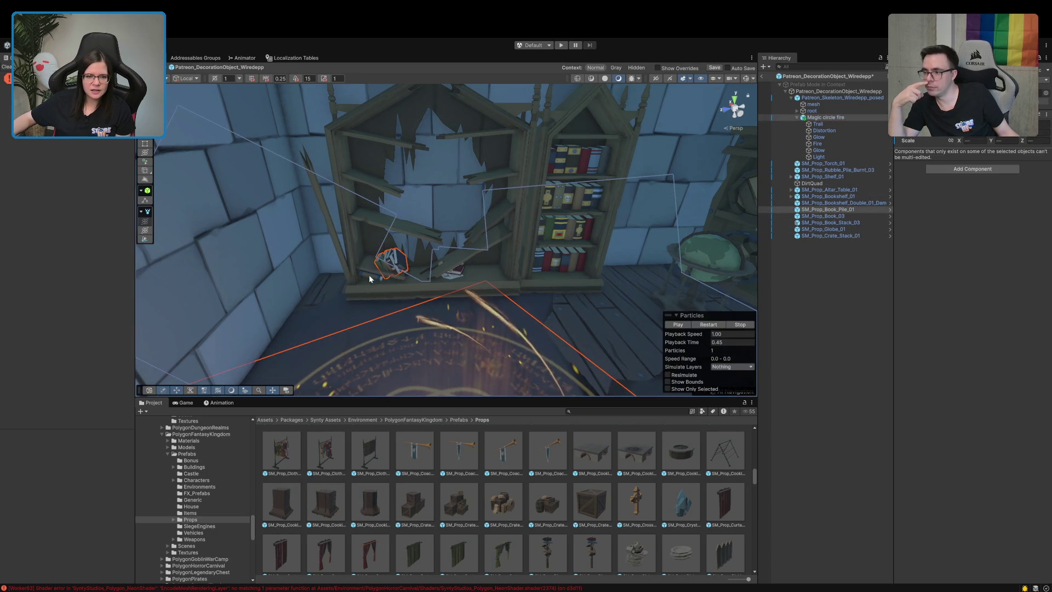
pyautogui.press('f')
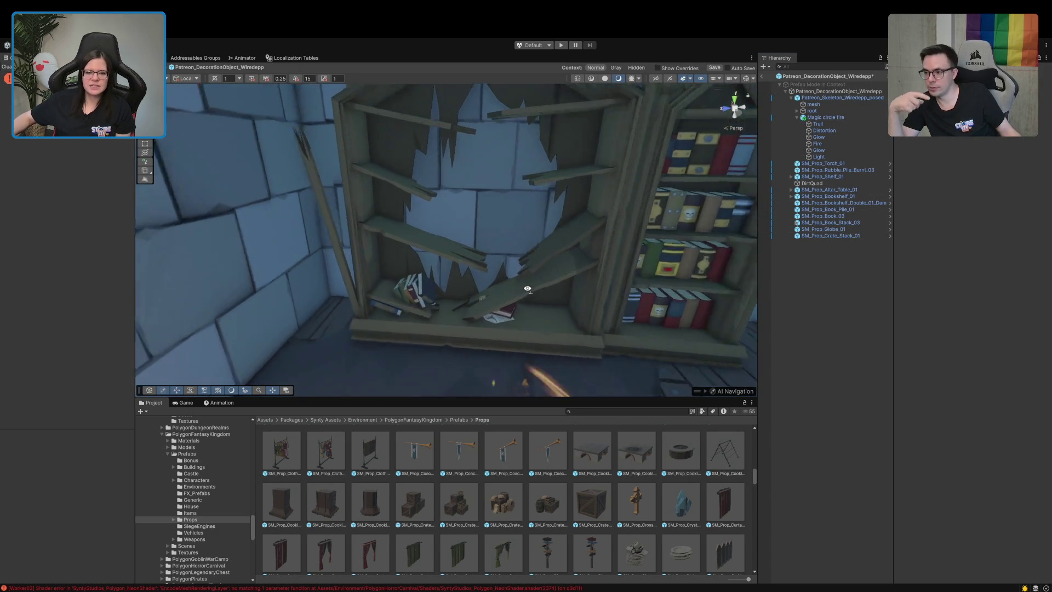
pyautogui.click(388, 296)
pyautogui.keyDown('shift'); pyautogui.click(437, 280); pyautogui.keyUp('shift')
pyautogui.keyDown('shift'); pyautogui.click(577, 321); pyautogui.keyUp('shift')
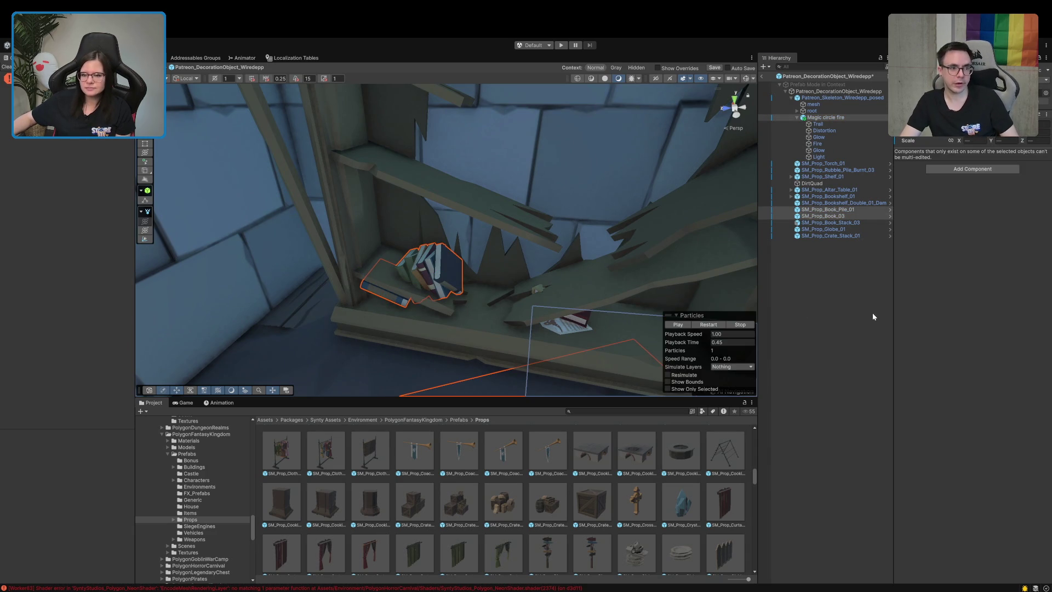
pyautogui.click(590, 328)
pyautogui.click(577, 317)
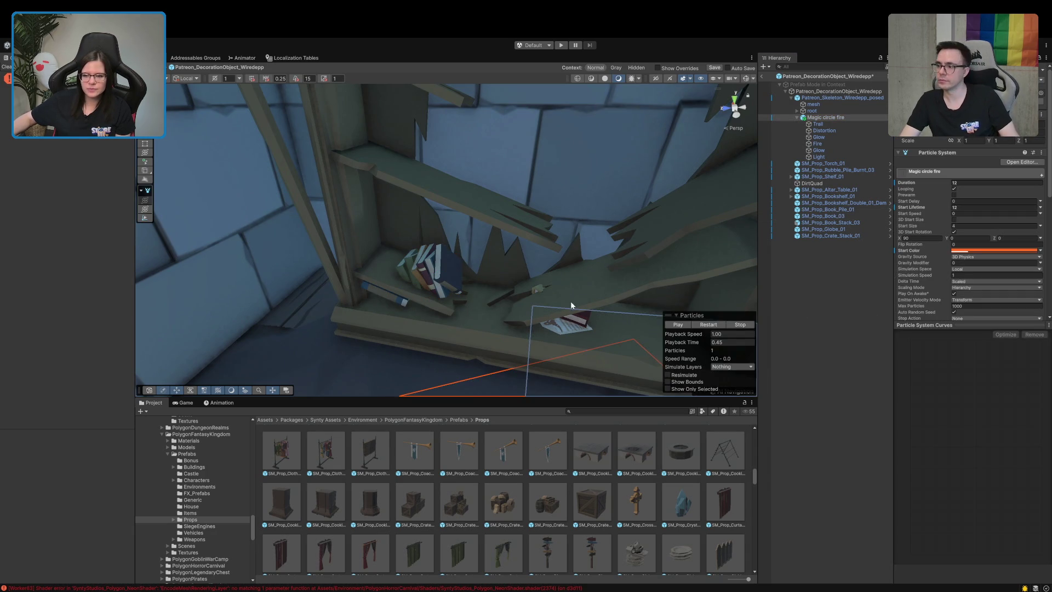
pyautogui.click(816, 308)
# - Select the book pile and SM_Prop_Book_03, switch handles to Global, and view the shelf closely
pyautogui.moveTo(602, 340)
pyautogui.mouseDown()
pyautogui.moveTo(547, 359)
pyautogui.moveTo(554, 317)
pyautogui.moveTo(485, 262)
pyautogui.mouseUp()
pyautogui.click(493, 307)
pyautogui.moveTo(493, 307)
pyautogui.mouseDown()
pyautogui.moveTo(406, 305)
pyautogui.moveTo(376, 329)
pyautogui.moveTo(493, 380)
pyautogui.moveTo(454, 378)
pyautogui.mouseUp()
pyautogui.keyDown('shift'); pyautogui.click(406, 304); pyautogui.keyUp('shift')
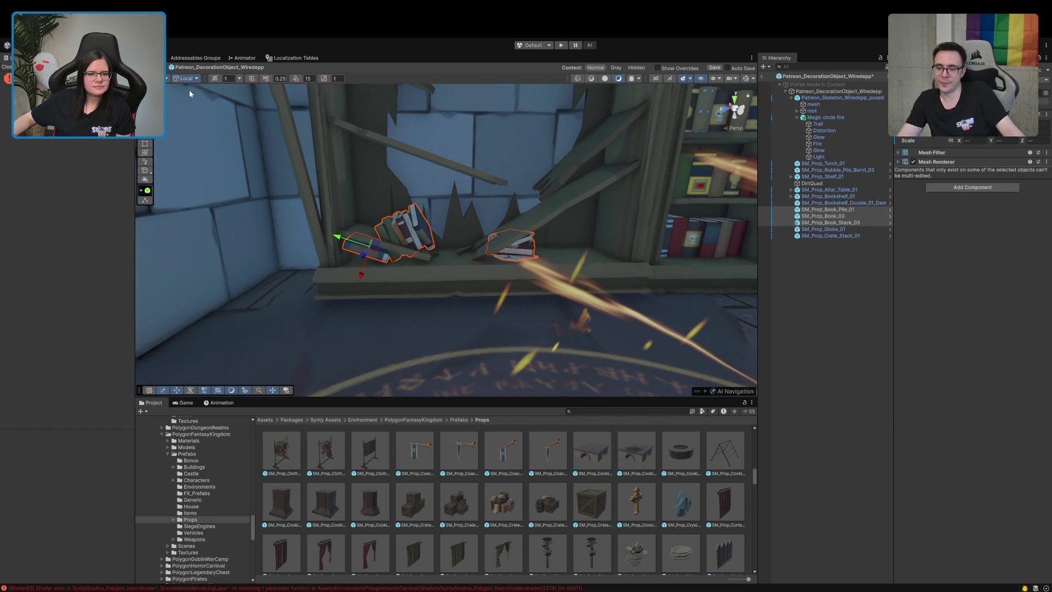
pyautogui.press('x')
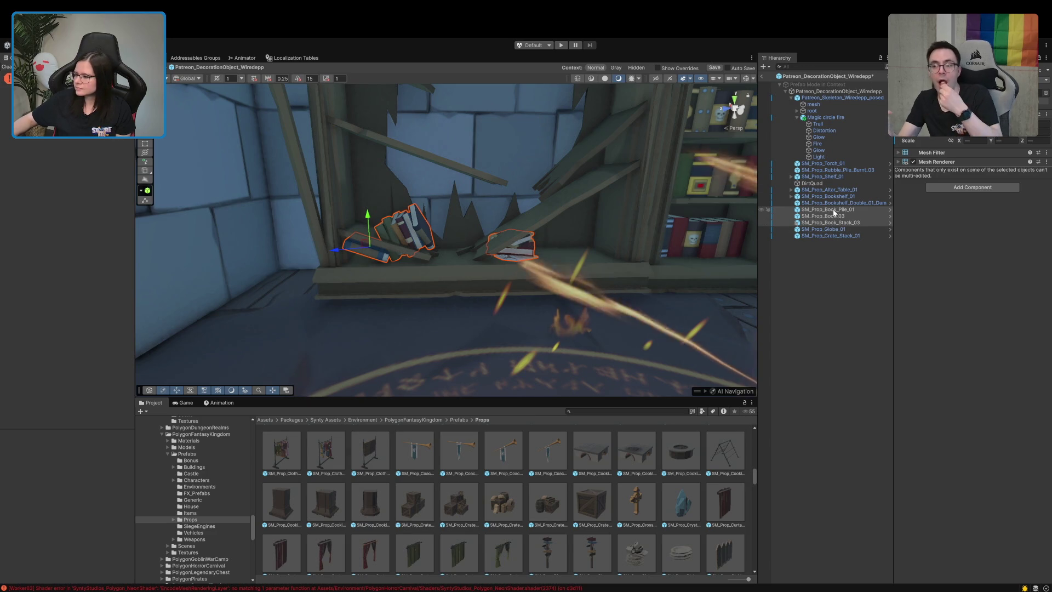
pyautogui.moveTo(368, 328)
pyautogui.mouseDown()
pyautogui.moveTo(343, 277)
pyautogui.moveTo(406, 246)
pyautogui.moveTo(392, 254)
pyautogui.moveTo(403, 262)
pyautogui.moveTo(396, 274)
pyautogui.mouseUp()
pyautogui.scroll(10, 397, 274)
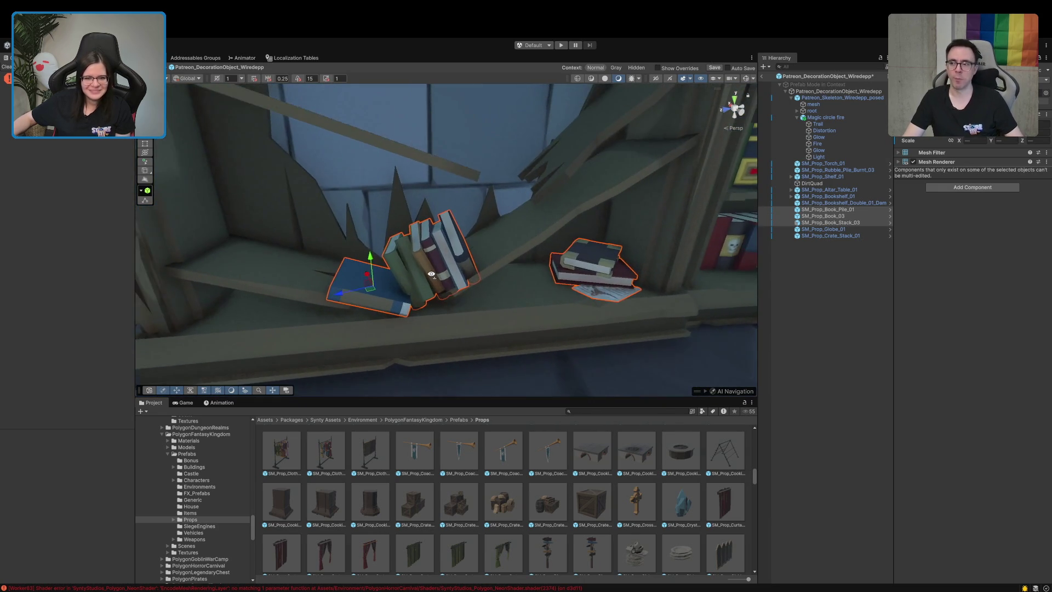
pyautogui.scroll(-4, 336, 296)
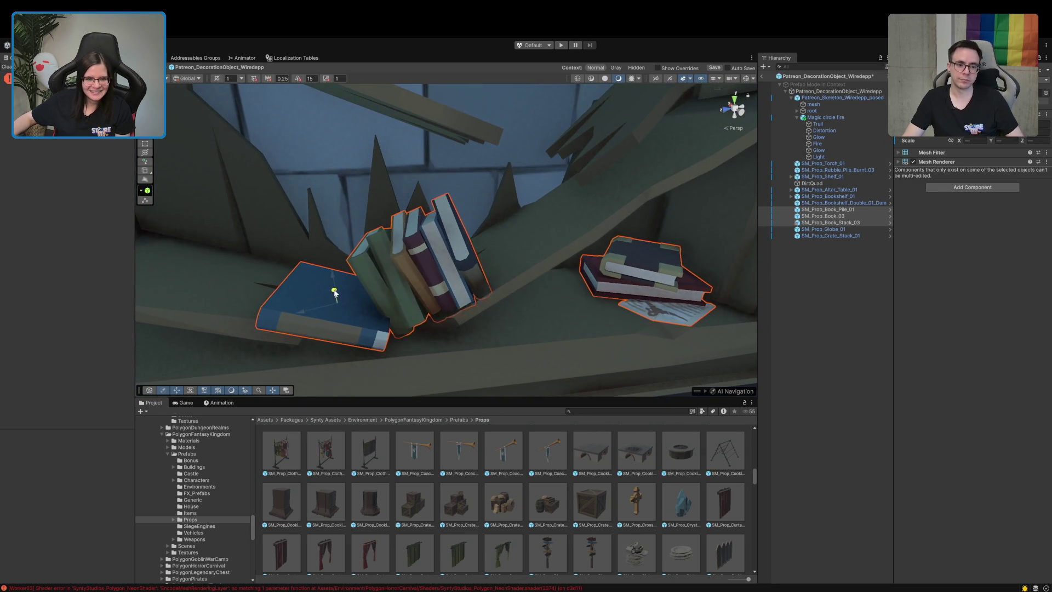
pyautogui.scroll(1, 326, 276)
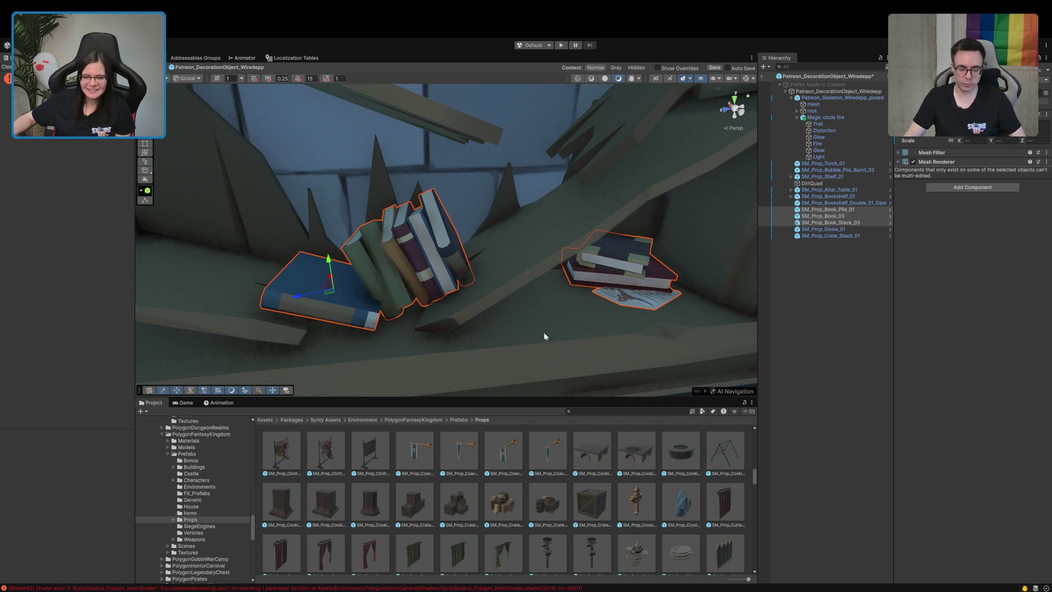
pyautogui.moveTo(695, 327); pyautogui.dragTo(599, 368)
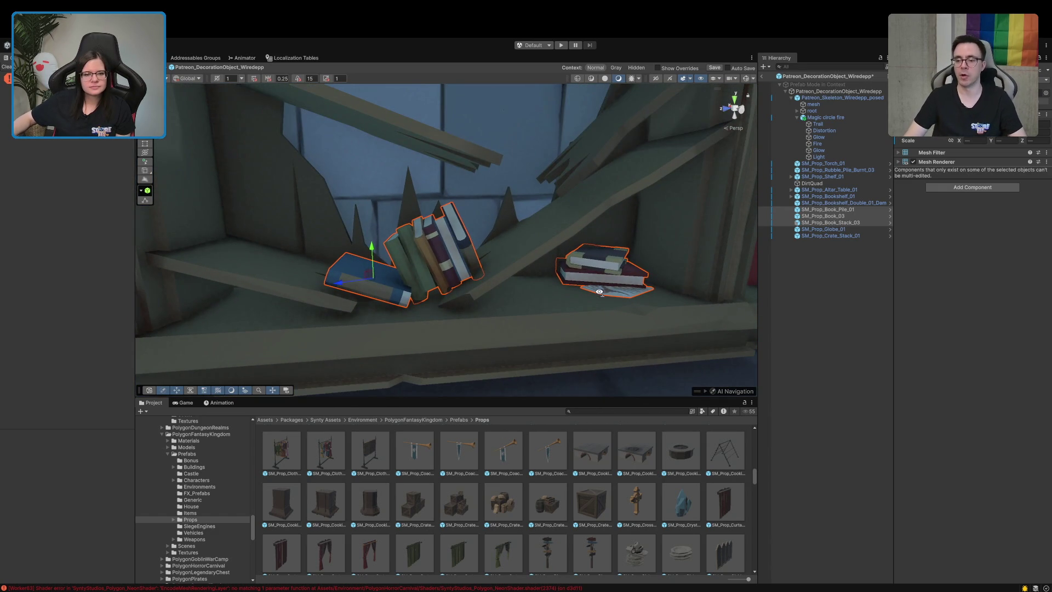
pyautogui.moveTo(600, 291); pyautogui.dragTo(592, 296)
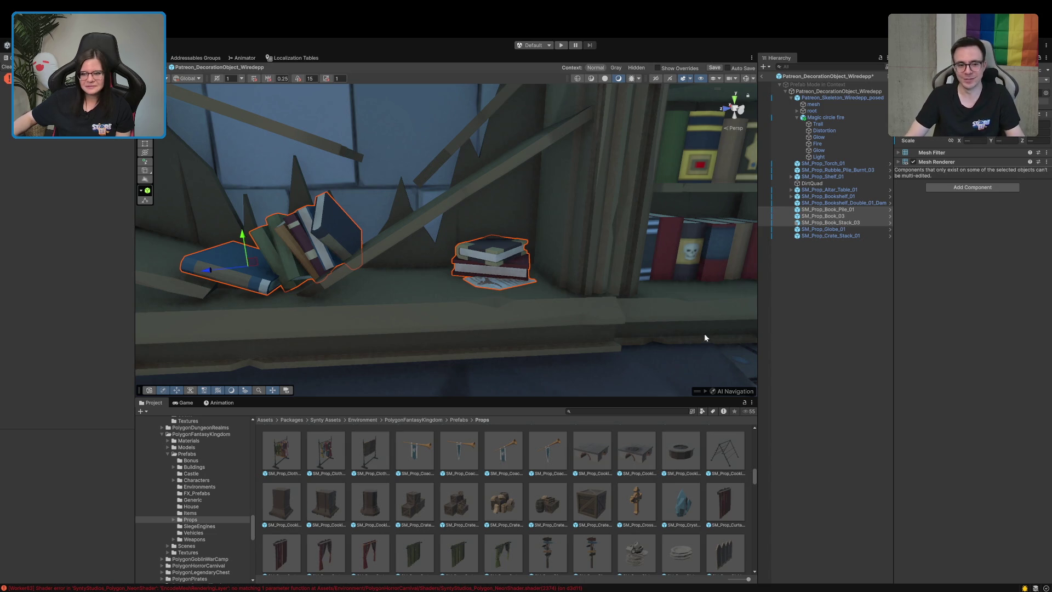
# - Lower the blue book slightly on the shelf
pyautogui.click(791, 327)
pyautogui.moveTo(603, 318)
pyautogui.mouseDown()
pyautogui.moveTo(526, 305)
pyautogui.moveTo(529, 292)
pyautogui.mouseUp()
pyautogui.click(523, 287)
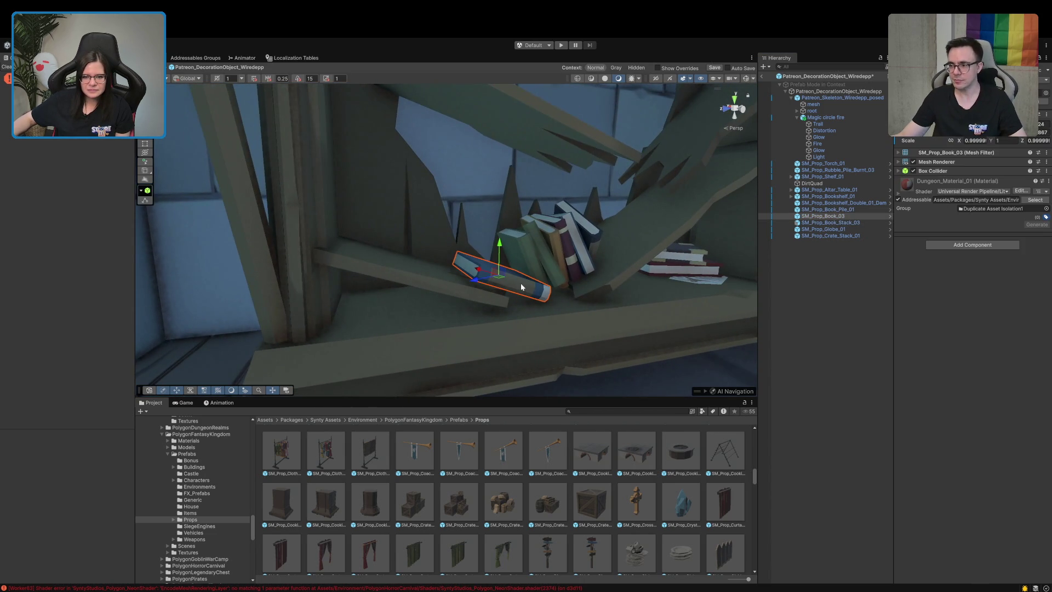
pyautogui.moveTo(499, 244); pyautogui.dragTo(500, 248)
# - Shift the book pile along X and rotate it to lean at a new angle
pyautogui.click(537, 243)
pyautogui.moveTo(569, 252); pyautogui.dragTo(523, 271)
pyautogui.moveTo(374, 251); pyautogui.dragTo(377, 255)
pyautogui.press('e')
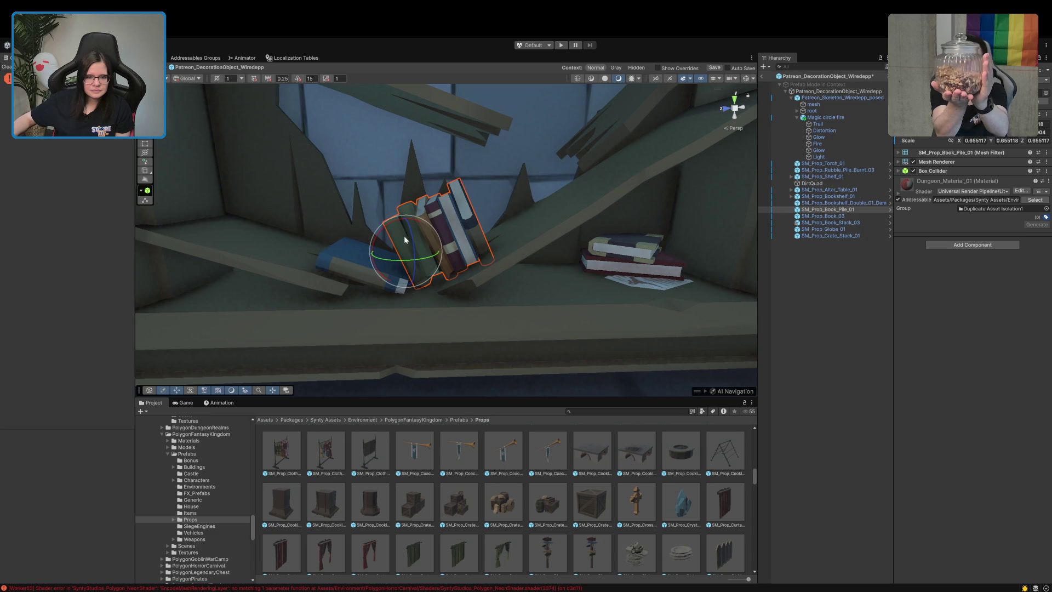
pyautogui.moveTo(383, 232)
pyautogui.mouseDown()
pyautogui.moveTo(372, 236)
pyautogui.moveTo(406, 234)
pyautogui.mouseUp()
pyautogui.press('w')
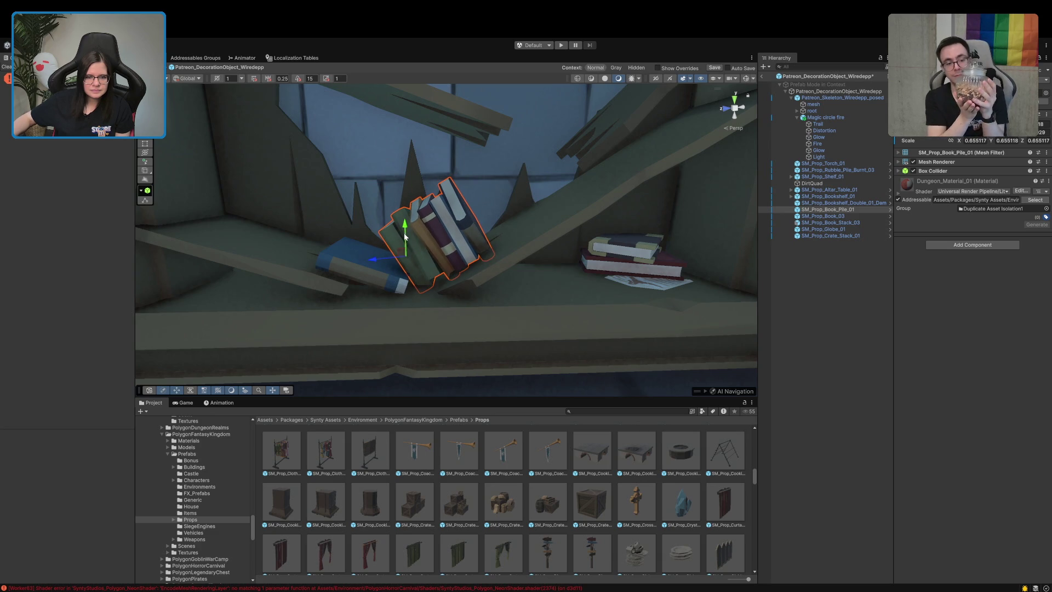
pyautogui.click(788, 337)
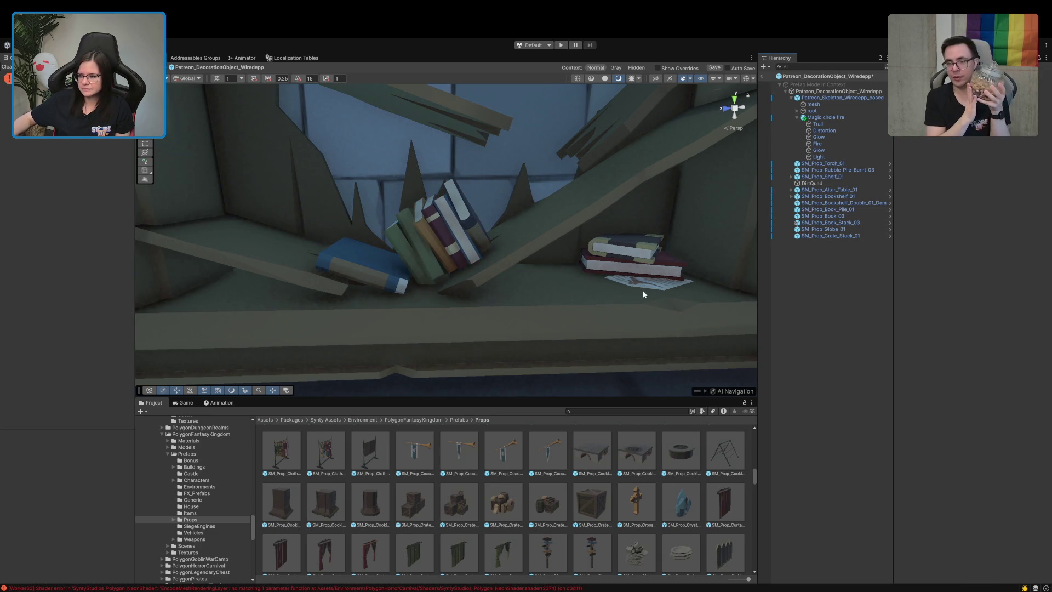
# - Select and frame the book pile, blue book and book stack, then drag them toward the damaged double bookshelf
pyautogui.scroll(-5, 652, 292)
pyautogui.moveTo(623, 302)
pyautogui.mouseDown()
pyautogui.moveTo(690, 299)
pyautogui.moveTo(555, 198)
pyautogui.mouseUp()
pyautogui.scroll(-5, 556, 198)
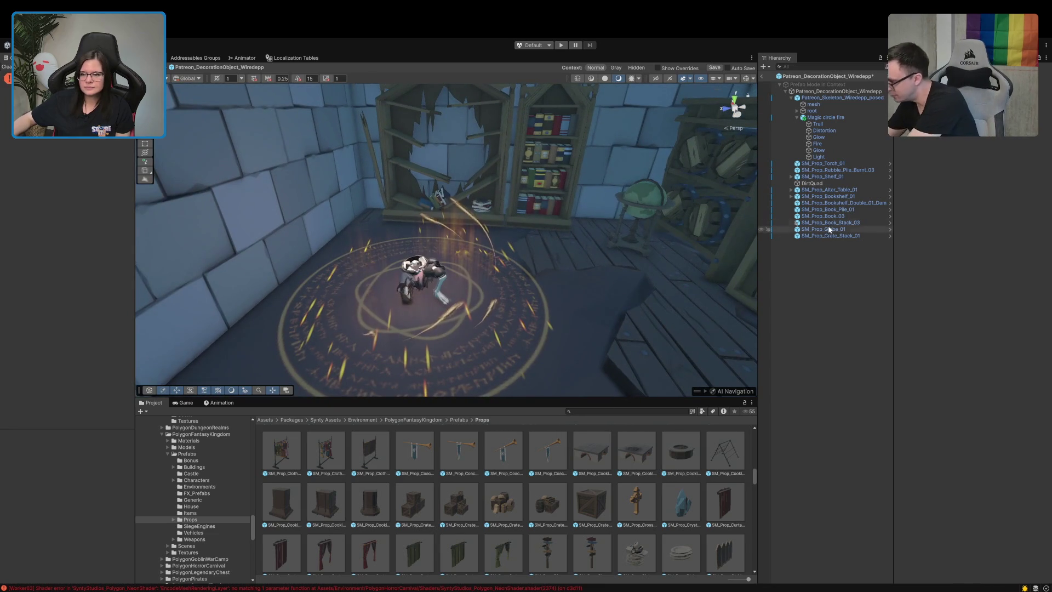
pyautogui.scroll(10, 541, 188)
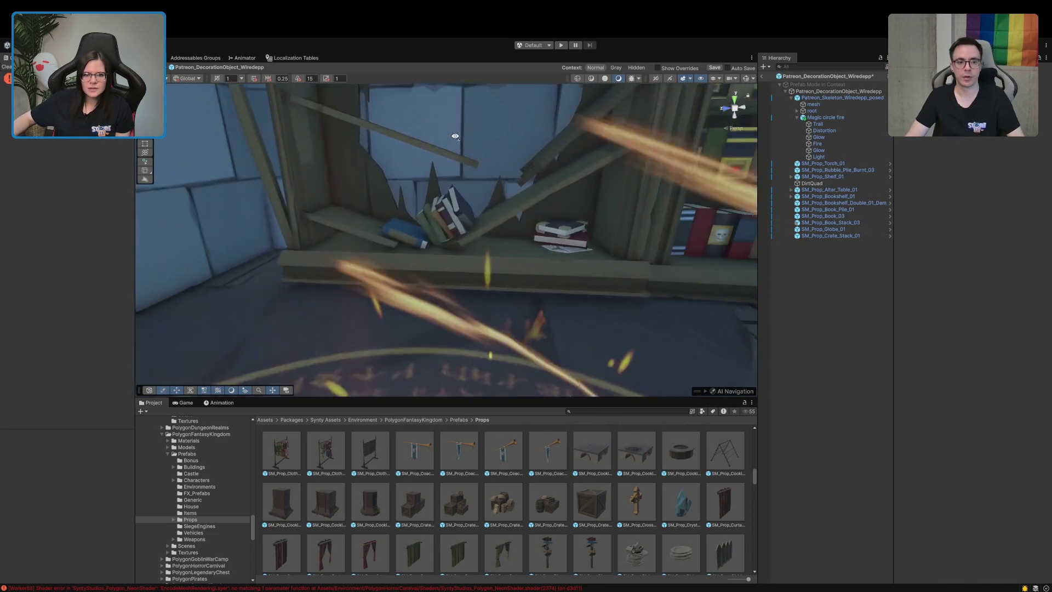
pyautogui.scroll(-5, 453, 132)
pyautogui.moveTo(453, 132); pyautogui.dragTo(422, 197)
pyautogui.click(422, 197)
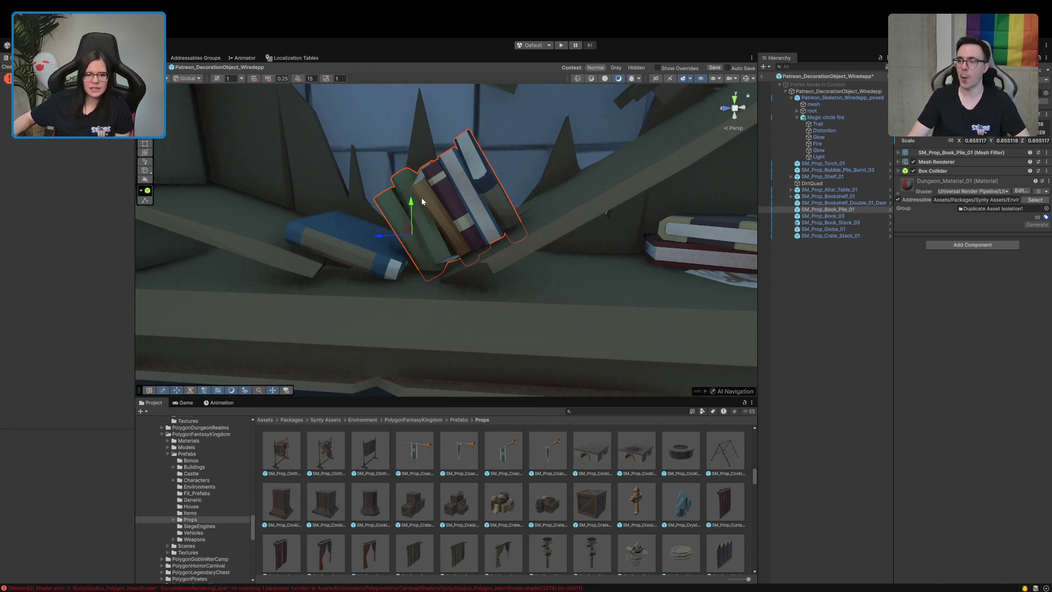
pyautogui.keyDown('shift'); pyautogui.click(376, 265); pyautogui.keyUp('shift')
pyautogui.keyDown('shift'); pyautogui.click(711, 238); pyautogui.keyUp('shift')
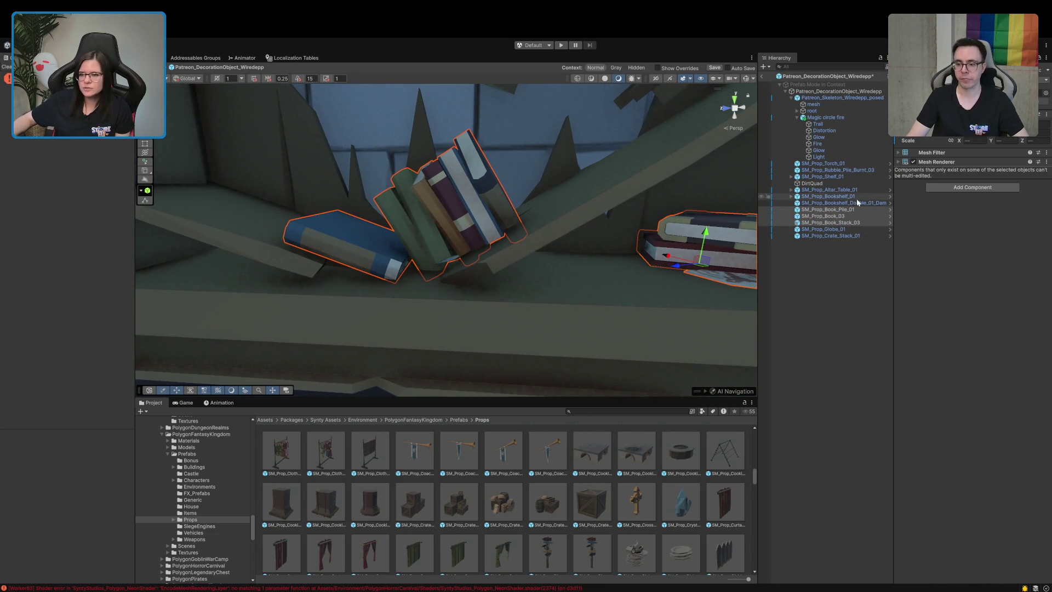
pyautogui.press('f')
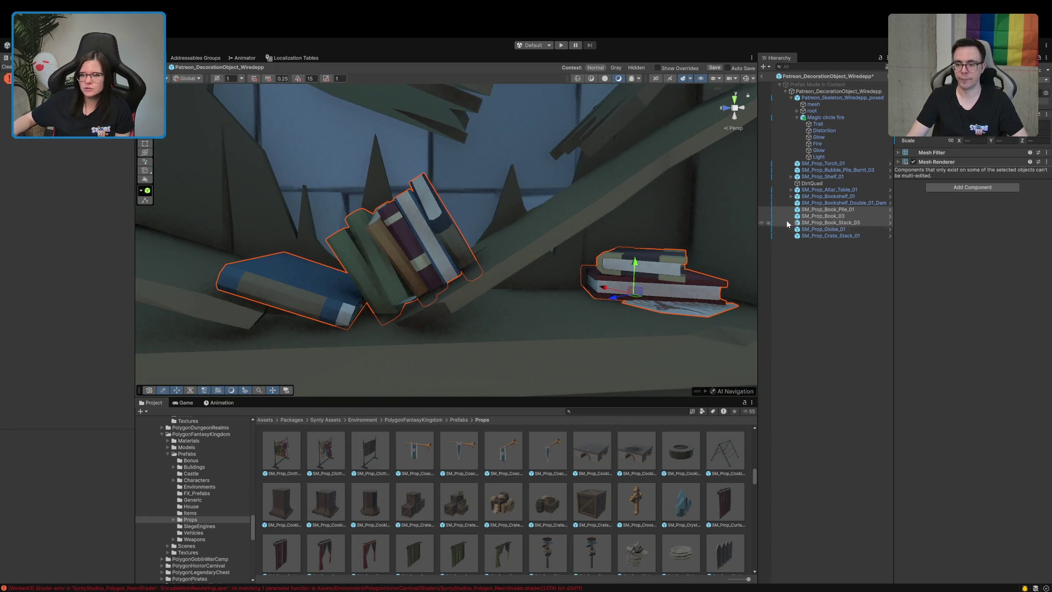
pyautogui.moveTo(827, 215); pyautogui.dragTo(825, 203)
# - Save the decoration prefab with the books under SM_Prop_Bookshelf_Double_01 and return to the village scene
pyautogui.click(825, 204)
pyautogui.moveTo(699, 269)
pyautogui.mouseDown()
pyautogui.moveTo(633, 237)
pyautogui.moveTo(579, 240)
pyautogui.moveTo(571, 295)
pyautogui.moveTo(598, 300)
pyautogui.mouseUp()
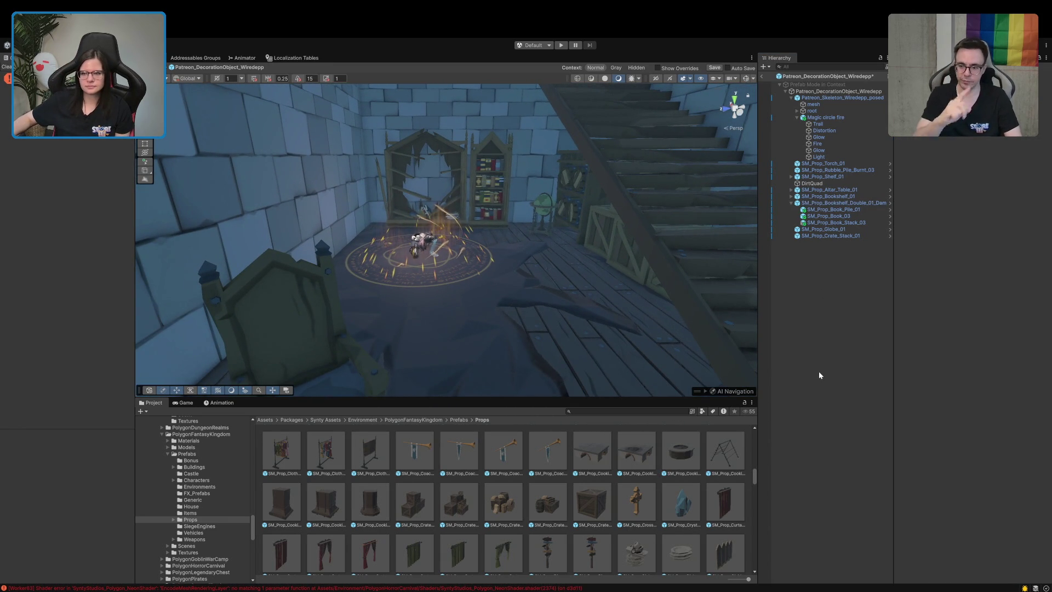
pyautogui.click(711, 68)
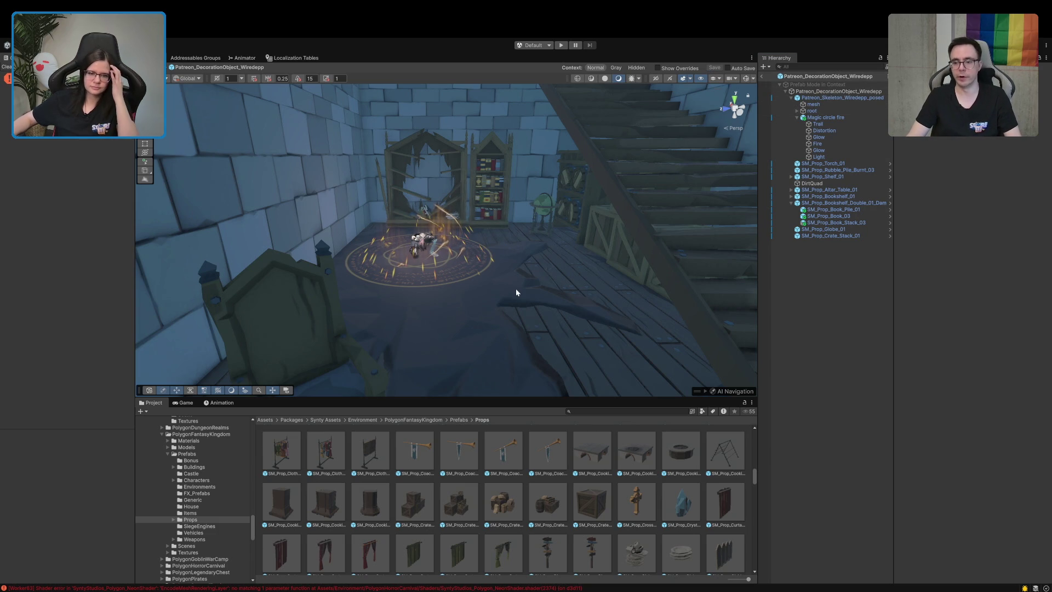
pyautogui.click(762, 78)
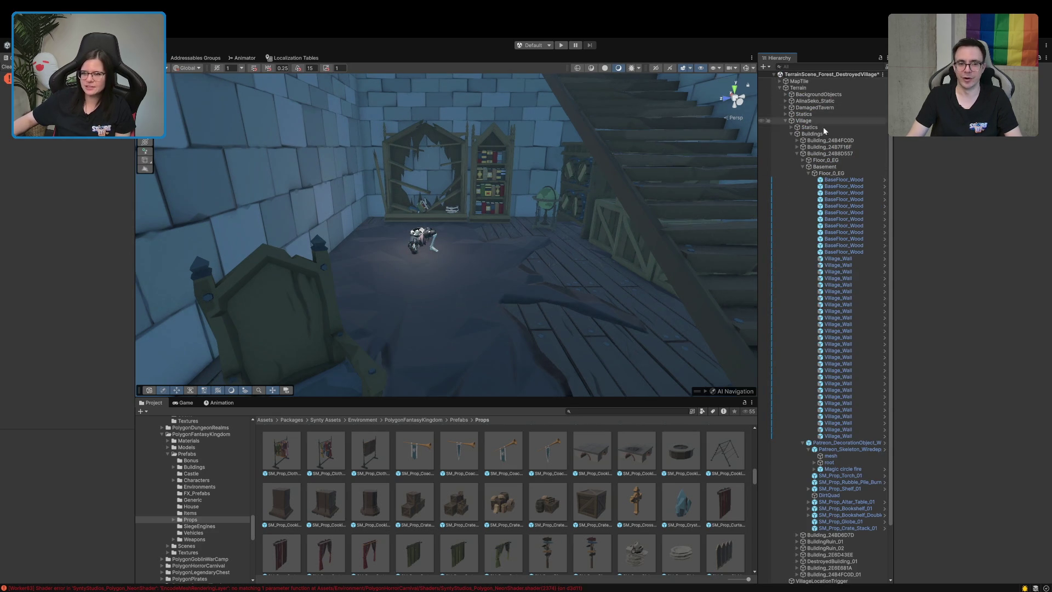
# - Collapse Floor_0_EG, the skeleton and the decoration prefab entries while orbiting the basement toward the stairs
pyautogui.click(809, 174)
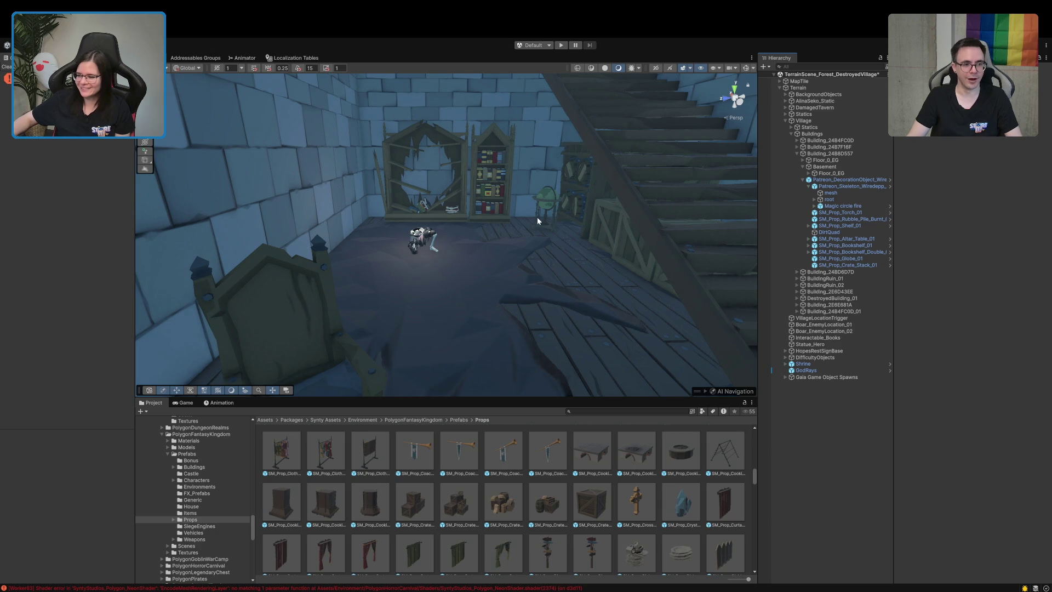
pyautogui.moveTo(507, 234)
pyautogui.mouseDown()
pyautogui.moveTo(579, 174)
pyautogui.moveTo(538, 174)
pyautogui.mouseUp()
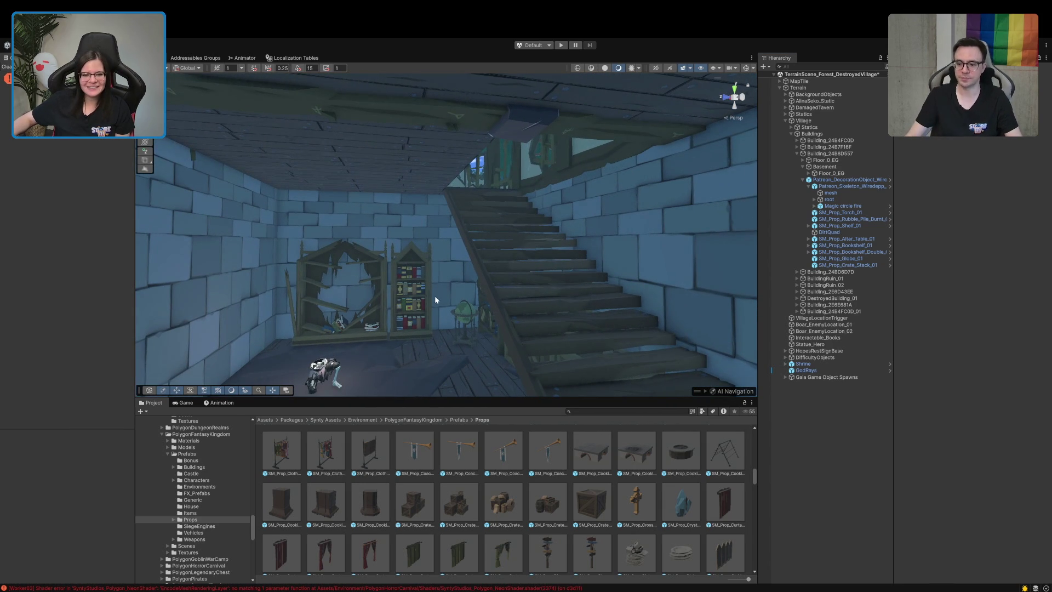
pyautogui.click(808, 186)
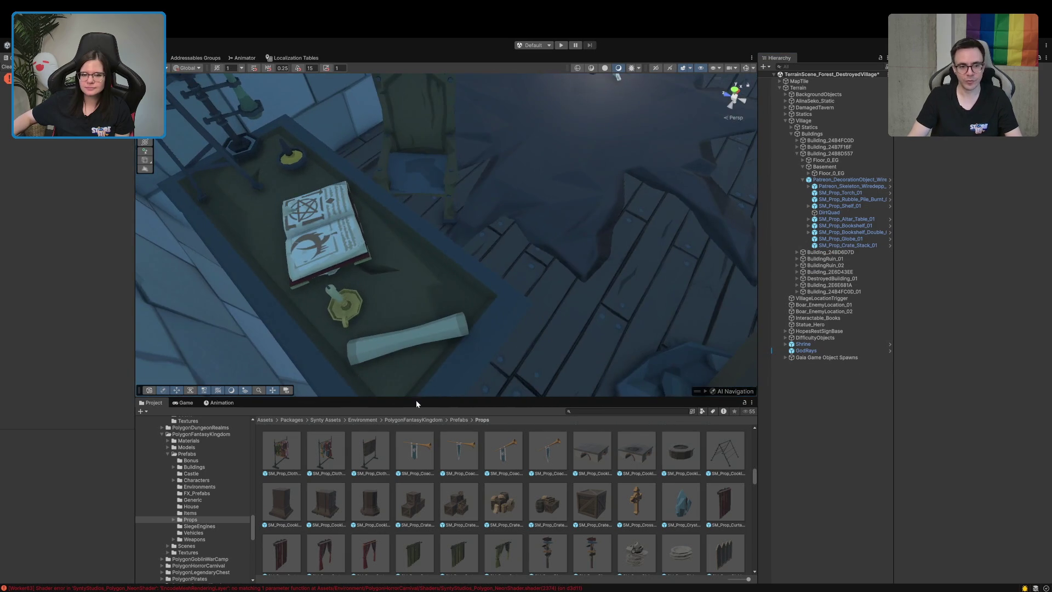
pyautogui.moveTo(445, 370)
pyautogui.mouseDown()
pyautogui.moveTo(590, 232)
pyautogui.moveTo(629, 216)
pyautogui.moveTo(486, 232)
pyautogui.moveTo(505, 215)
pyautogui.mouseUp()
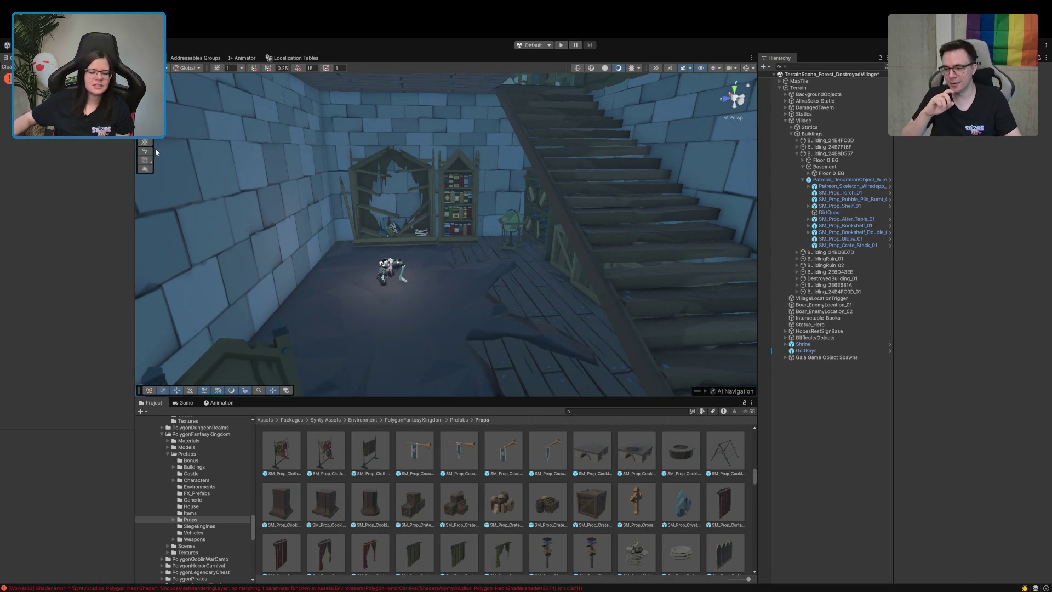
pyautogui.click(802, 180)
pyautogui.moveTo(469, 239)
pyautogui.mouseDown()
pyautogui.moveTo(512, 291)
pyautogui.moveTo(592, 277)
pyautogui.moveTo(591, 262)
pyautogui.moveTo(623, 255)
pyautogui.mouseUp()
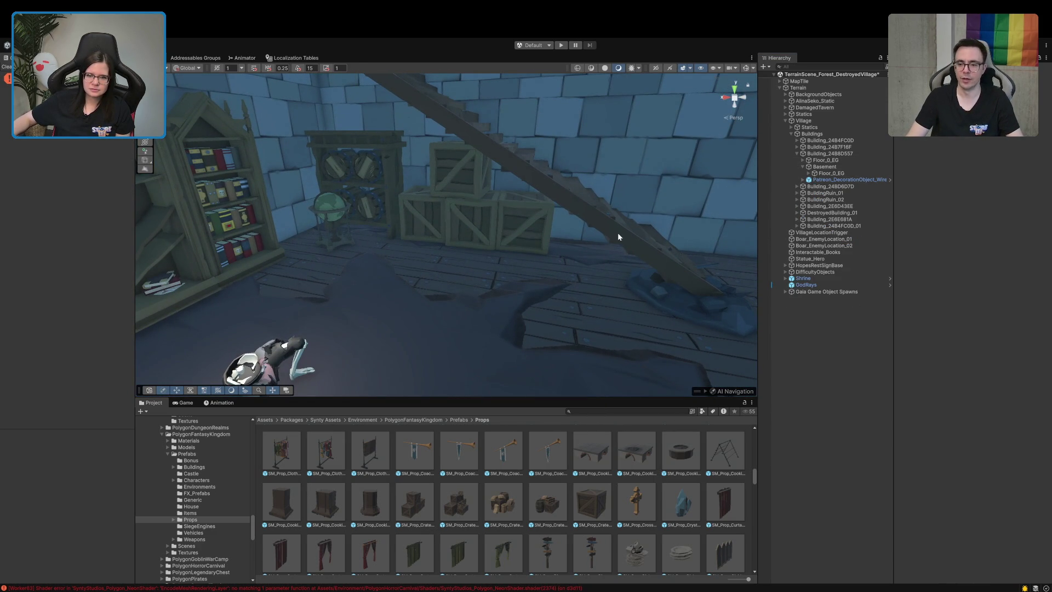
# - Select and frame the wooden stairs, collapse the ground floor, then deselect
pyautogui.click(618, 232)
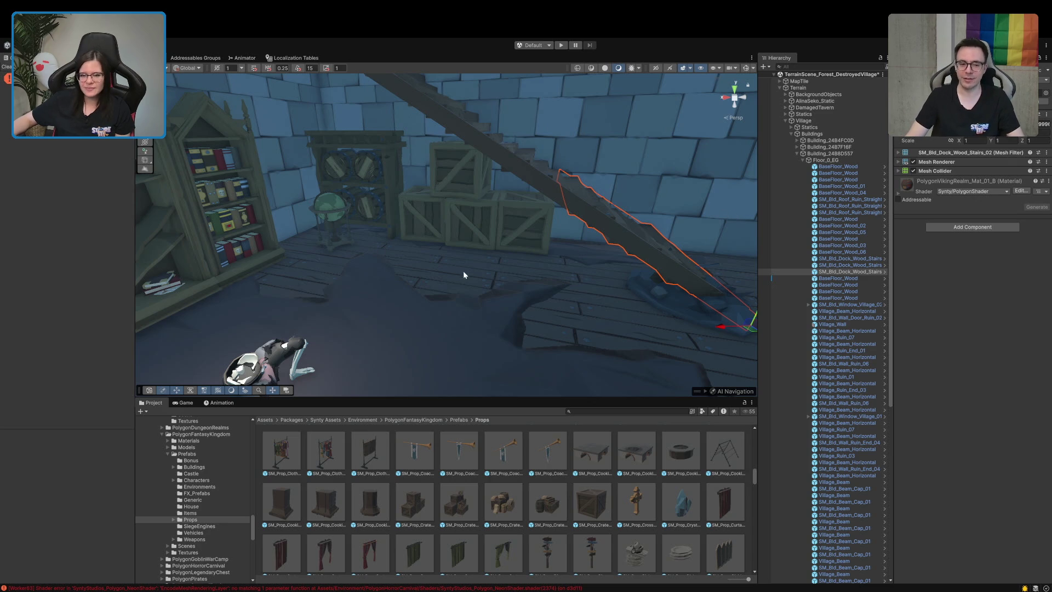
pyautogui.press('f')
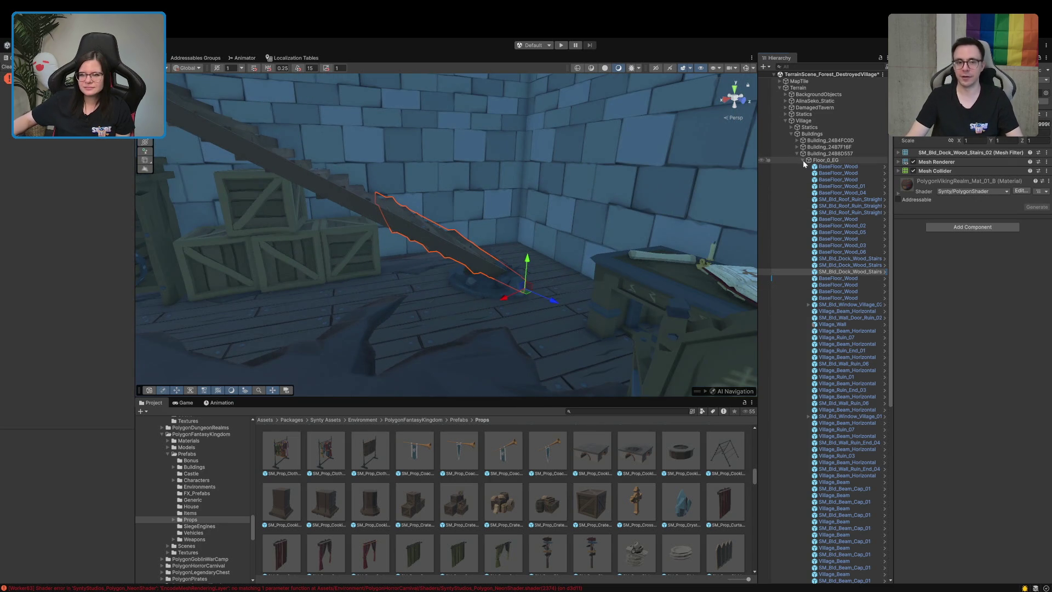
pyautogui.click(804, 160)
pyautogui.click(764, 346)
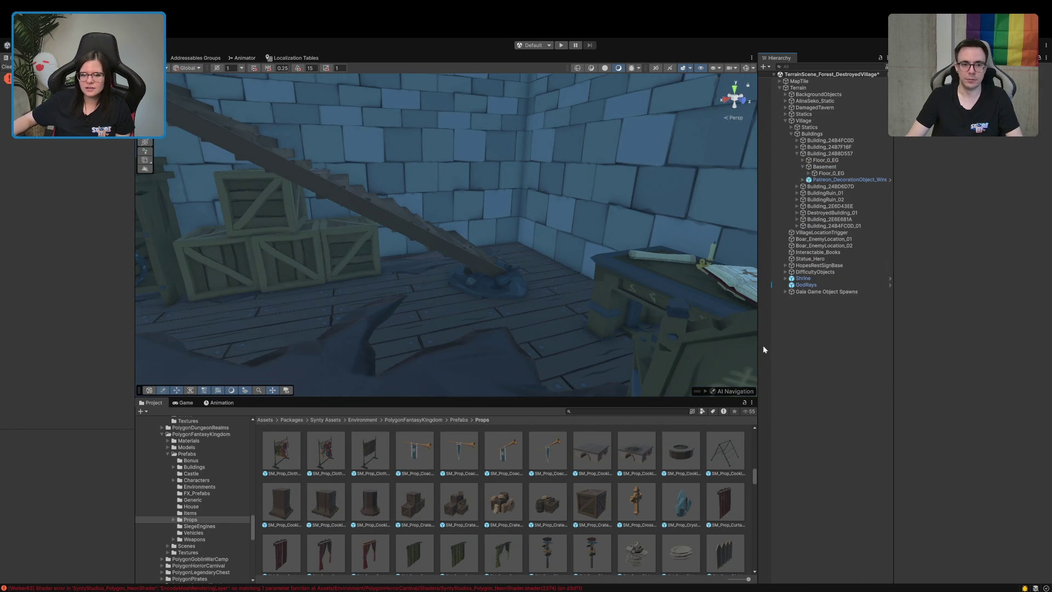
# - Select MapTile, collapse its Enemy Locations list, and run the character left in play mode
pyautogui.moveTo(750, 339)
pyautogui.mouseDown()
pyautogui.moveTo(241, 274)
pyautogui.moveTo(400, 272)
pyautogui.mouseUp()
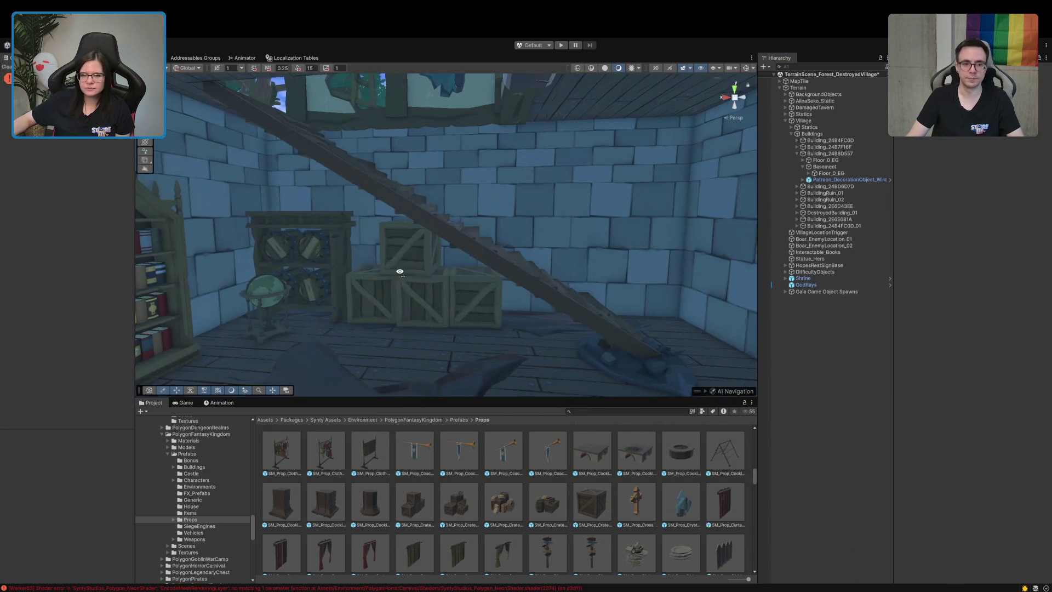
pyautogui.click(780, 81)
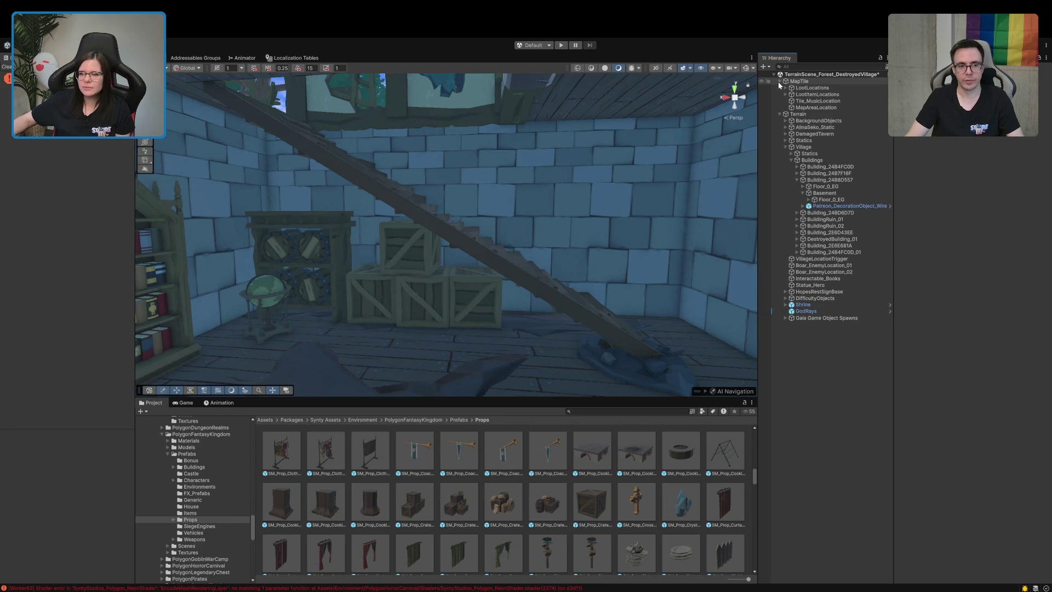
pyautogui.click(816, 82)
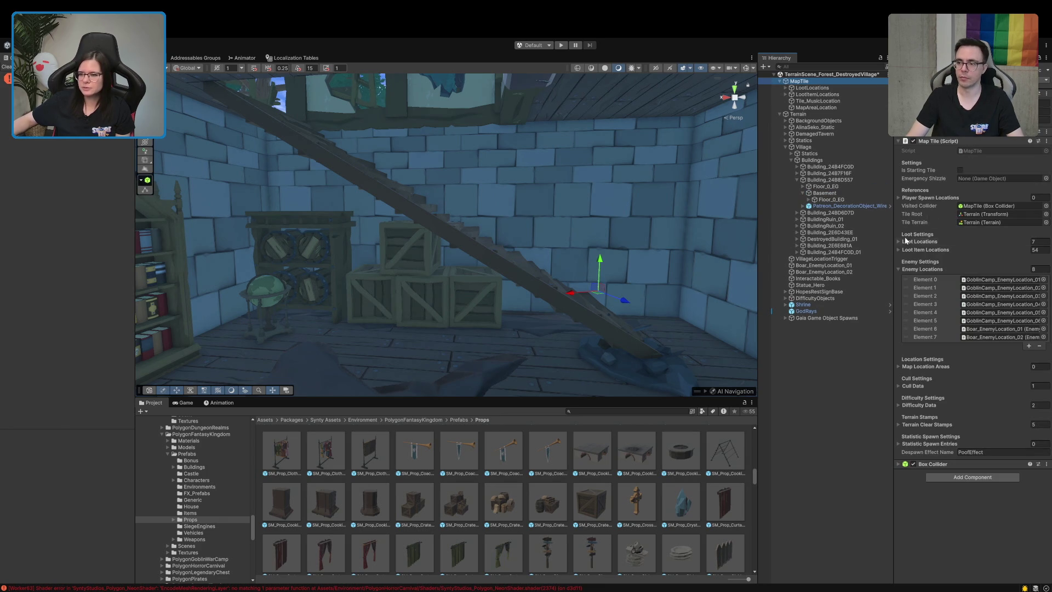
pyautogui.click(908, 270)
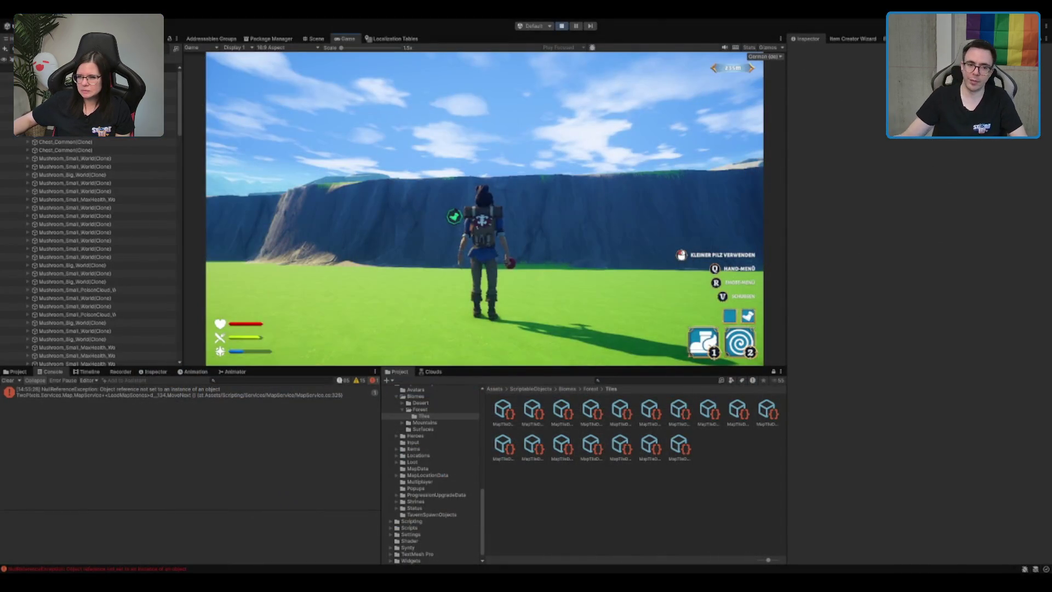
pyautogui.press('a')
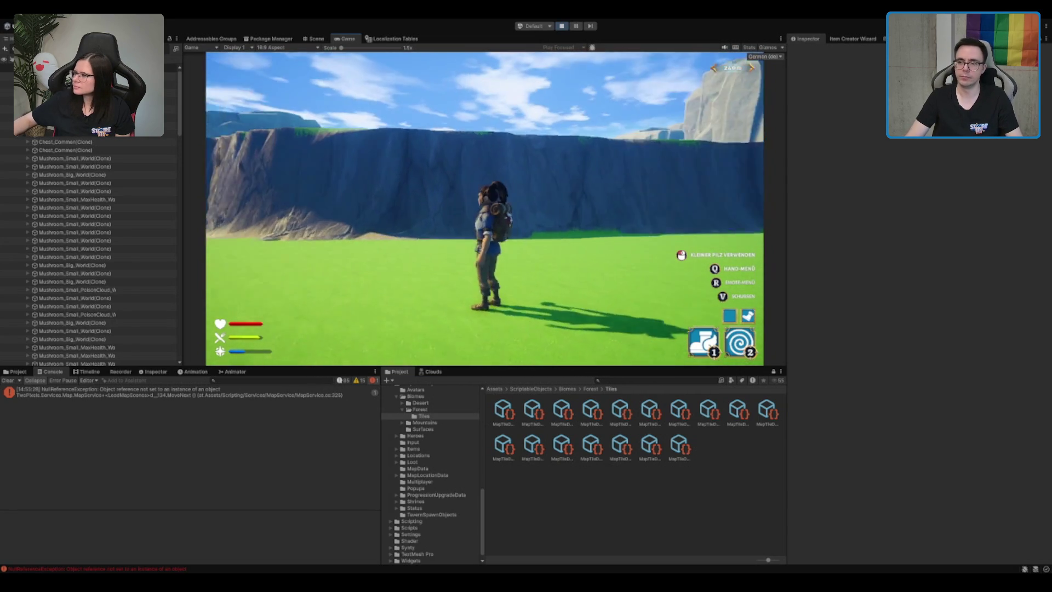
# - Run the character along the cliff, over its grassy top and across the field toward the lake
pyautogui.press('a')
pyautogui.press('w')
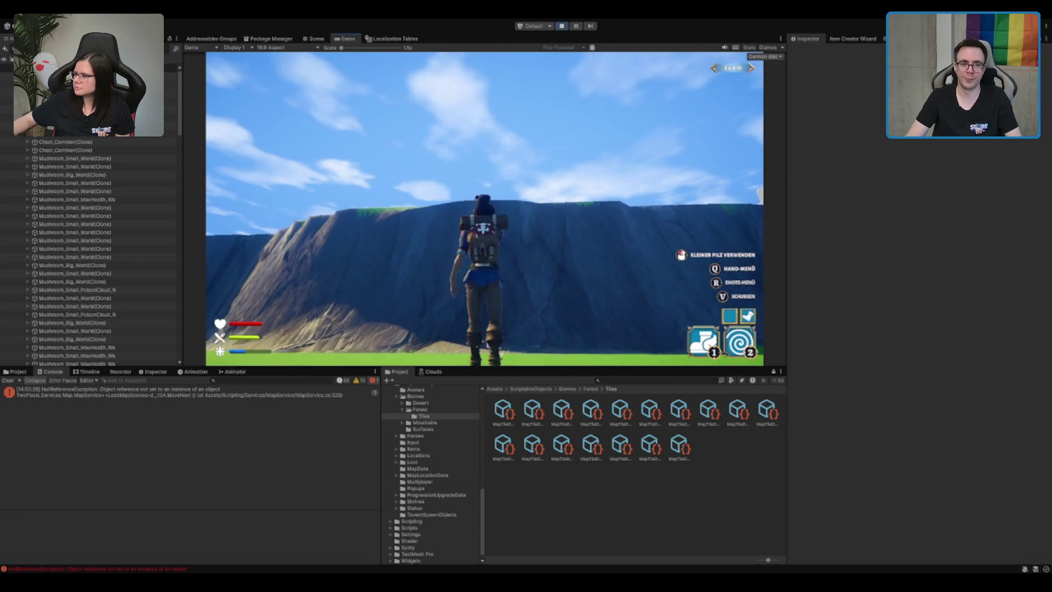
pyautogui.press('w')
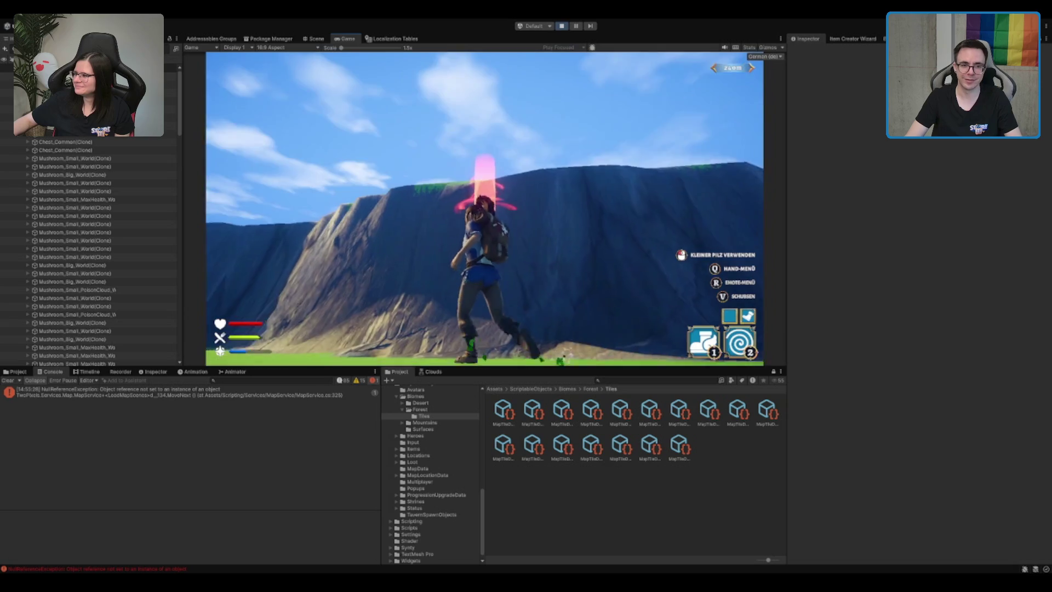
pyautogui.press('w')
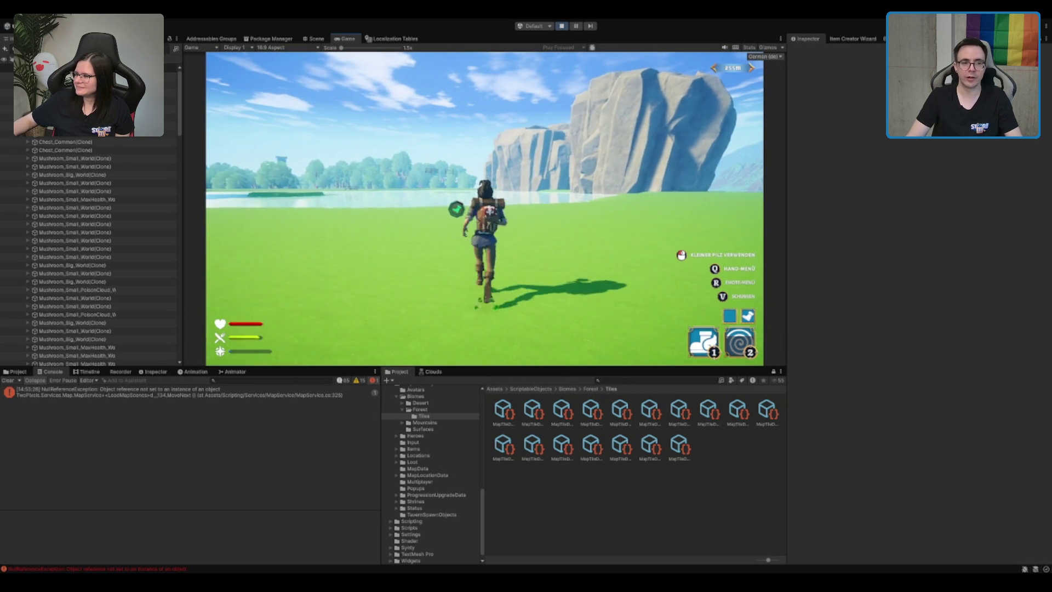
pyautogui.press('w')
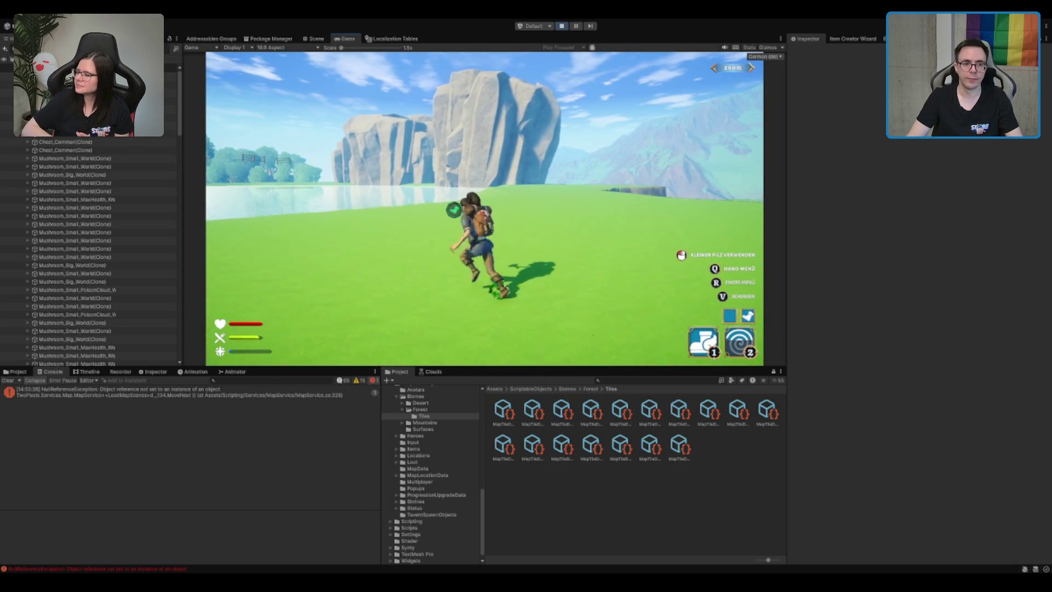
pyautogui.press('w')
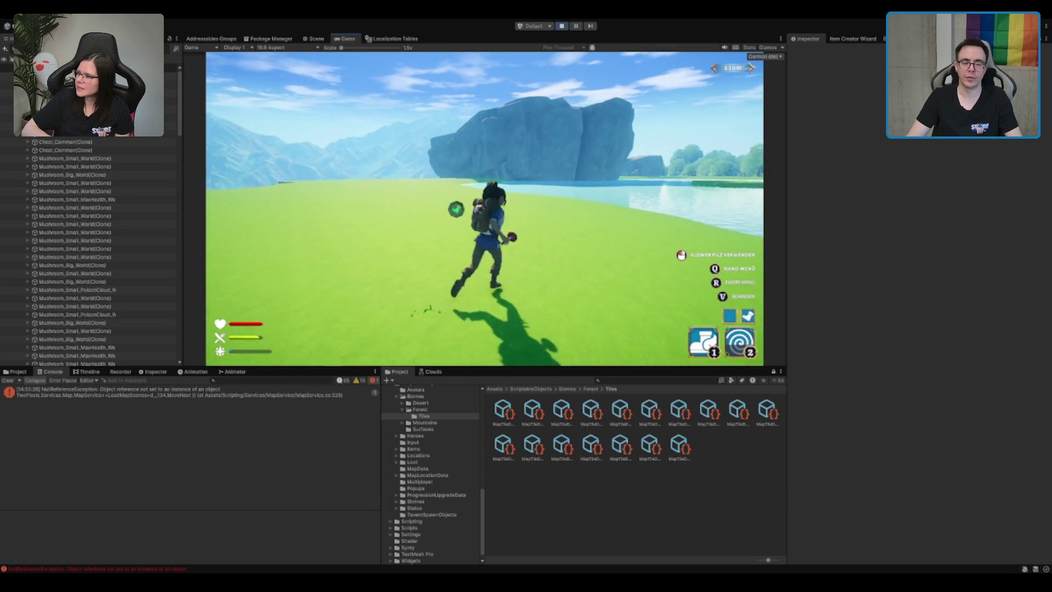
pyautogui.press('w')
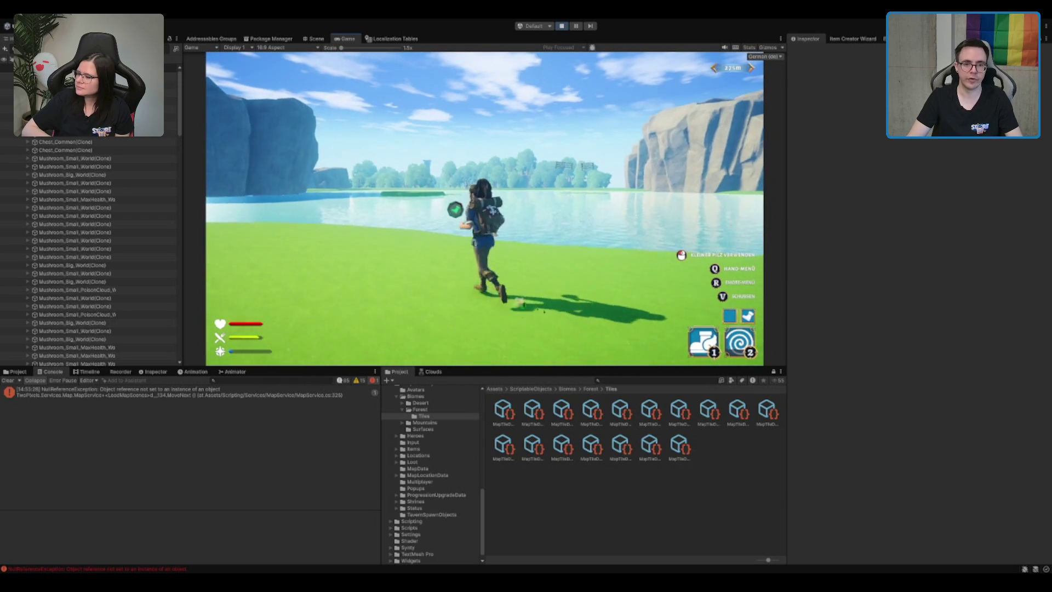
pyautogui.press('w')
pyautogui.press('w')
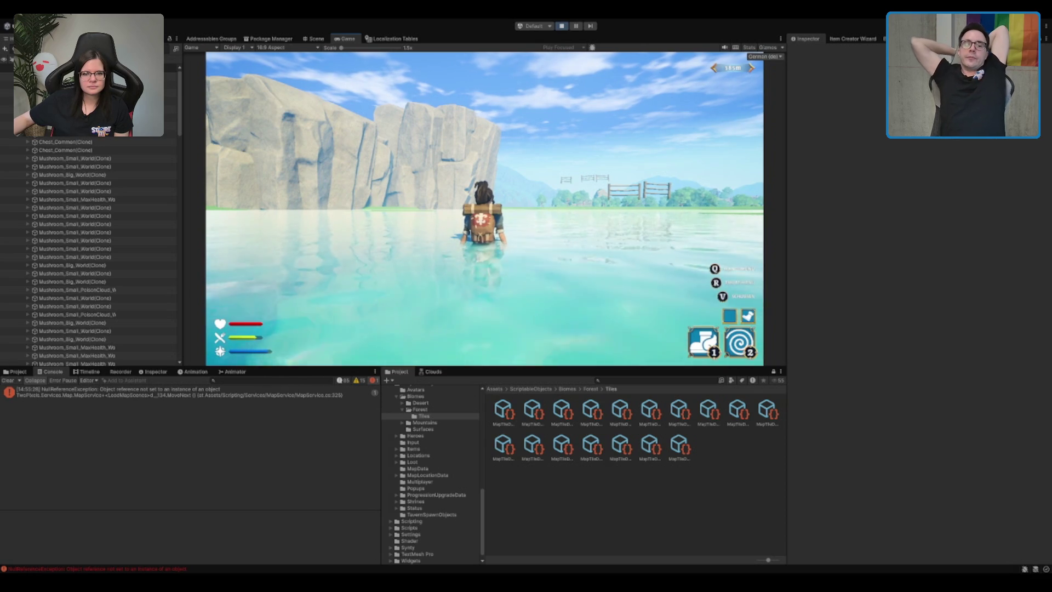
# - Walk the character forward through the lake water, then stop the playtest
pyautogui.press('d')
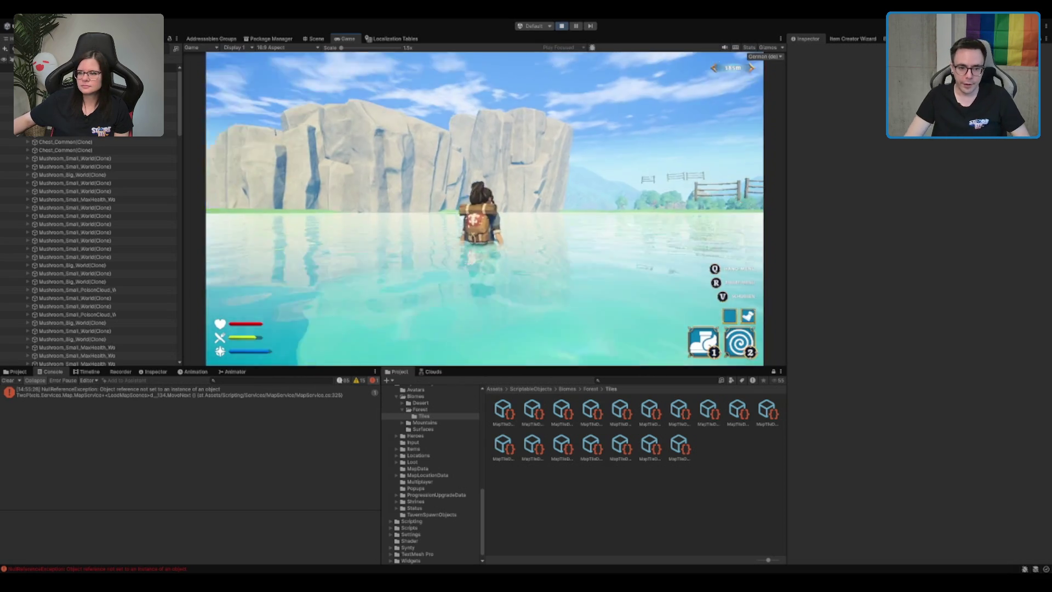
pyautogui.press('w')
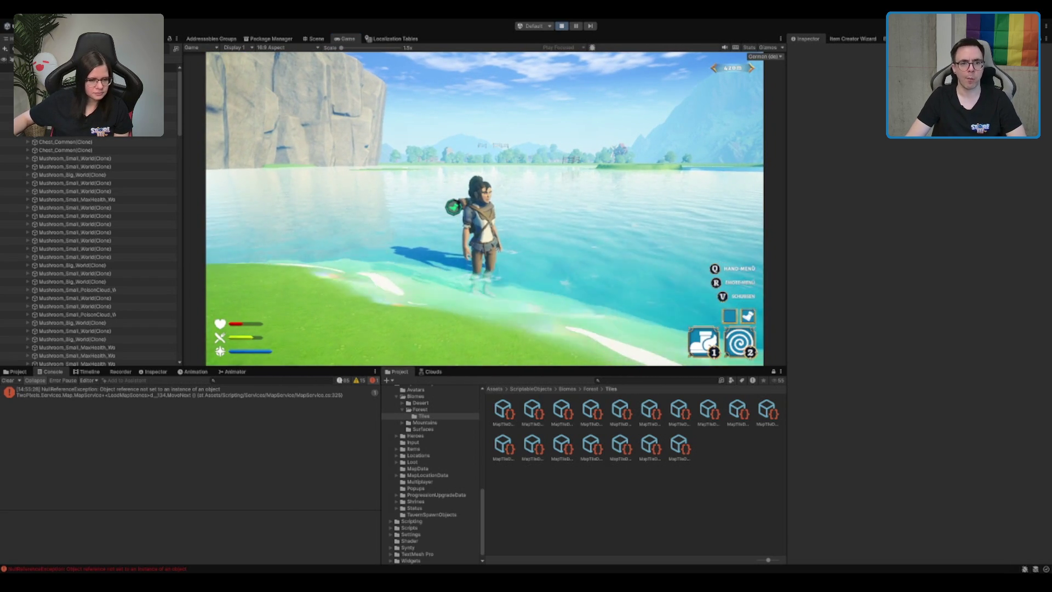
pyautogui.click(560, 27)
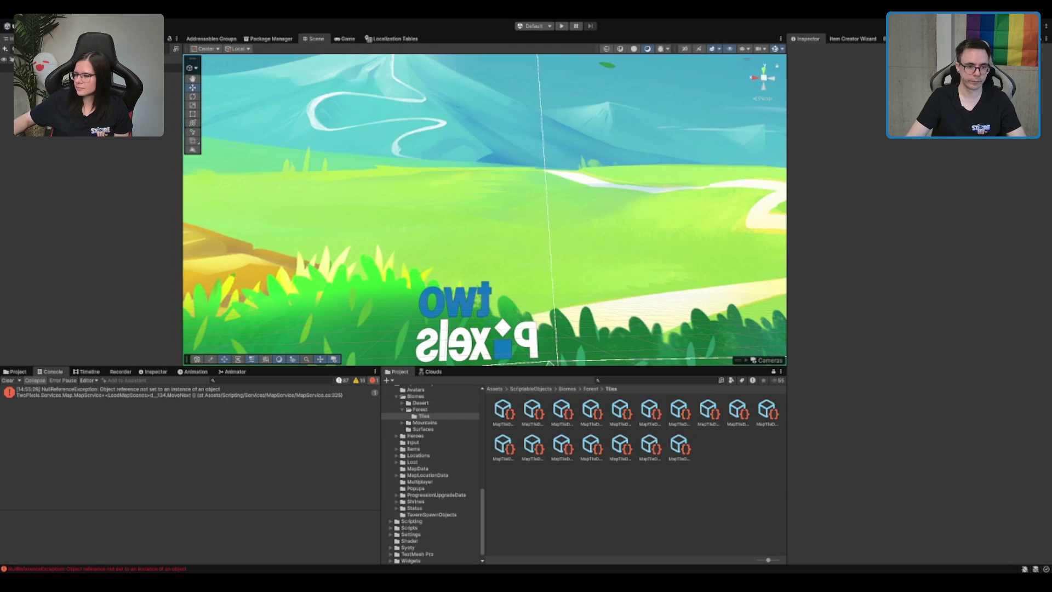
# - Expand Combined Character's bones through root and ik_foot_root down to ik_foot_l, then clear the selection
pyautogui.click(420, 403)
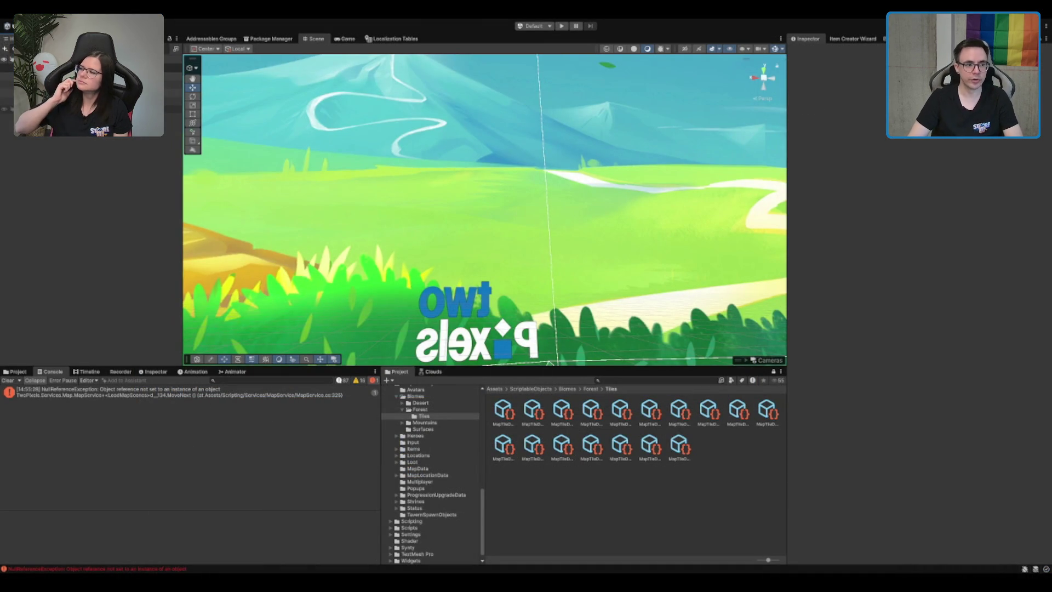
pyautogui.click(58, 167)
pyautogui.press('Right')
pyautogui.press('Down')
pyautogui.press('Right')
pyautogui.press('Down')
pyautogui.press('Right')
pyautogui.press('Down')
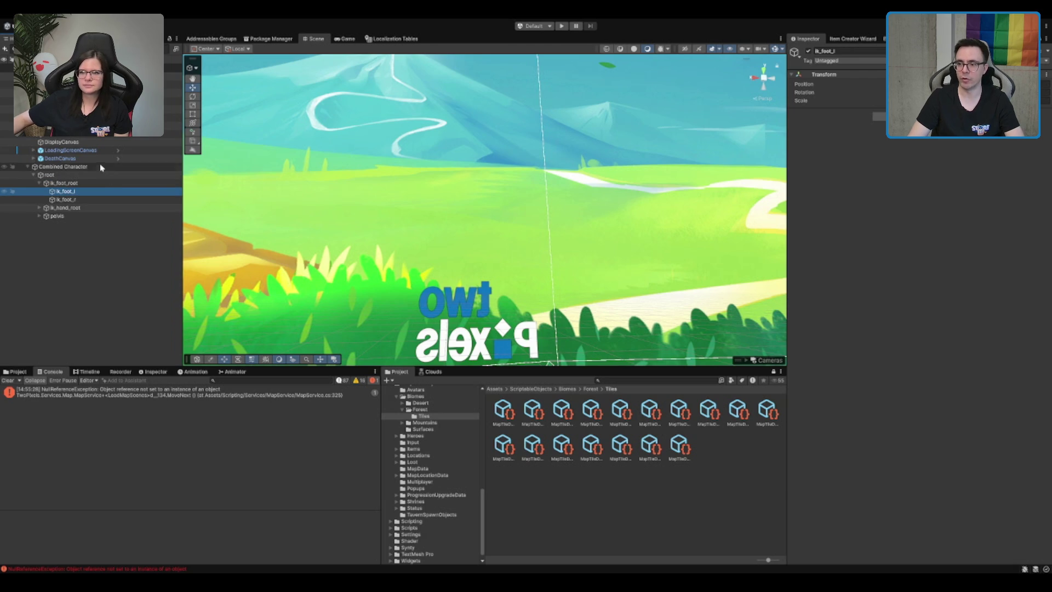
pyautogui.click(78, 237)
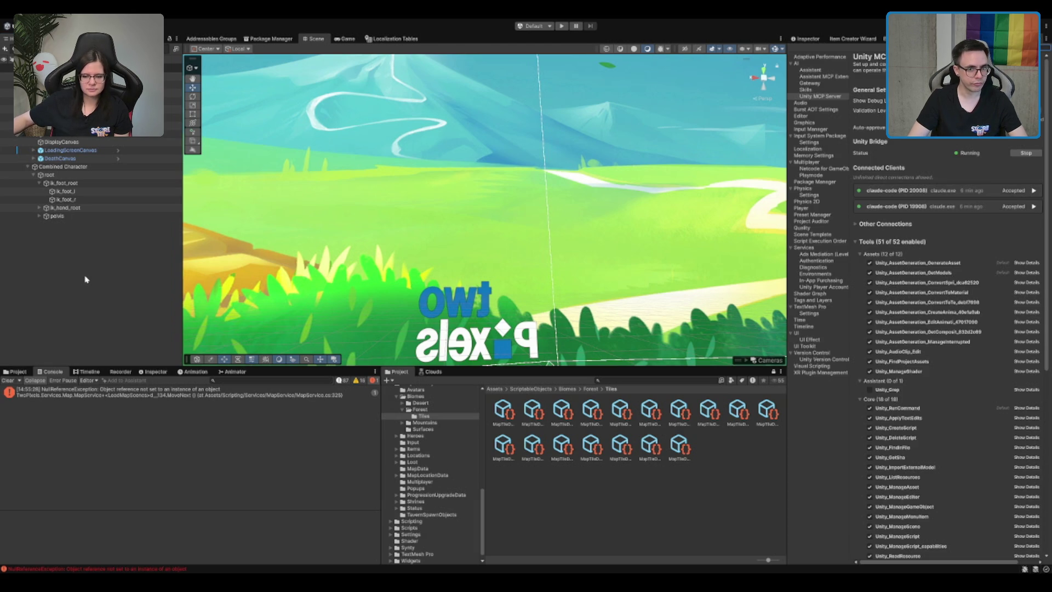
# - Show the Editor page of Project Settings and dock Preferences beneath it
pyautogui.click(811, 117)
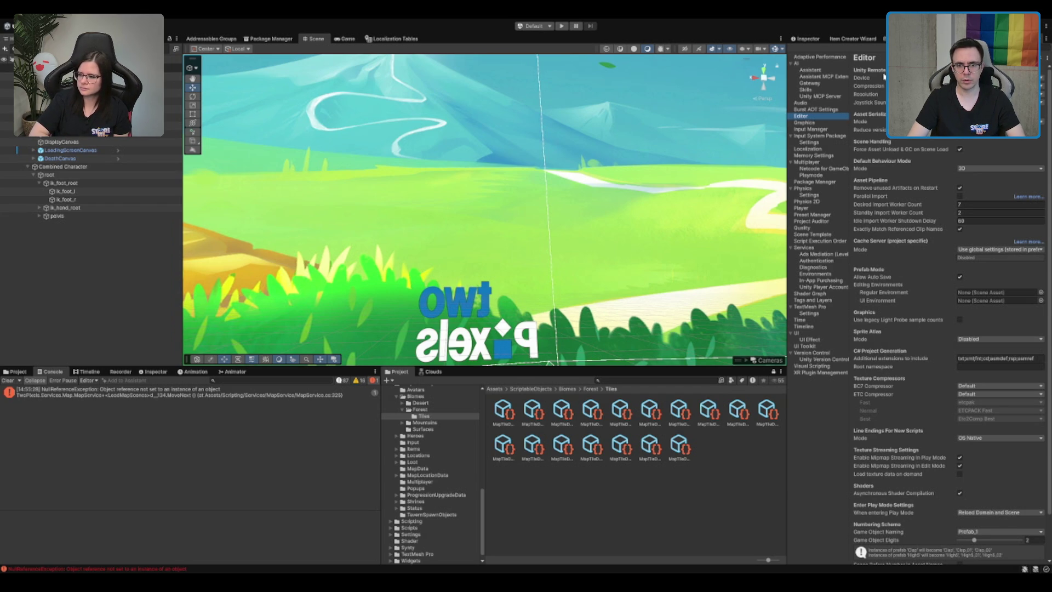
pyautogui.scroll(-2, 875, 229)
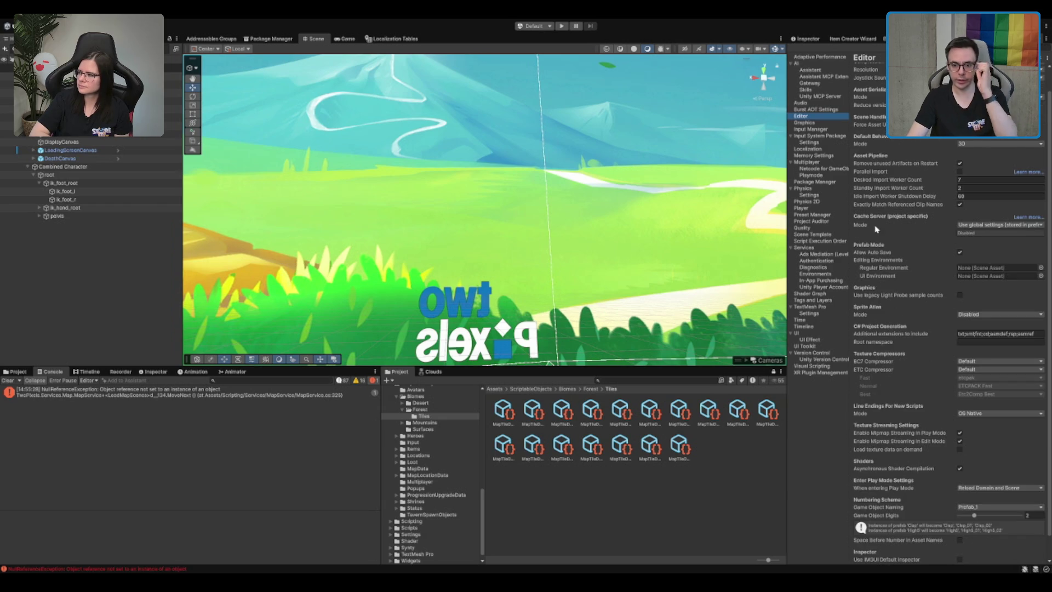
pyautogui.scroll(2, 875, 229)
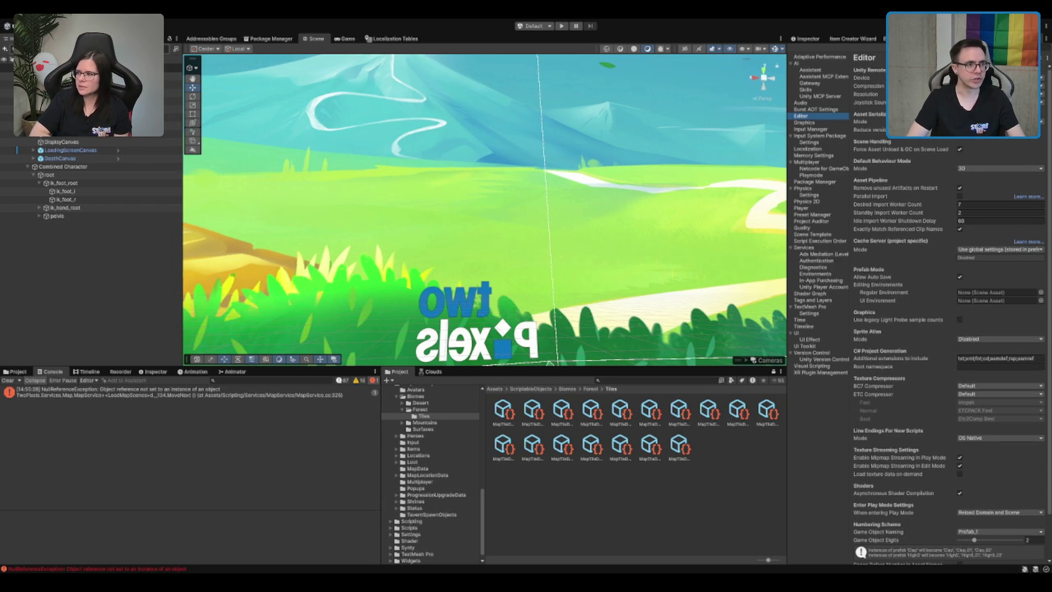
pyautogui.click(688, 245)
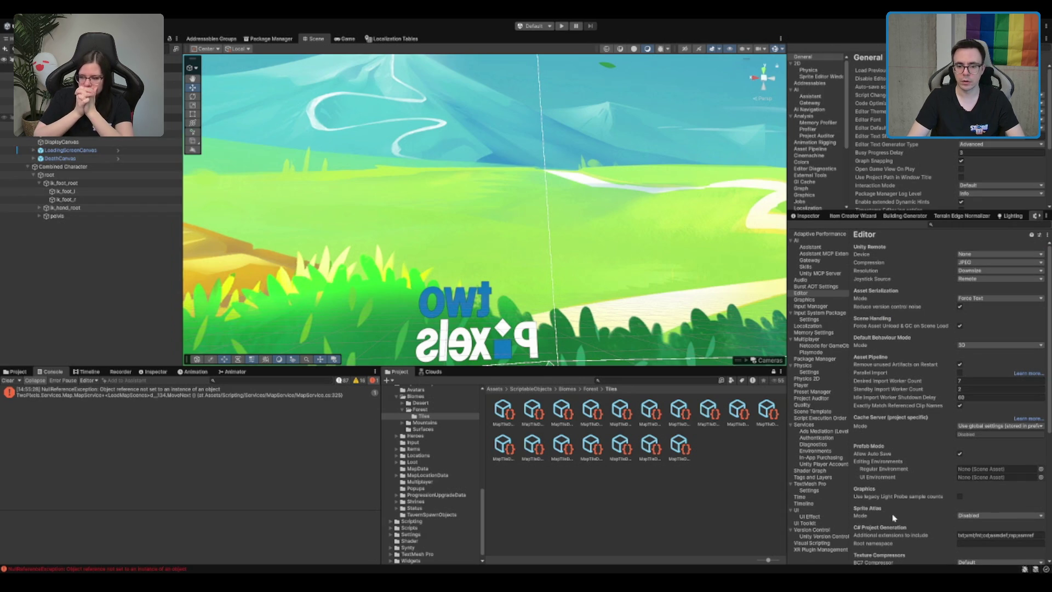
pyautogui.moveTo(810, 39)
pyautogui.mouseDown()
pyautogui.moveTo(889, 449)
pyautogui.moveTo(891, 164)
pyautogui.mouseUp()
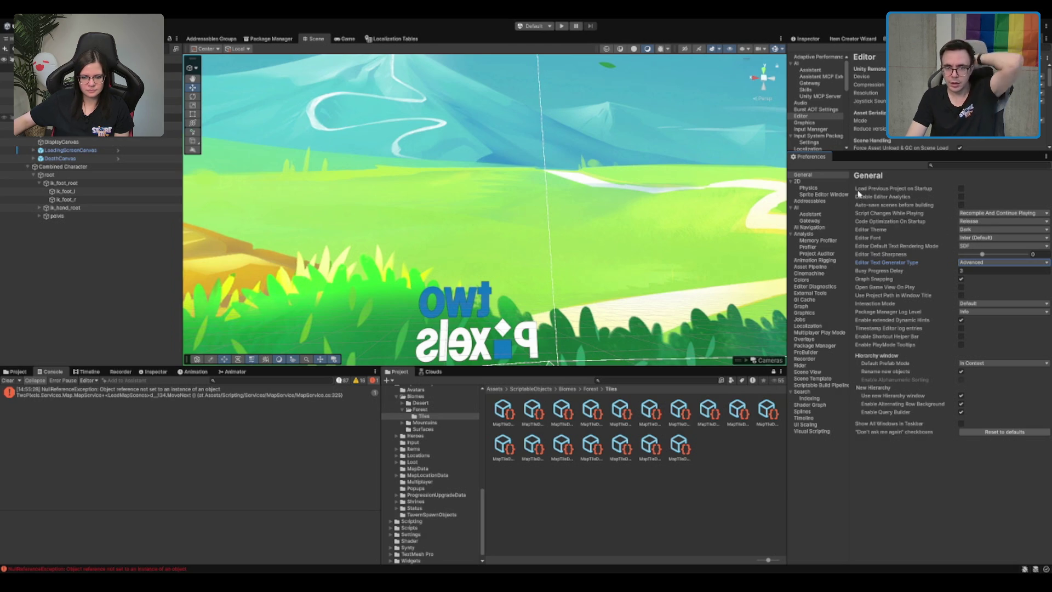
# - Toggle 'Use new Hierarchy window' off and back on, then dock the Hierarchy beside the Scene view
pyautogui.click(935, 168)
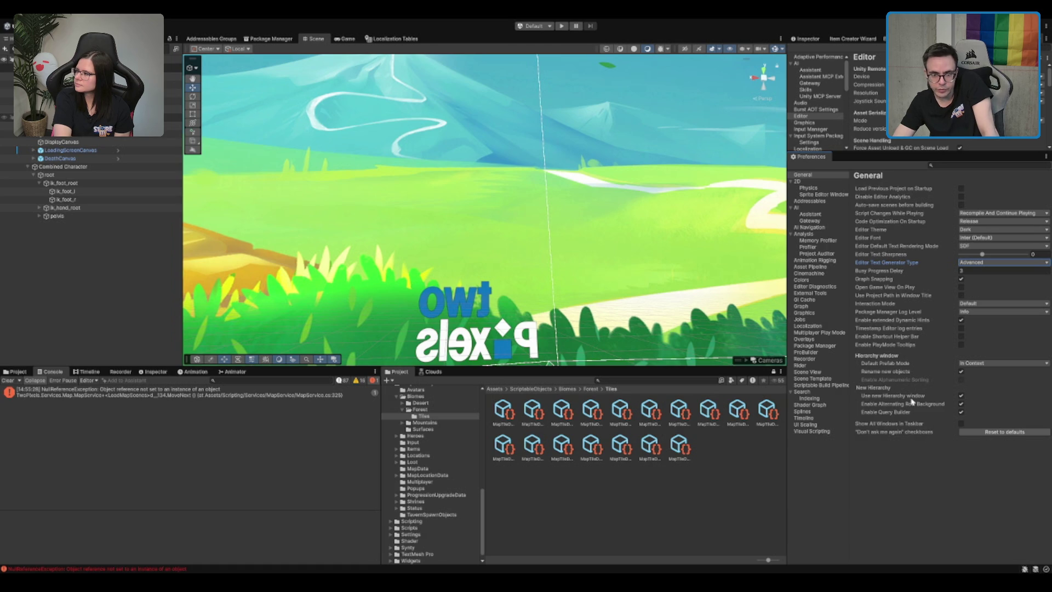
pyautogui.click(961, 395)
pyautogui.click(961, 396)
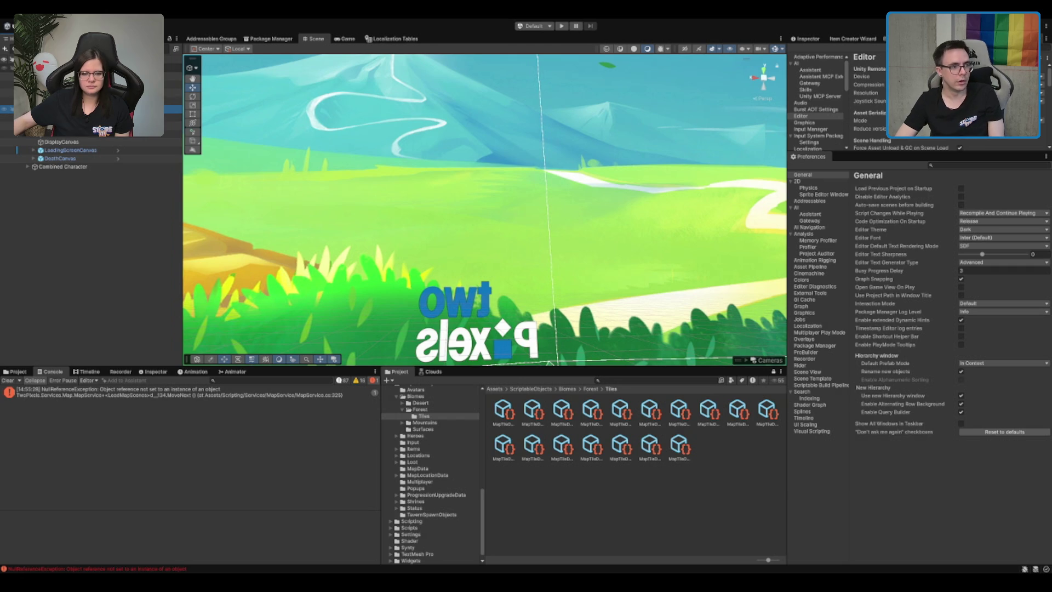
pyautogui.moveTo(8, 39); pyautogui.dragTo(749, 216)
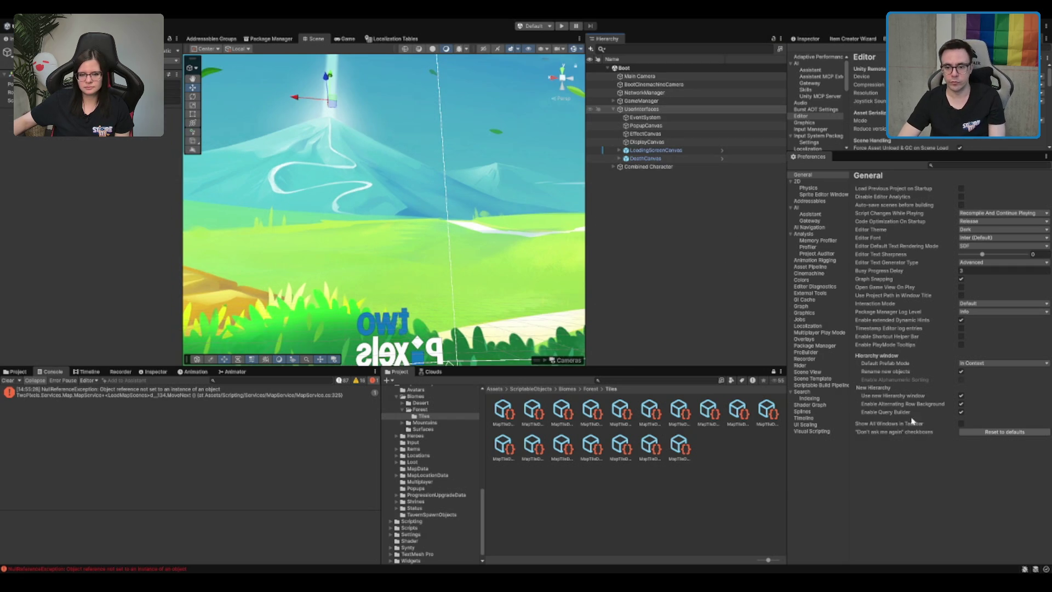
# - Switch to the classic Hierarchy and expand UserInterfaces and DeathCanvas
pyautogui.click(961, 395)
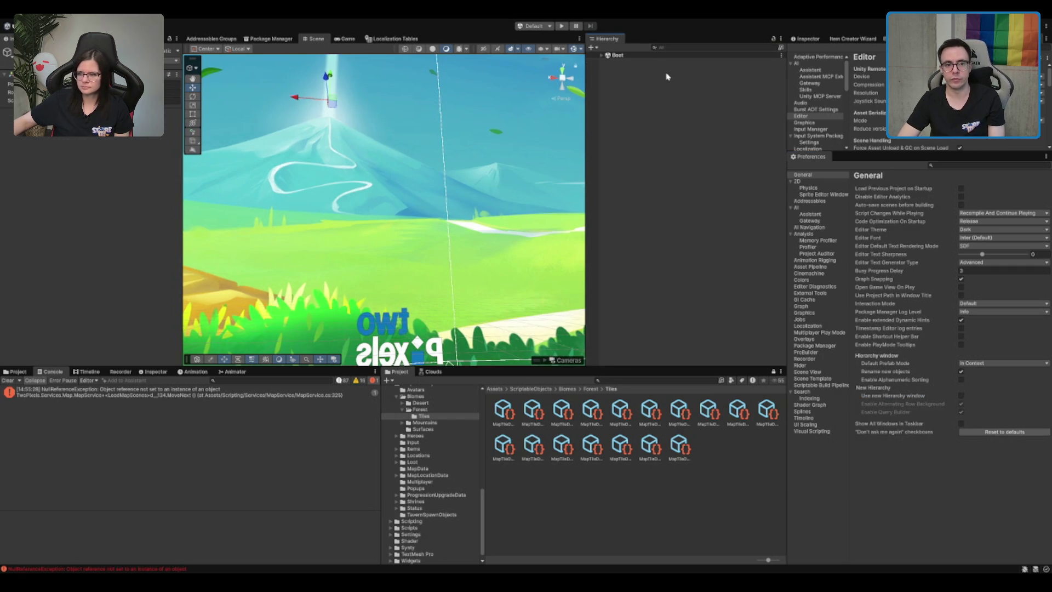
pyautogui.click(646, 75)
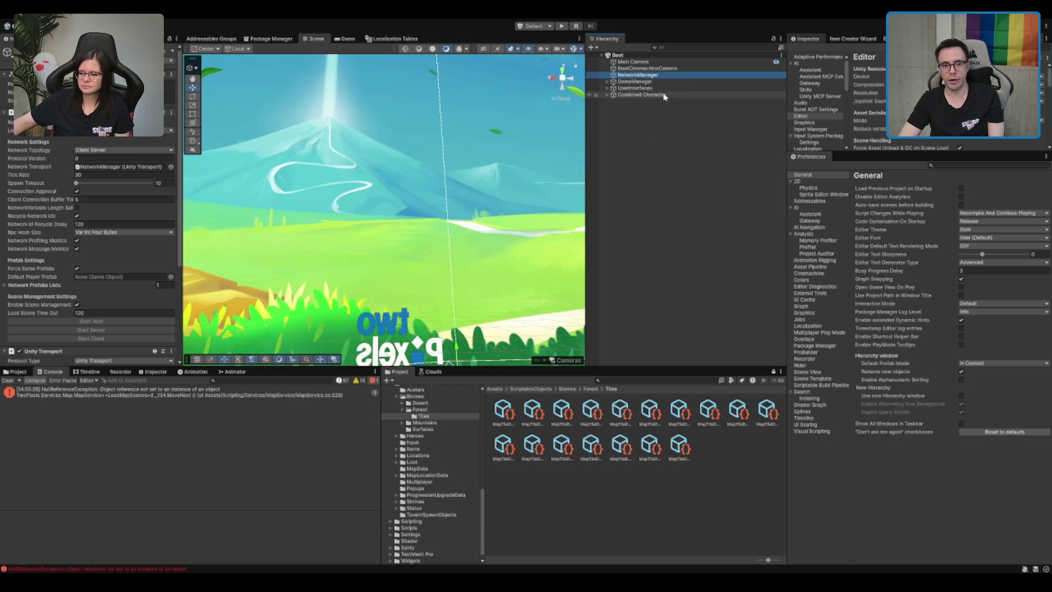
pyautogui.click(685, 88)
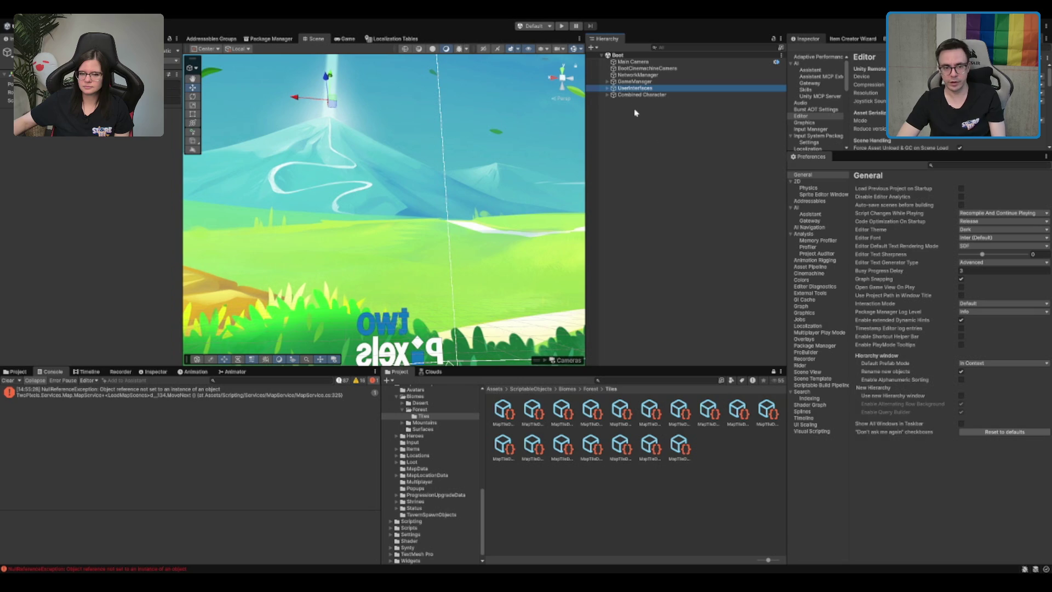
pyautogui.press('Right')
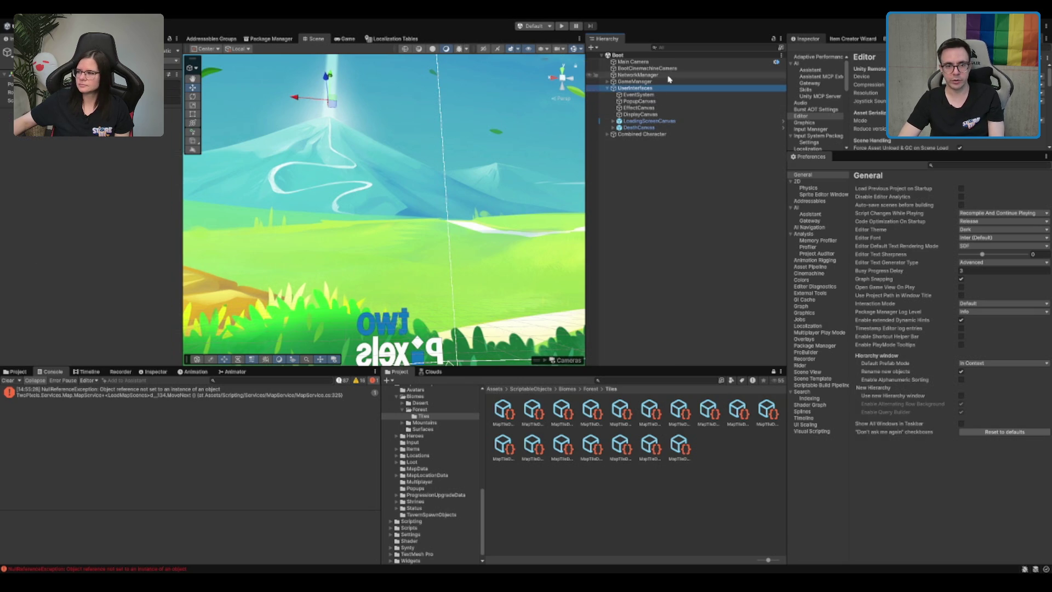
pyautogui.click(660, 129)
pyautogui.press('Right')
pyautogui.click(682, 154)
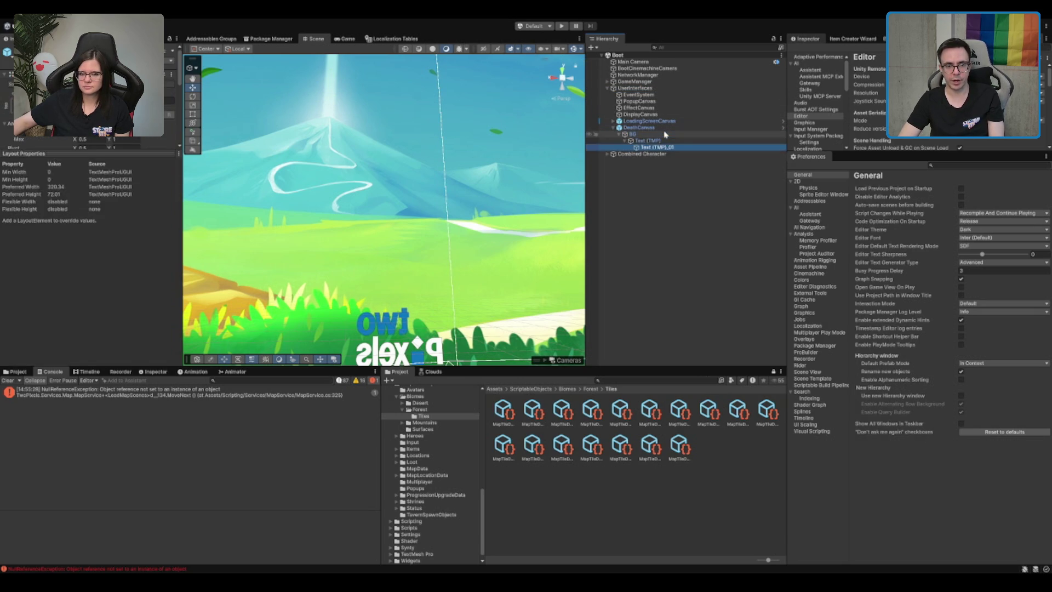
pyautogui.press('Up')
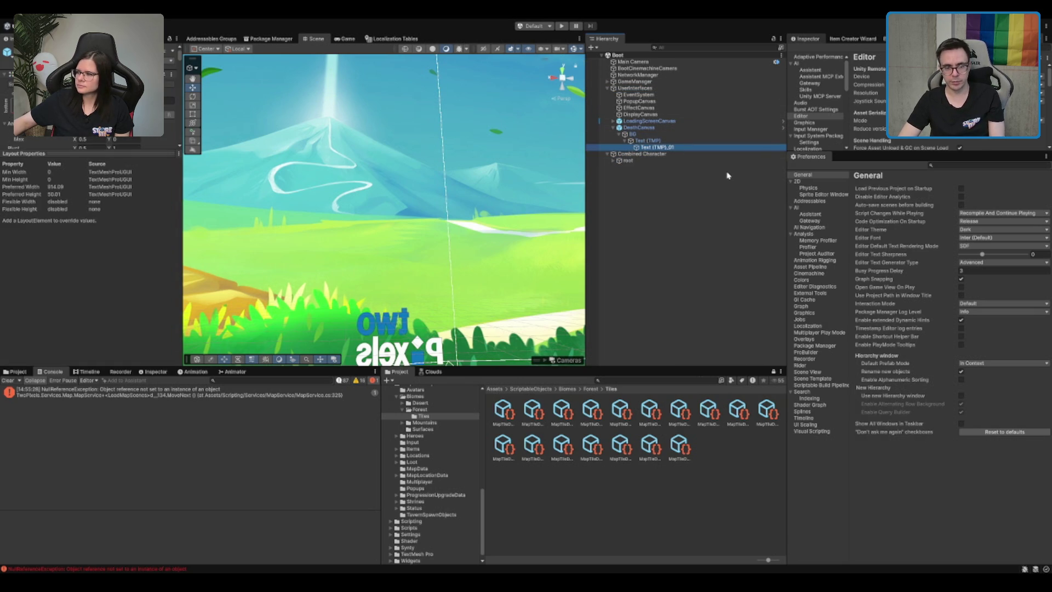
pyautogui.press('Left')
pyautogui.press('Left')
pyautogui.press('Left')
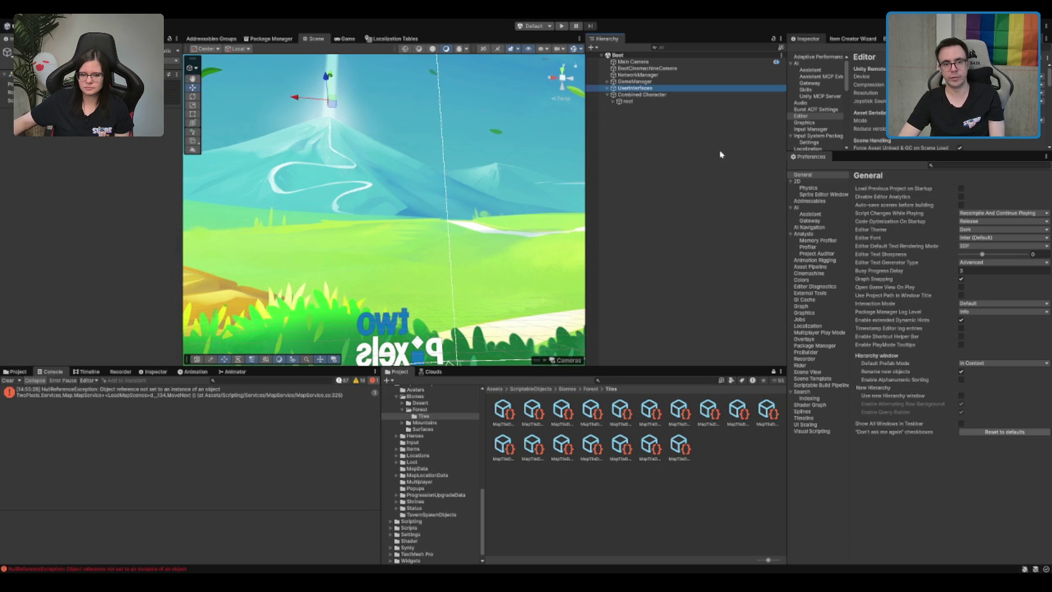
# - Browse the hierarchy with arrow keys, expanding and collapsing Boot, GameManager services and UserInterfaces
pyautogui.press('Down')
pyautogui.press('Down')
pyautogui.press('Right')
pyautogui.press('Down')
pyautogui.press('Down')
pyautogui.press('Down')
pyautogui.press('Right')
pyautogui.press('Down')
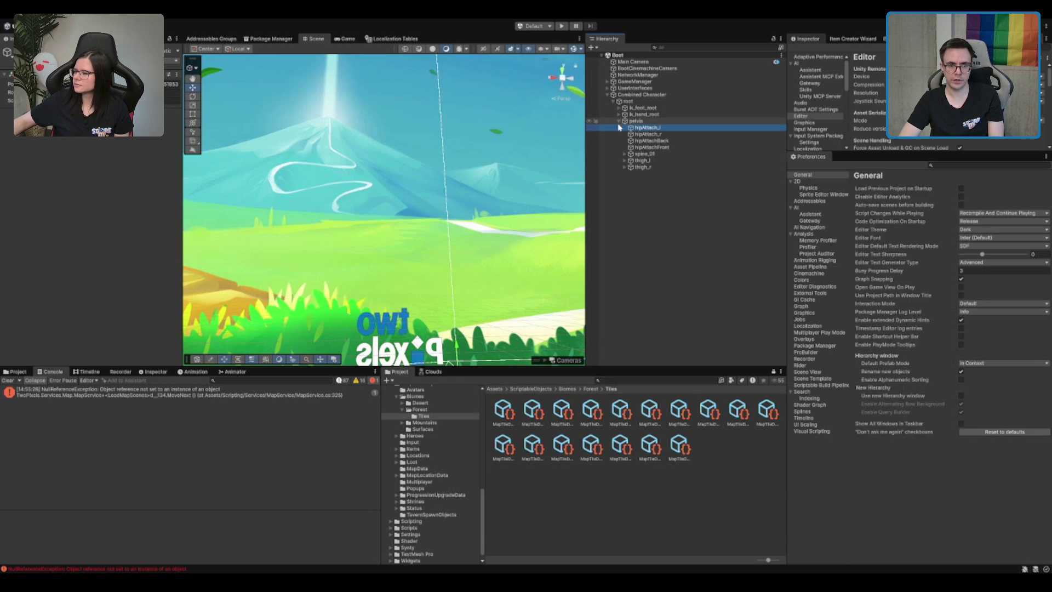
pyautogui.press('Left')
pyautogui.press('Left')
pyautogui.press('Left')
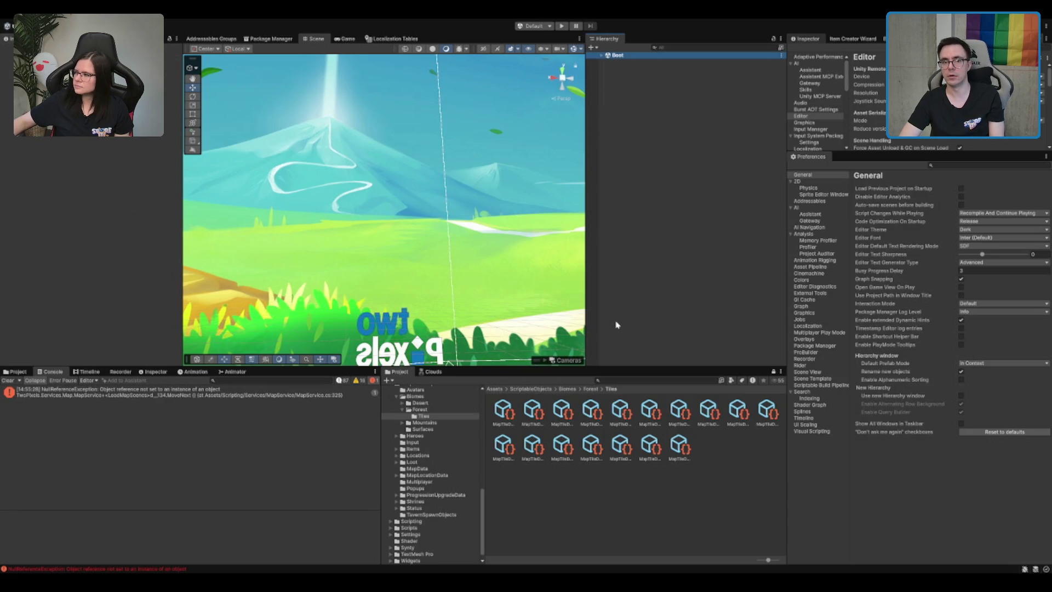
pyautogui.press('Right')
pyautogui.press('Down')
pyautogui.press('Down')
pyautogui.press('Down')
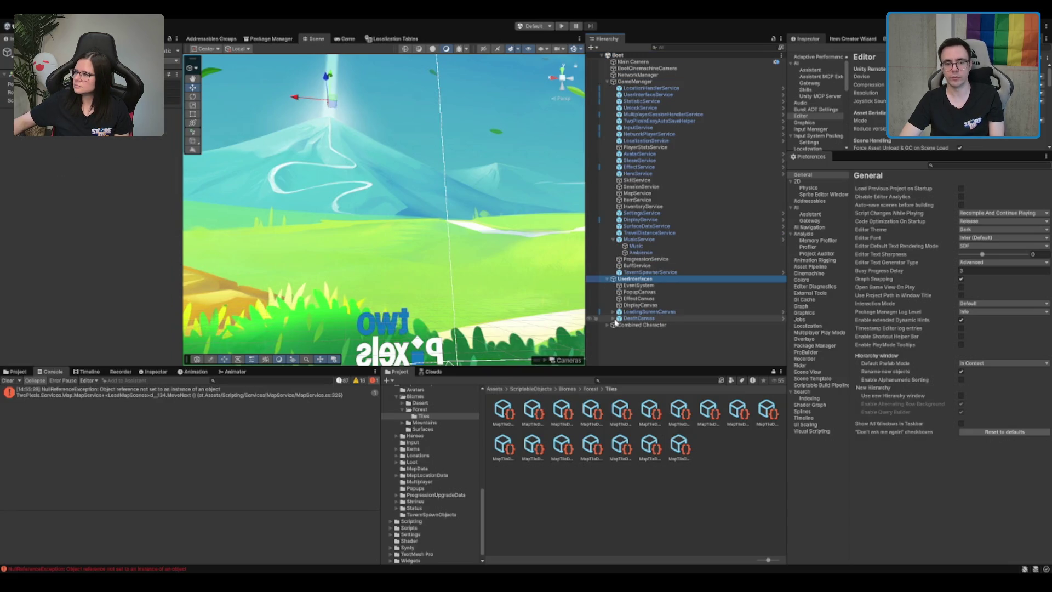
pyautogui.press('Left')
pyautogui.press('Left')
pyautogui.press('Left')
pyautogui.press('Right')
pyautogui.press('Down')
pyautogui.press('Down')
pyautogui.press('Down')
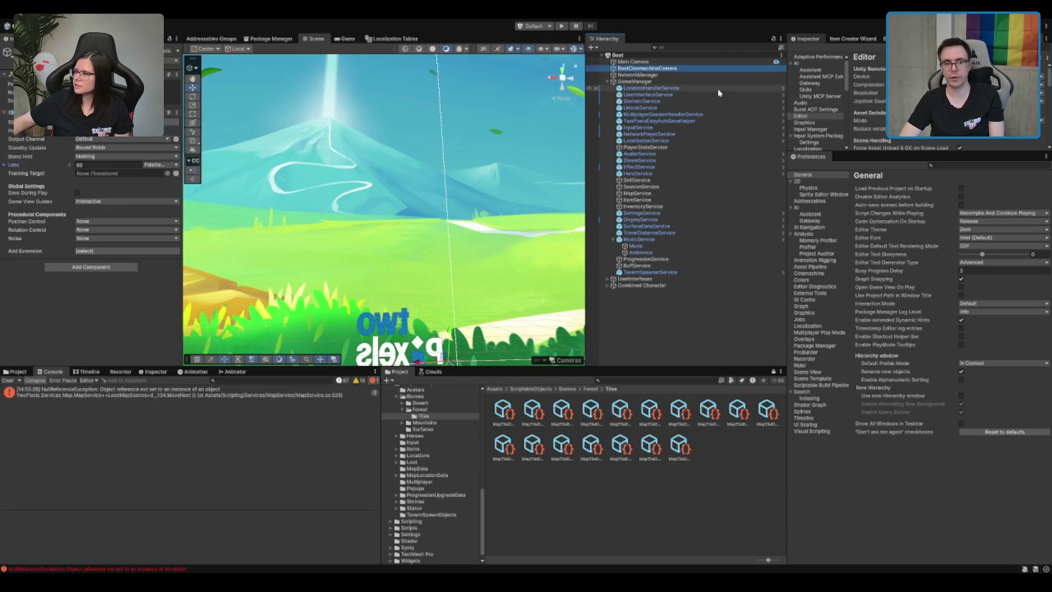
pyautogui.press('Left')
pyautogui.press('Down')
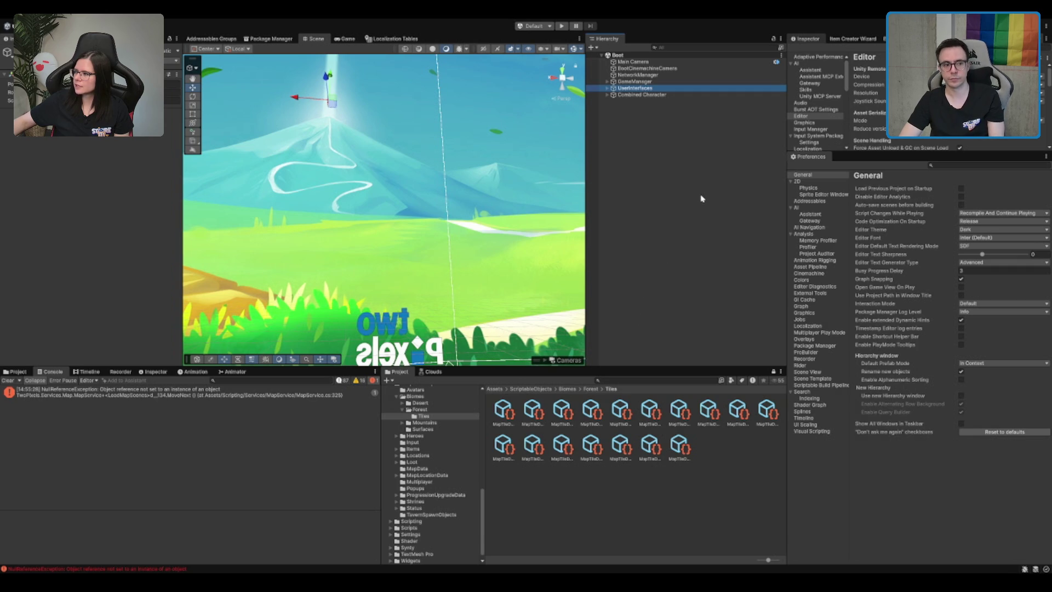
# - Collapse and re-expand UserInterfaces to list its canvases
pyautogui.click(608, 89)
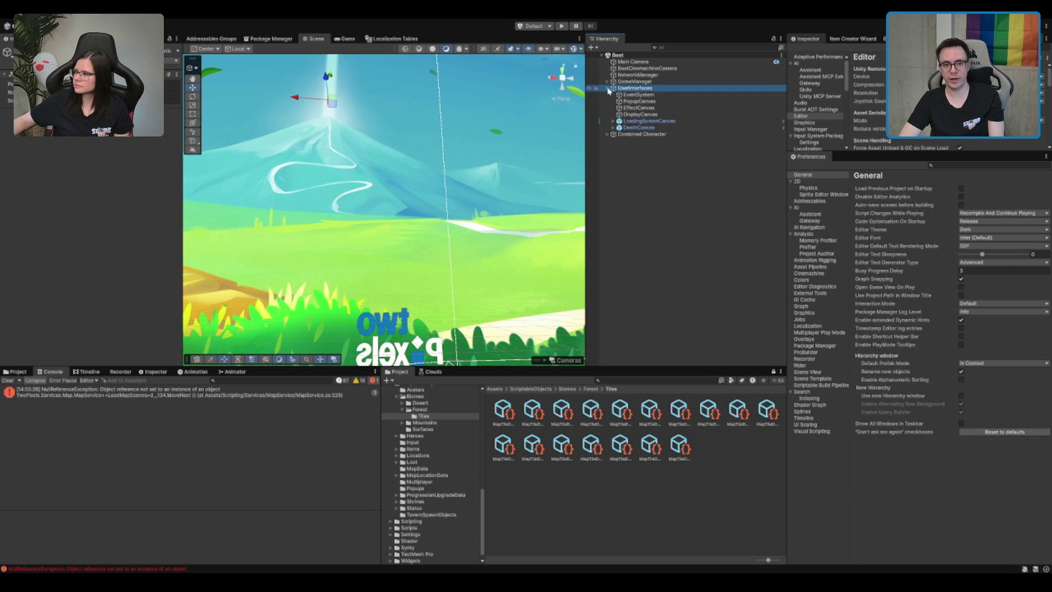
pyautogui.click(608, 89)
pyautogui.click(608, 89)
pyautogui.click(608, 89)
pyautogui.click(608, 89)
pyautogui.click(607, 88)
pyautogui.click(608, 89)
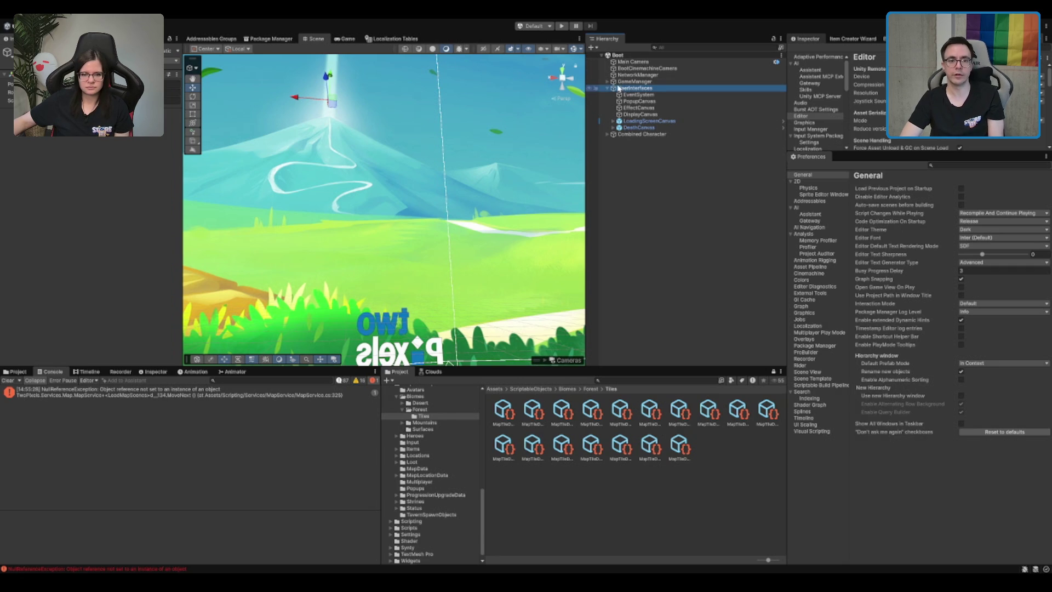
# - Expand LoadingScreenCanvas and inspect DeathCanvas, ImageLogo and ImageBG
pyautogui.click(692, 127)
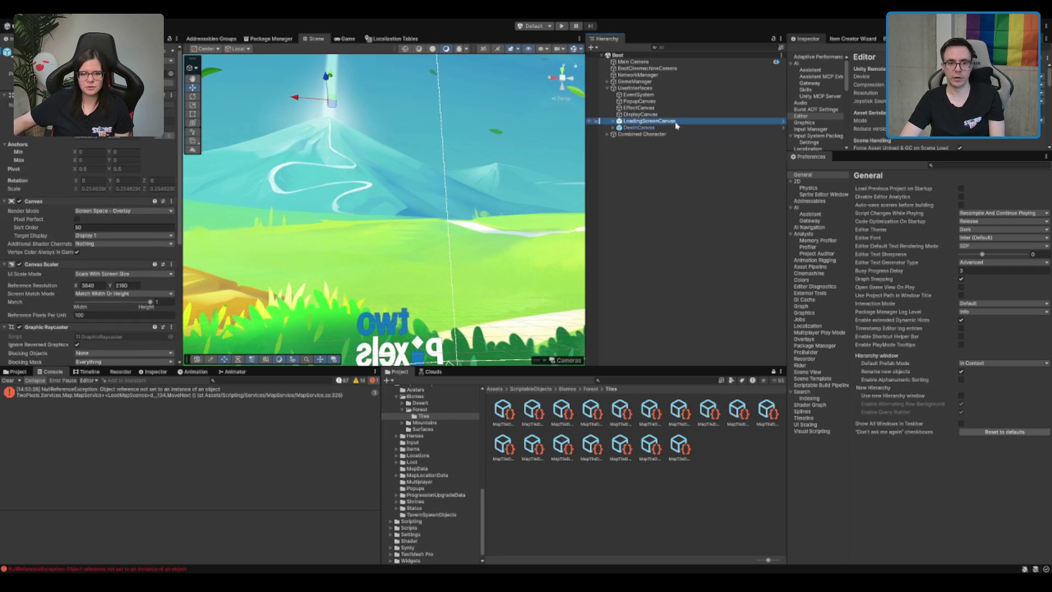
pyautogui.click(613, 121)
pyautogui.press('Up')
pyautogui.press('Up')
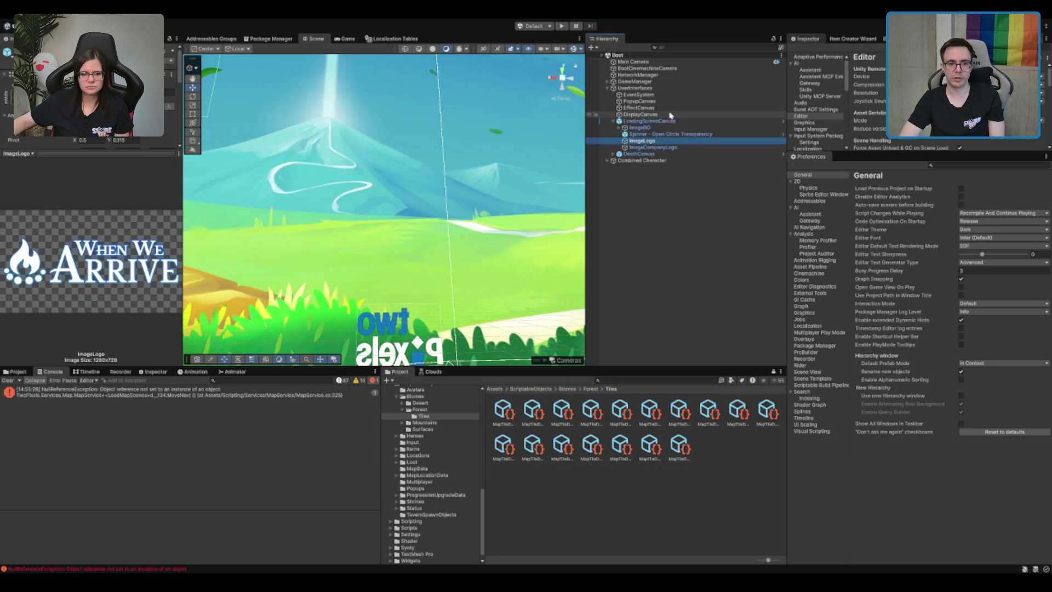
pyautogui.click(650, 128)
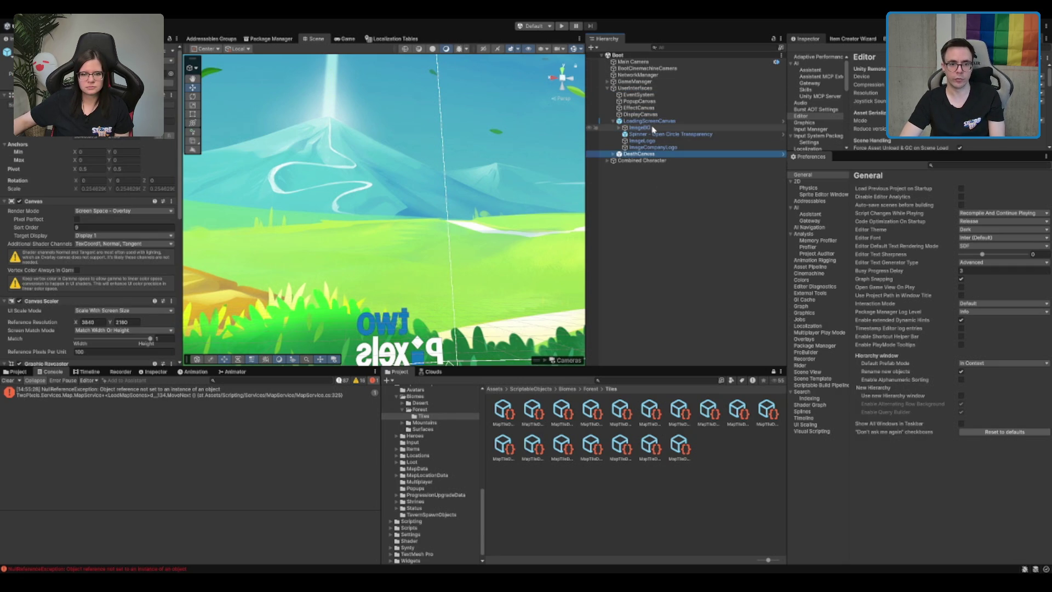
pyautogui.press('Right')
pyautogui.press('Down')
pyautogui.press('Down')
pyautogui.press('Down')
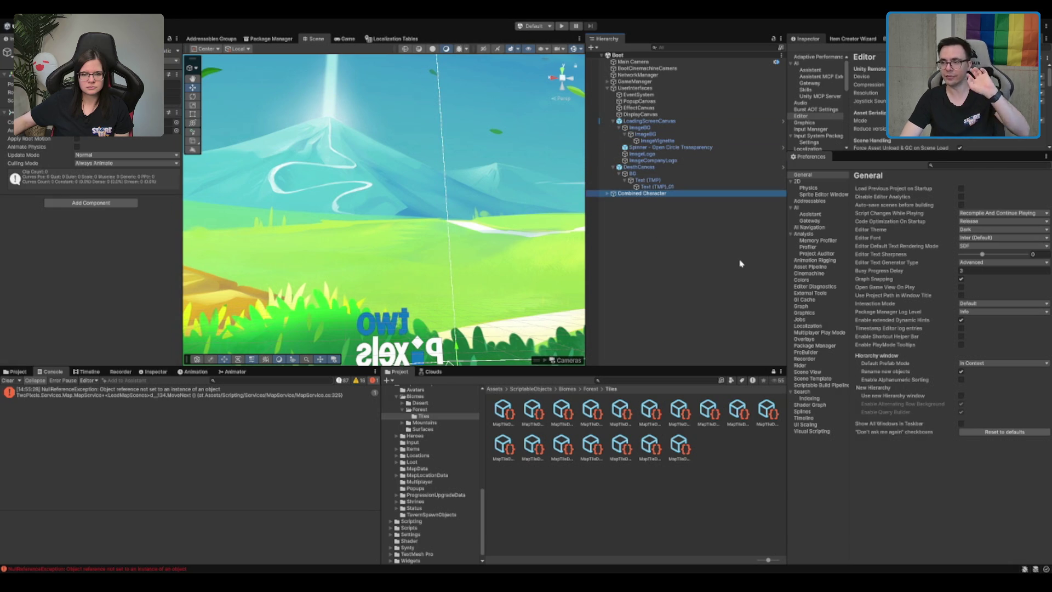
pyautogui.click(962, 396)
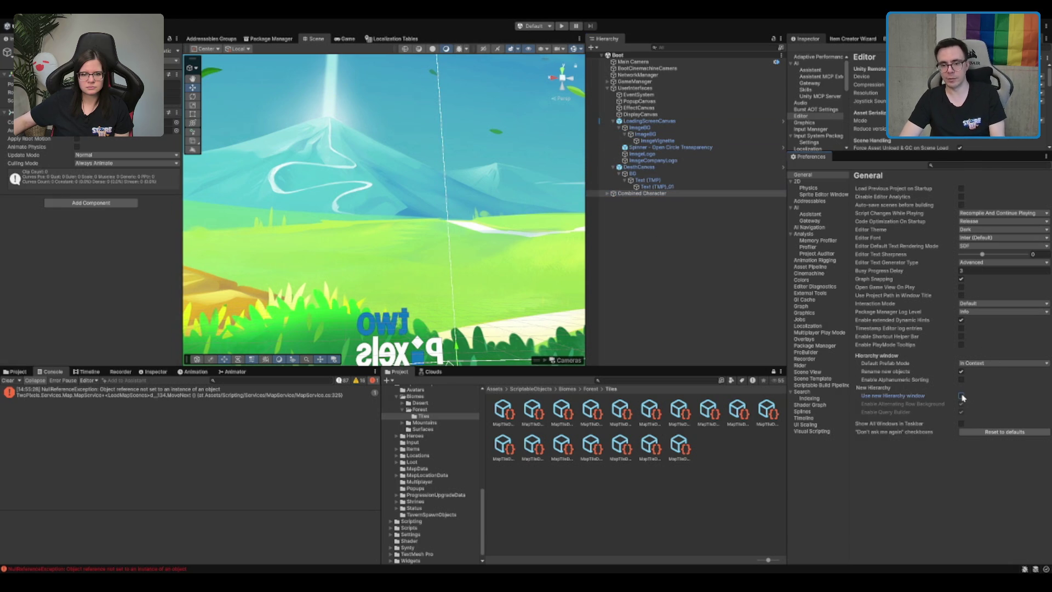
# - Enable the new Hierarchy window and browse UserInterfaces > LoadingScreenCanvas > ImageBG with arrow keys
pyautogui.click(960, 396)
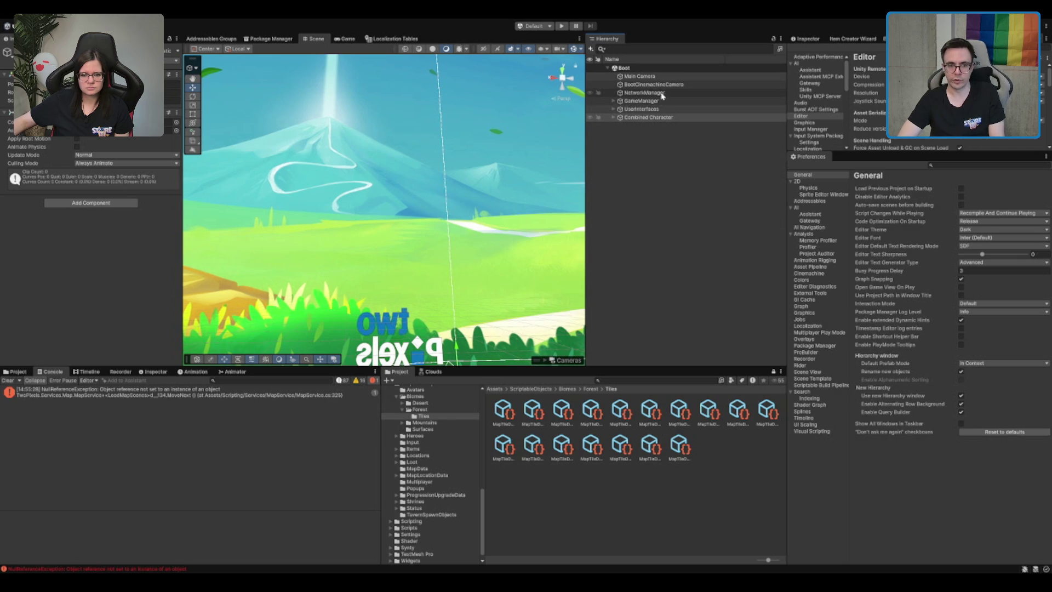
pyautogui.click(667, 109)
pyautogui.press('Right')
pyautogui.press('Down')
pyautogui.press('Down')
pyautogui.press('Down')
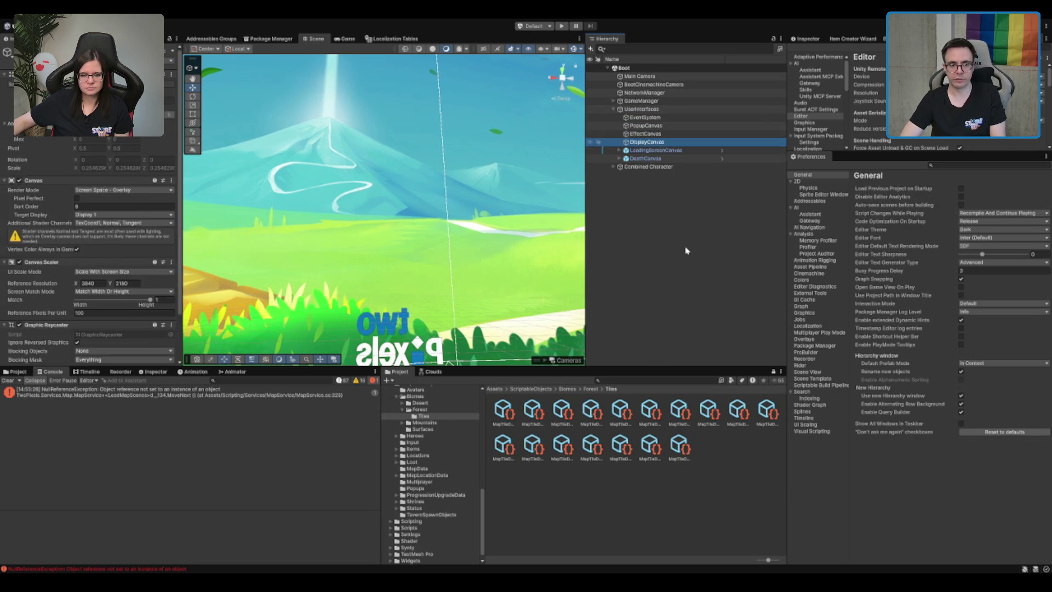
pyautogui.press('Right')
pyautogui.press('Down')
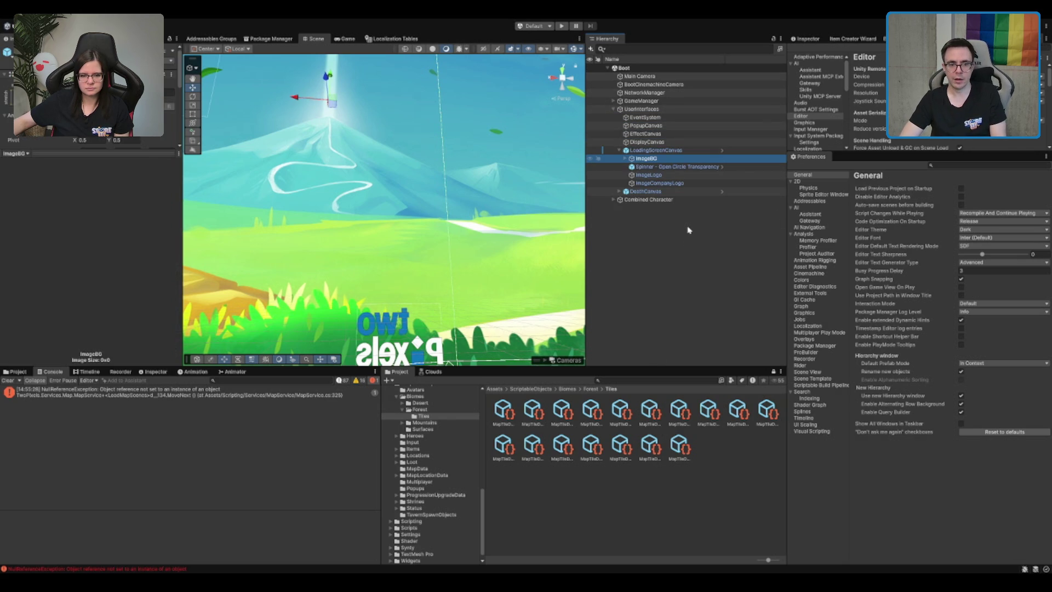
pyautogui.press('Down')
pyautogui.press('Up')
pyautogui.press('Right')
pyautogui.press('Down')
pyautogui.press('Up')
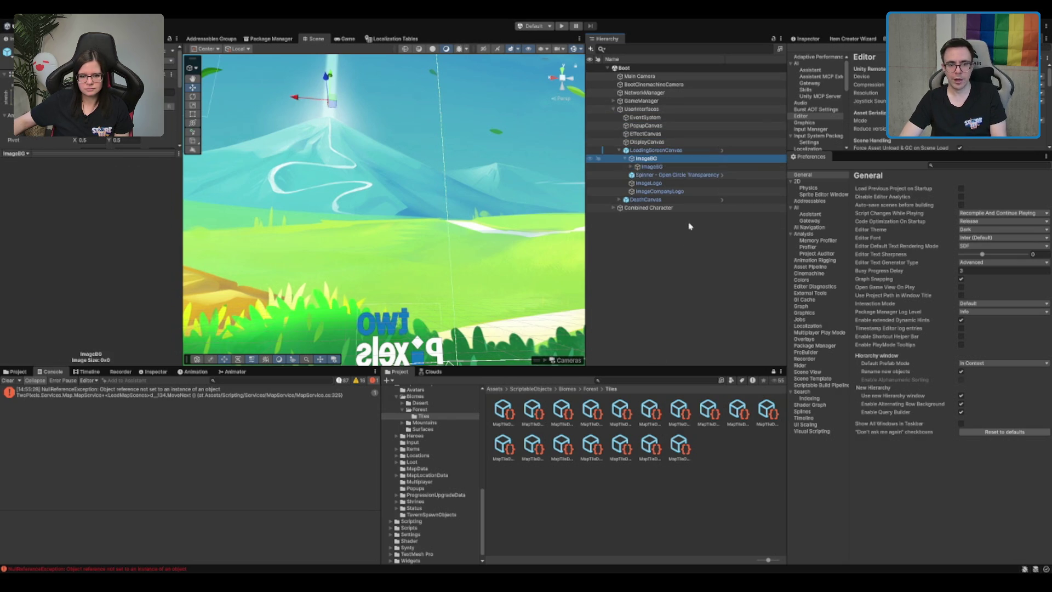
pyautogui.press('Left')
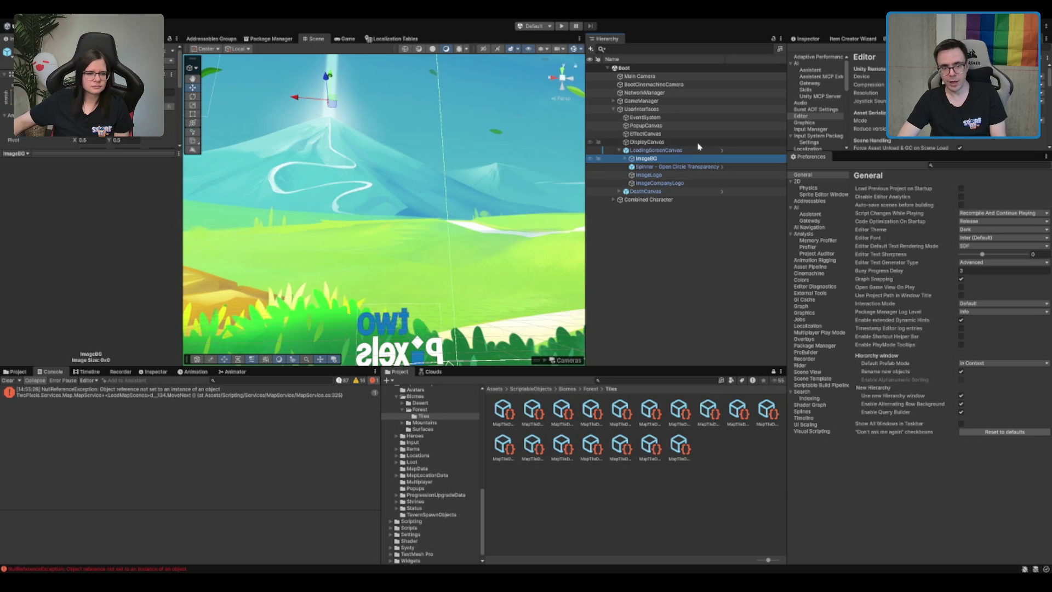
# - Inspect LoadingScreenCanvas, collapse and re-expand it down to ImageBG, then close Preferences
pyautogui.click(634, 150)
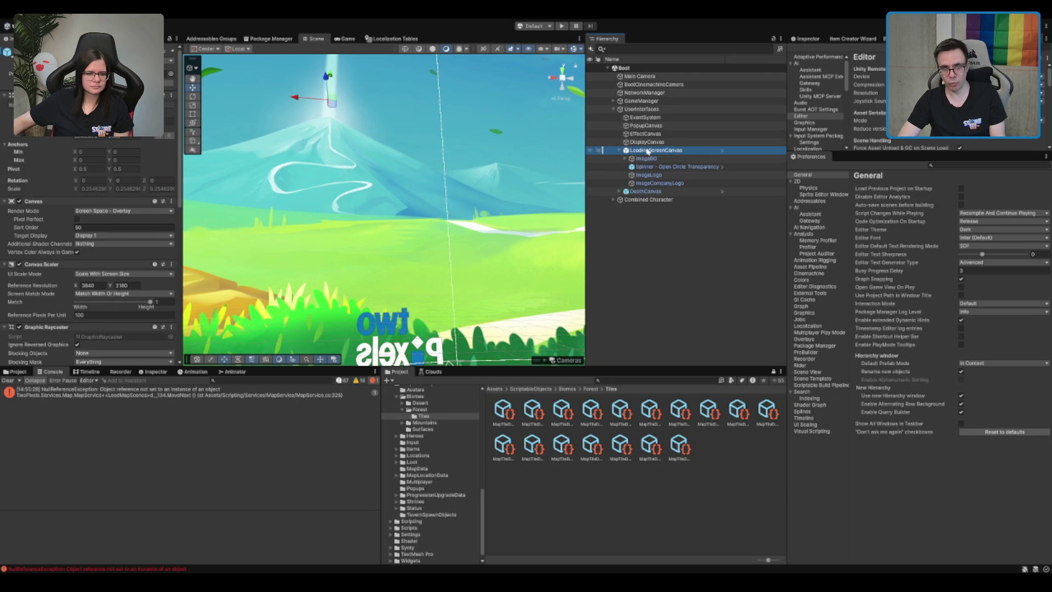
pyautogui.press('Left')
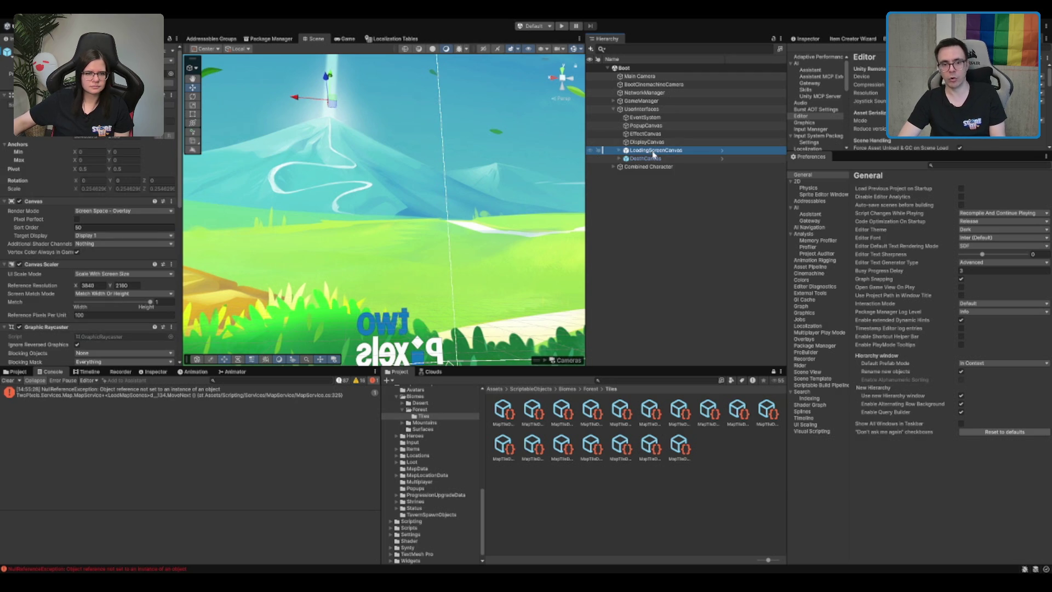
pyautogui.press('Right')
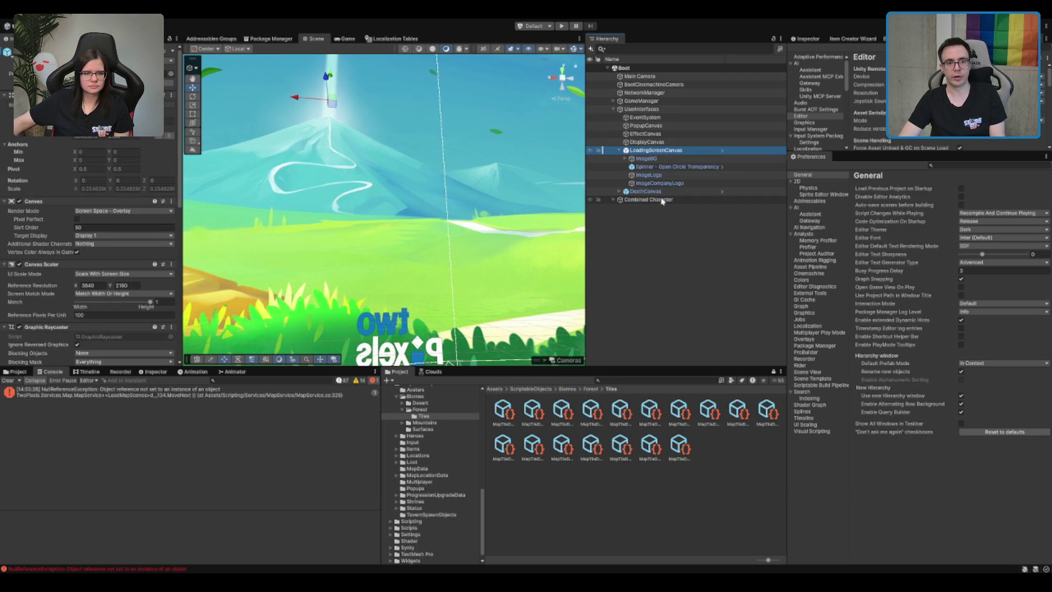
pyautogui.press('Down')
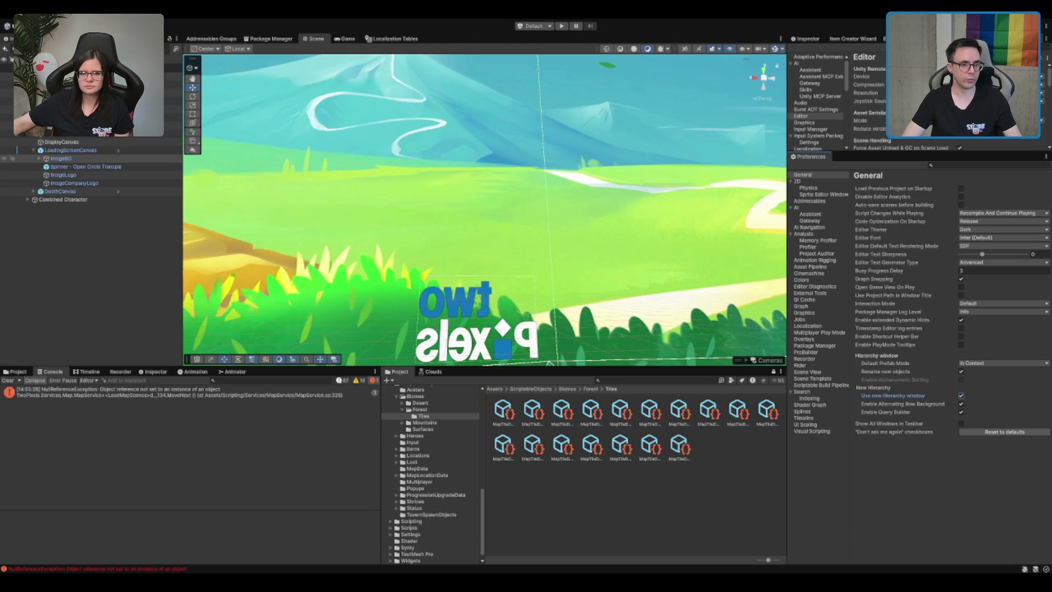
pyautogui.middleClick(814, 157)
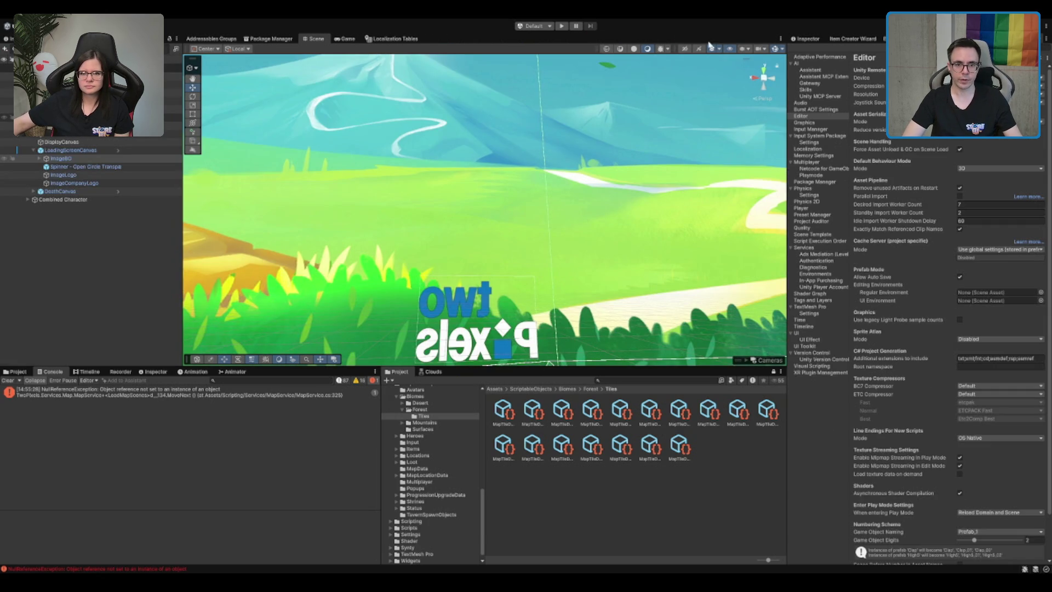
# - Restore the Inspector, open the Boot scene from Assets > Scenes, and view the title screen
pyautogui.click(815, 39)
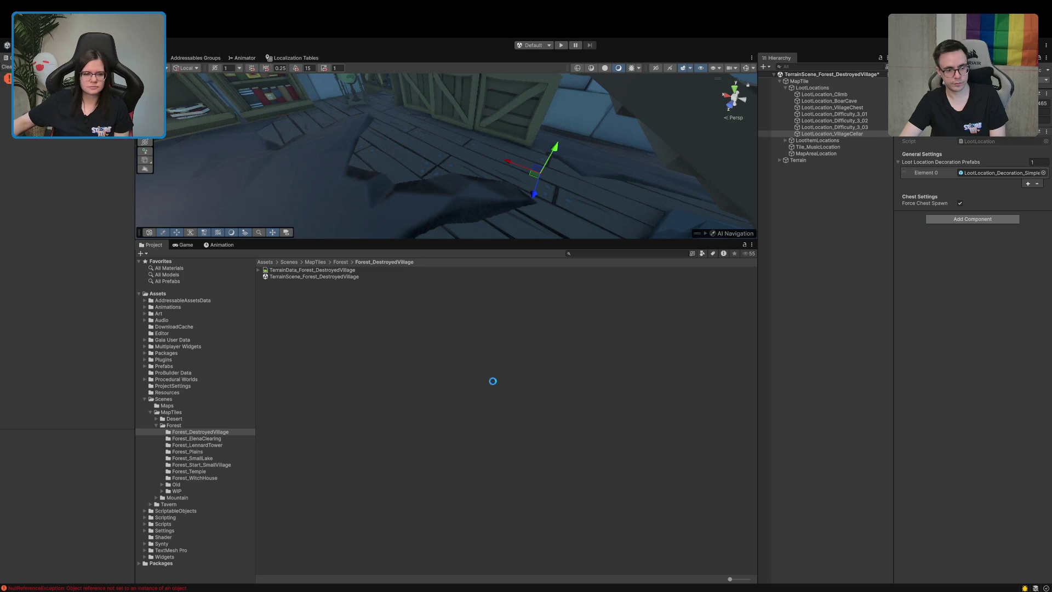
pyautogui.click(164, 399)
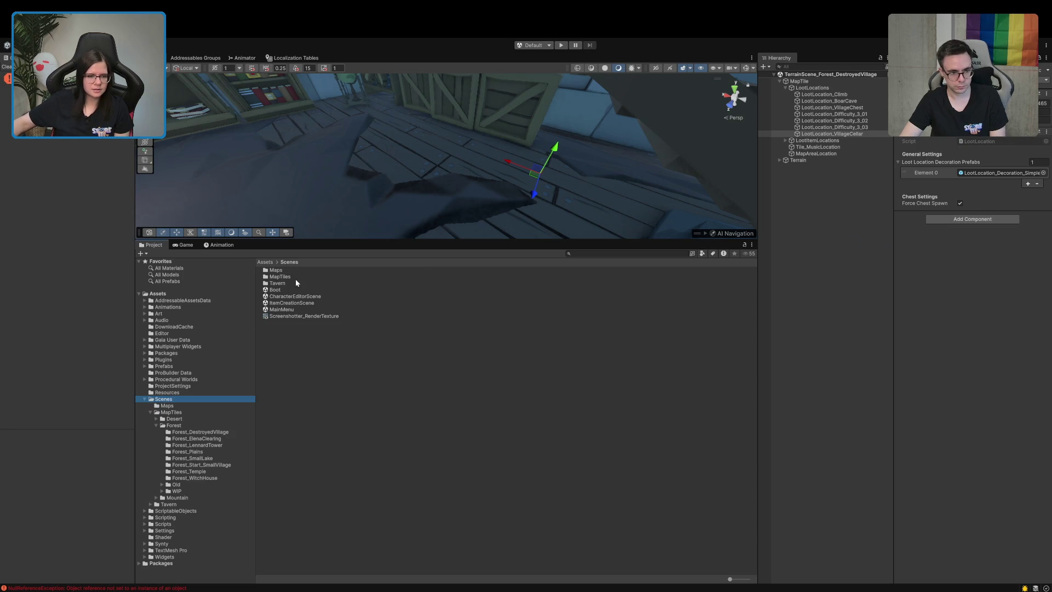
pyautogui.doubleClick(275, 289)
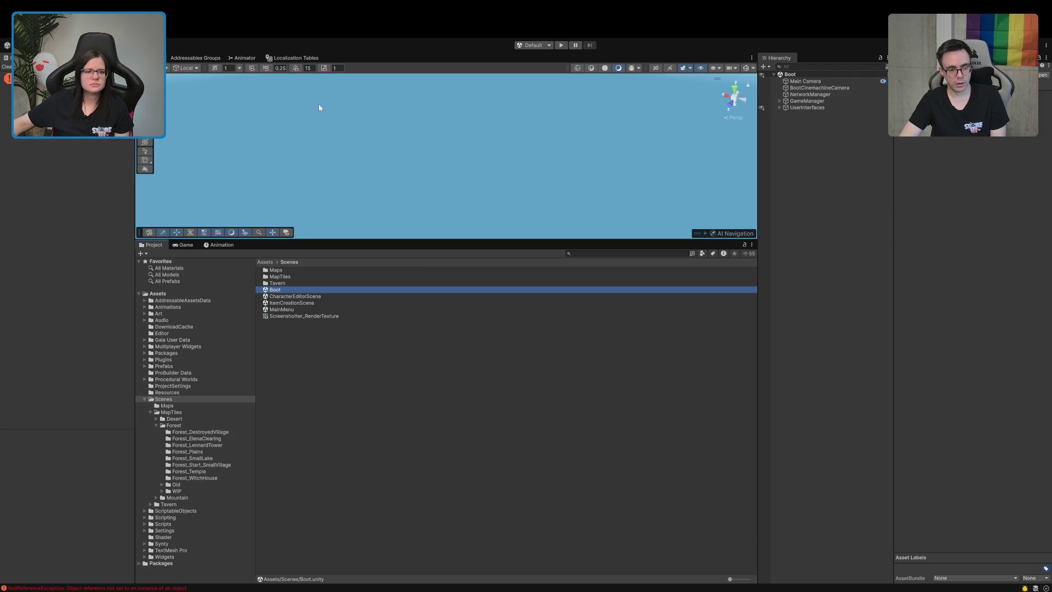
pyautogui.click(183, 245)
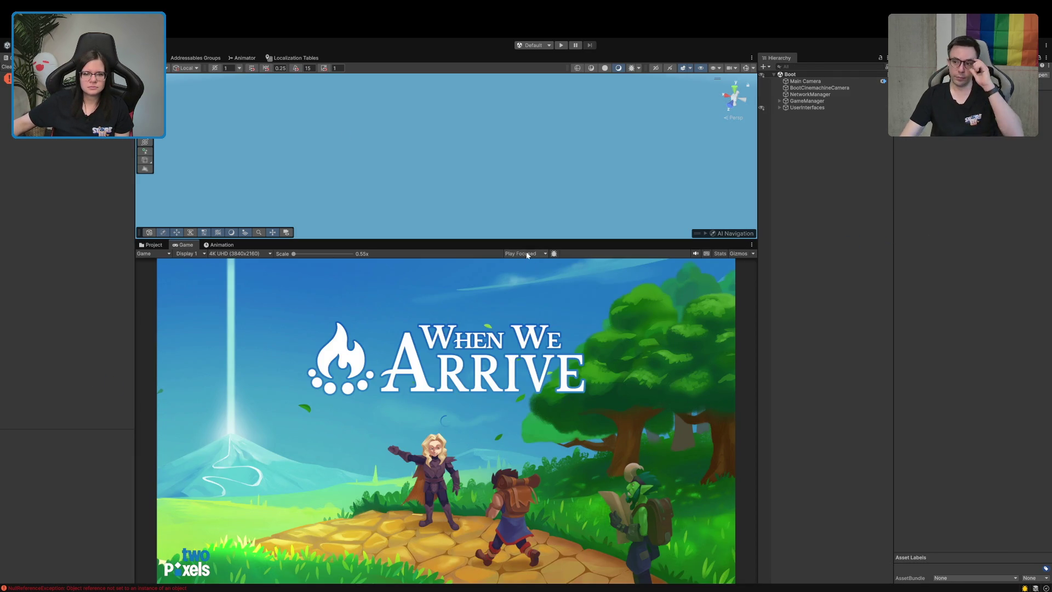
# - Enter Play mode, dismiss the Early Access notice and start an Einzelspieler game
pyautogui.click(153, 245)
pyautogui.click(561, 45)
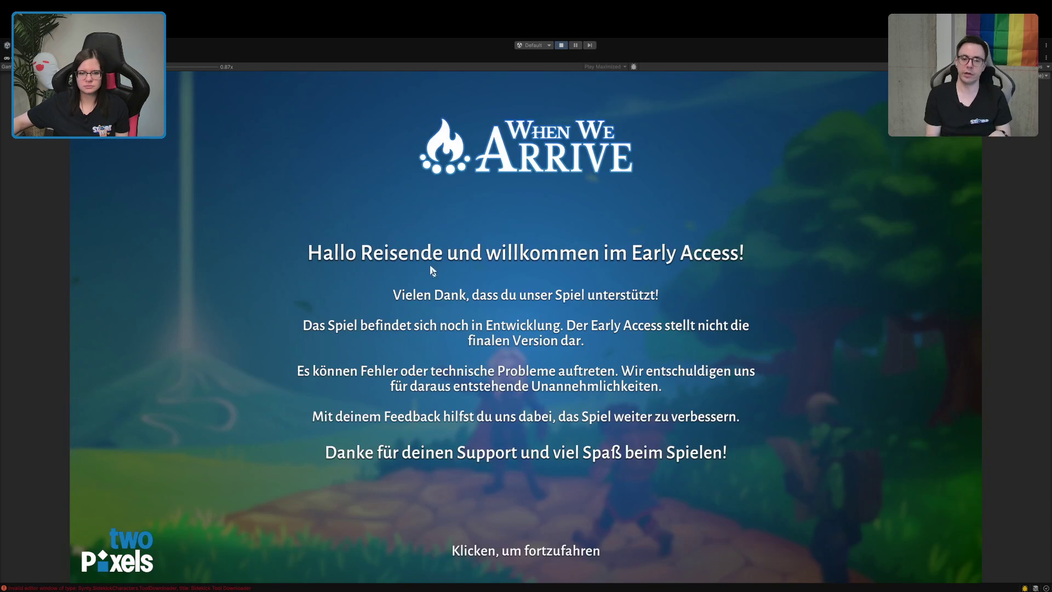
pyautogui.click(438, 277)
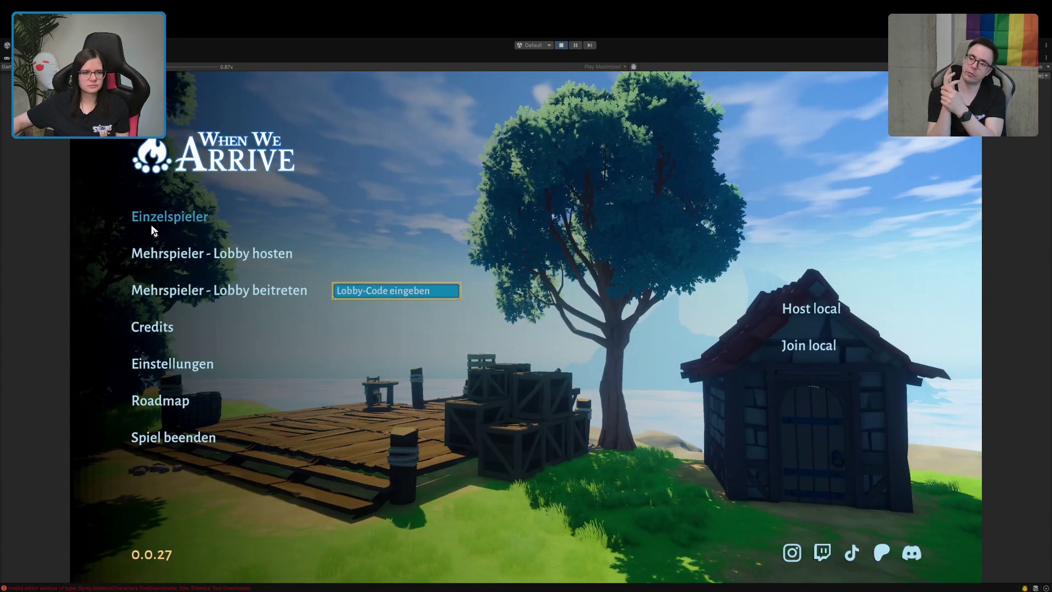
pyautogui.click(154, 224)
# - Run the character from the room through the tavern hall toward the purple portal
pyautogui.press('w')
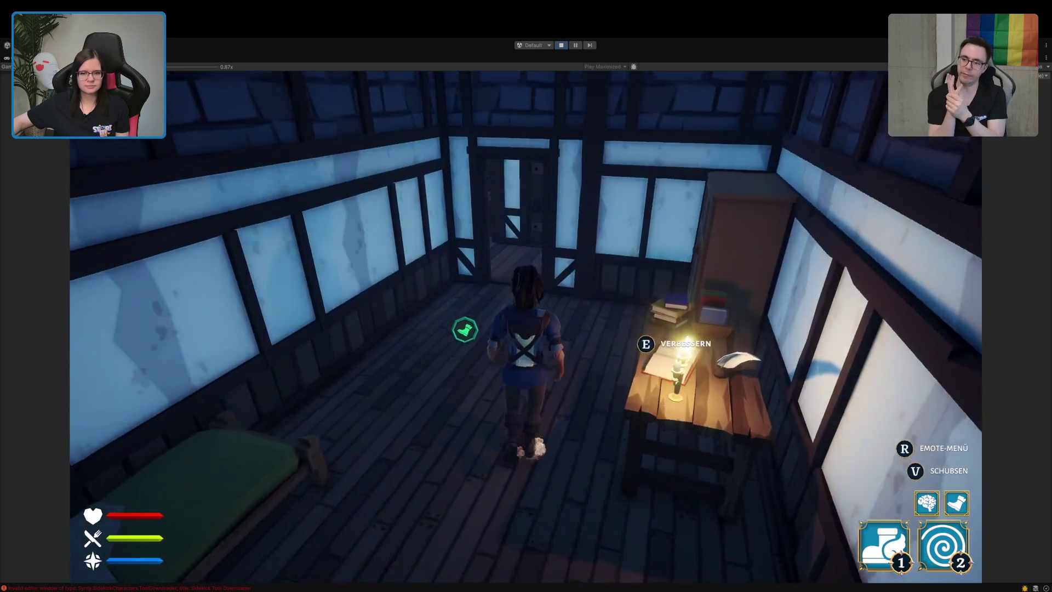
pyautogui.press('w')
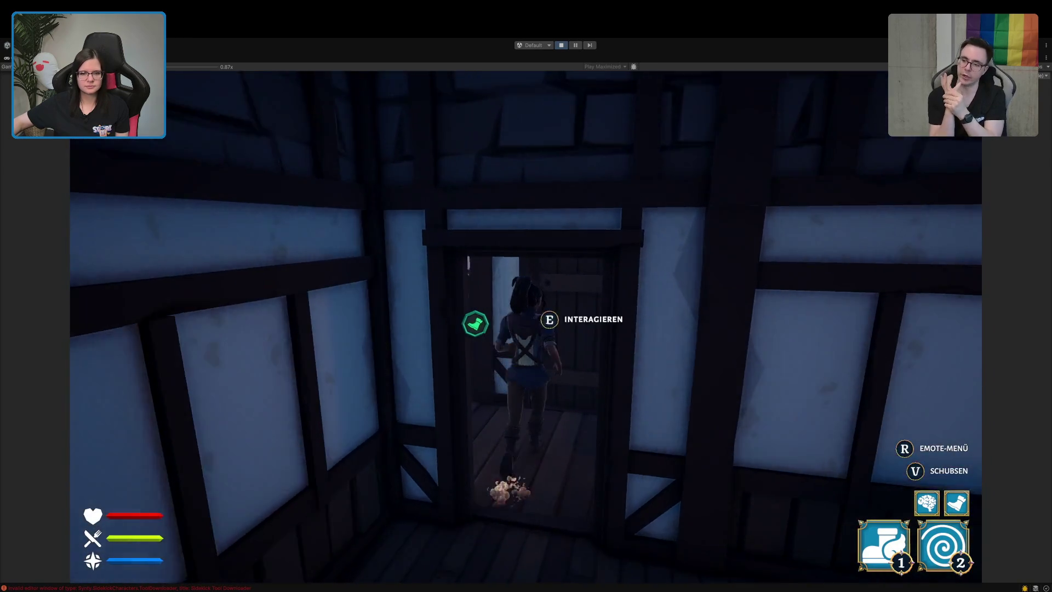
pyautogui.press('w')
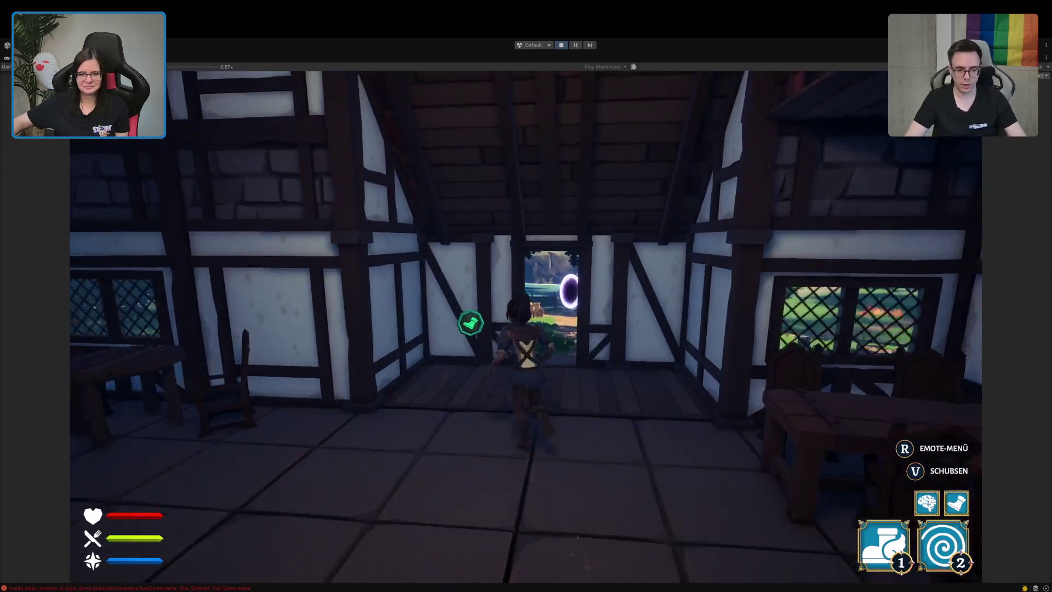
pyautogui.press('w')
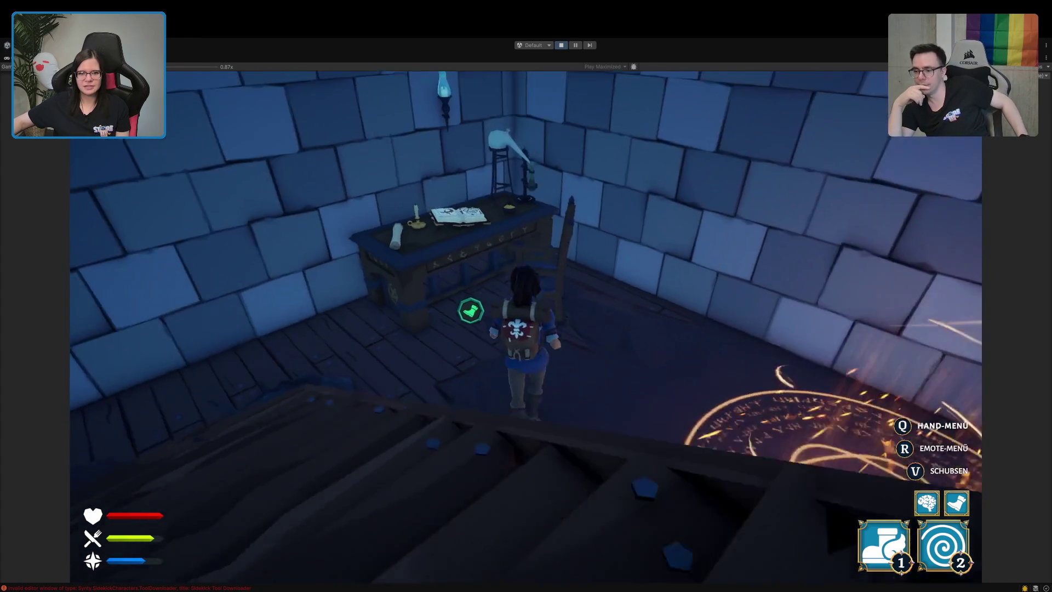
# - Walk the character to the desk, interact, and click through the Patronus dialogue
pyautogui.press('w')
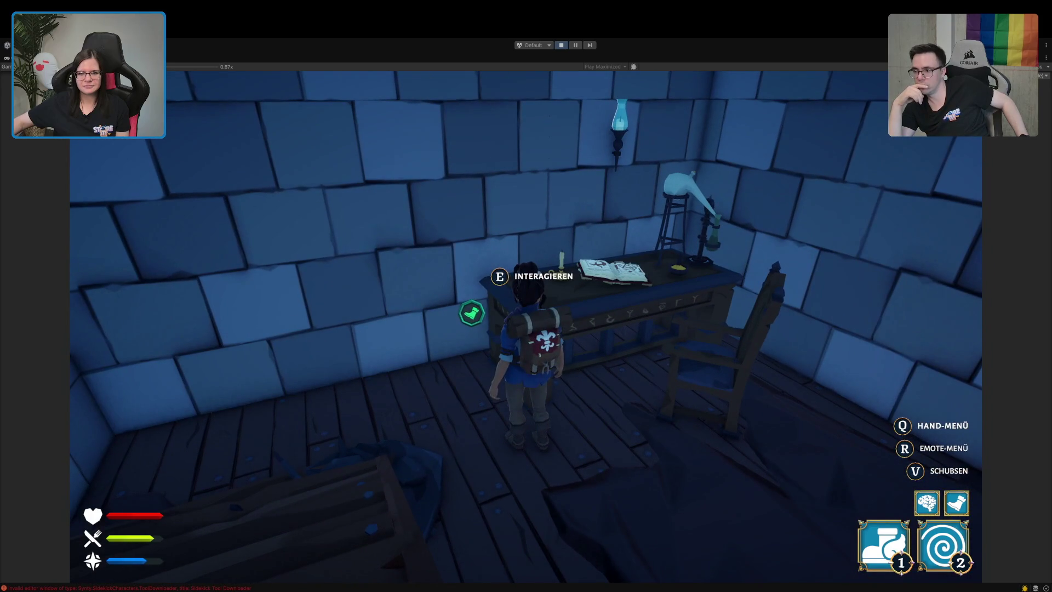
pyautogui.press('e')
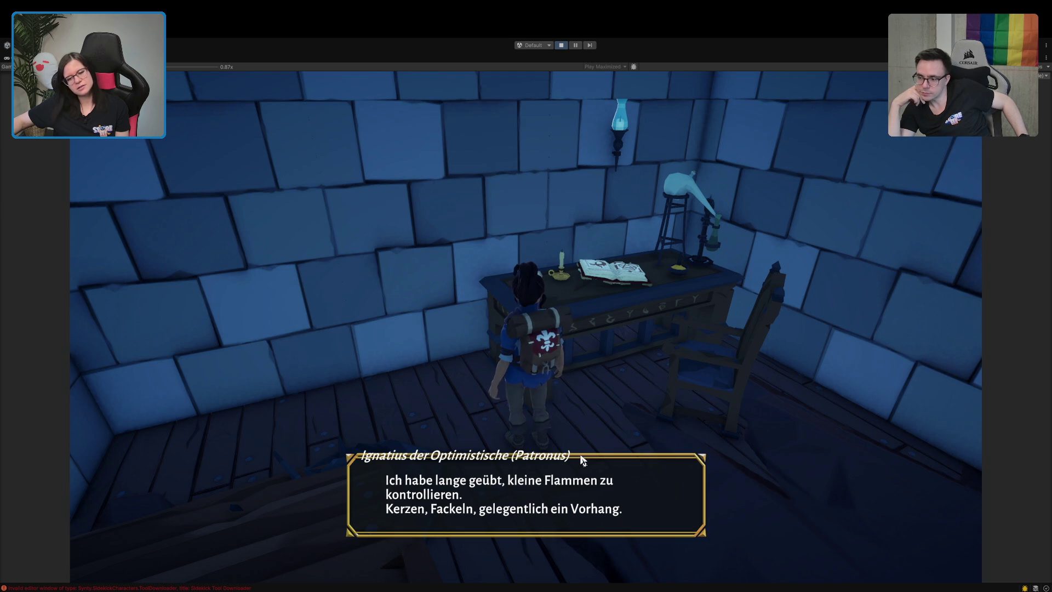
pyautogui.click(583, 460)
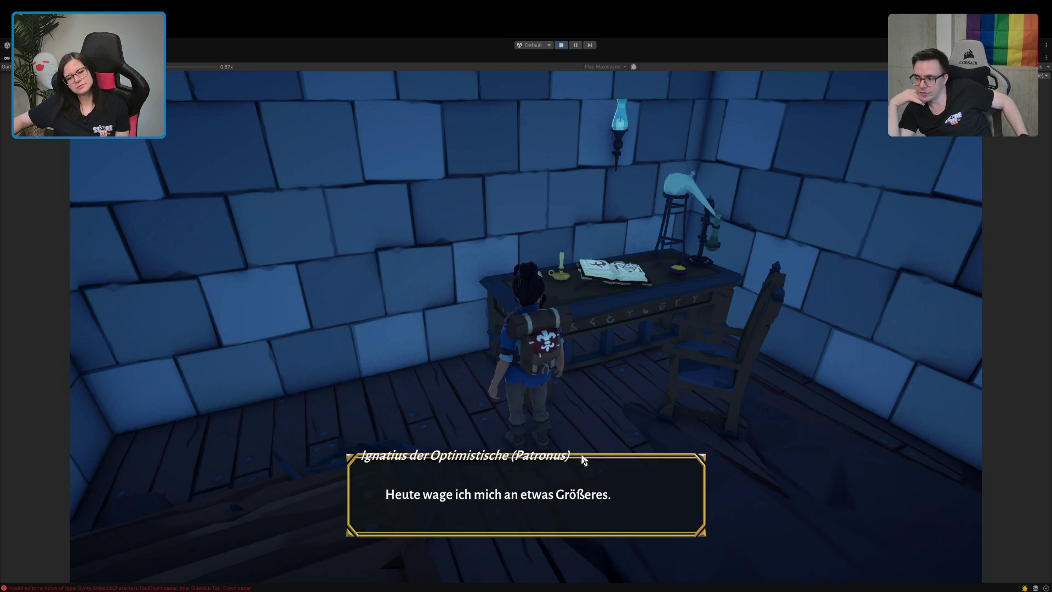
pyautogui.click(583, 459)
# - Walk back to the desk, talk to the NPC again, and exit play mode
pyautogui.press('s')
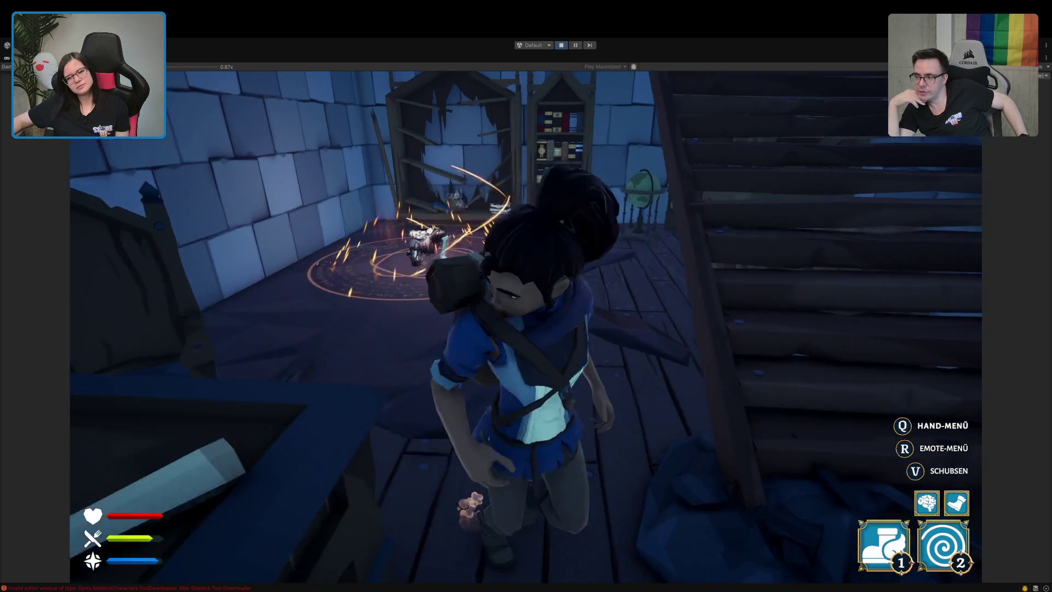
pyautogui.press('w')
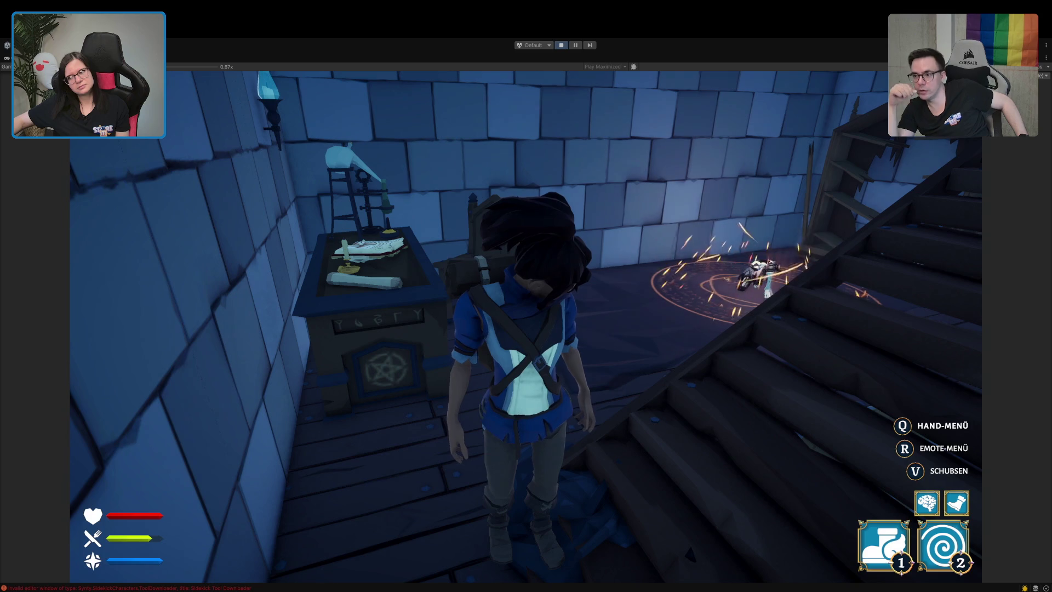
pyautogui.press('w')
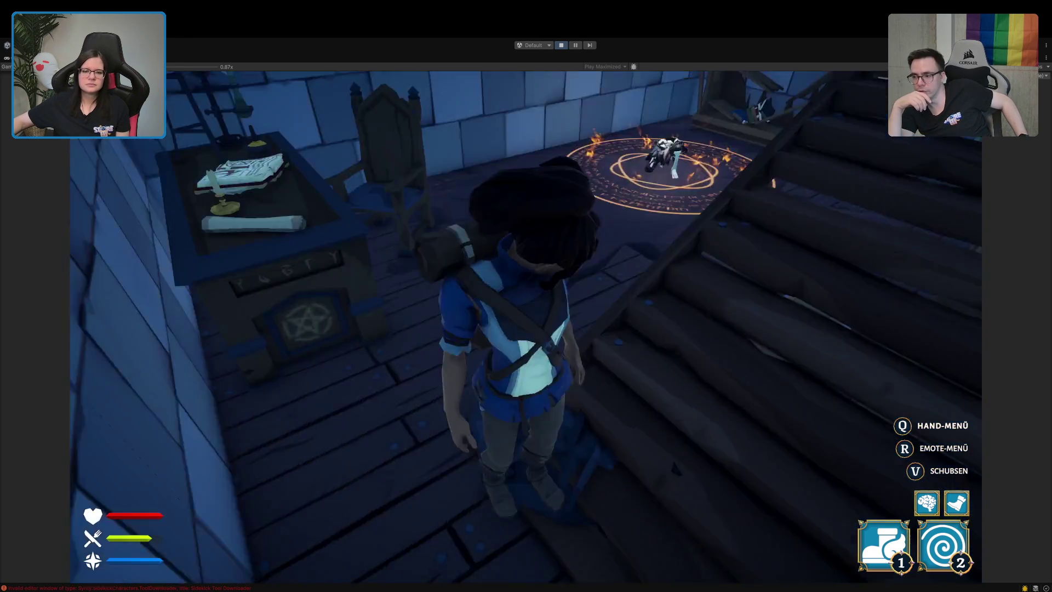
pyautogui.press('w')
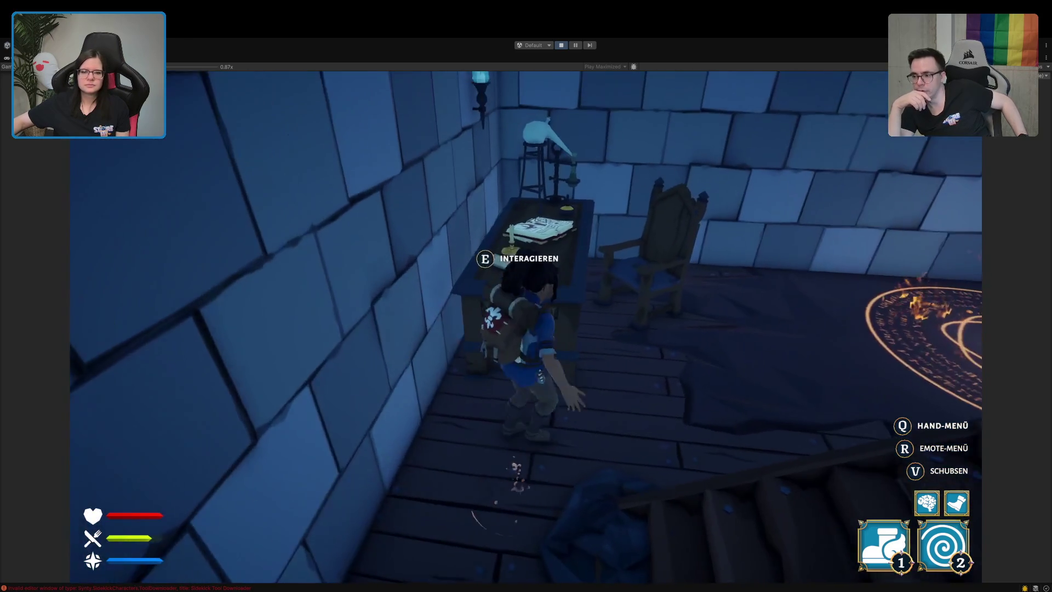
pyautogui.press('e')
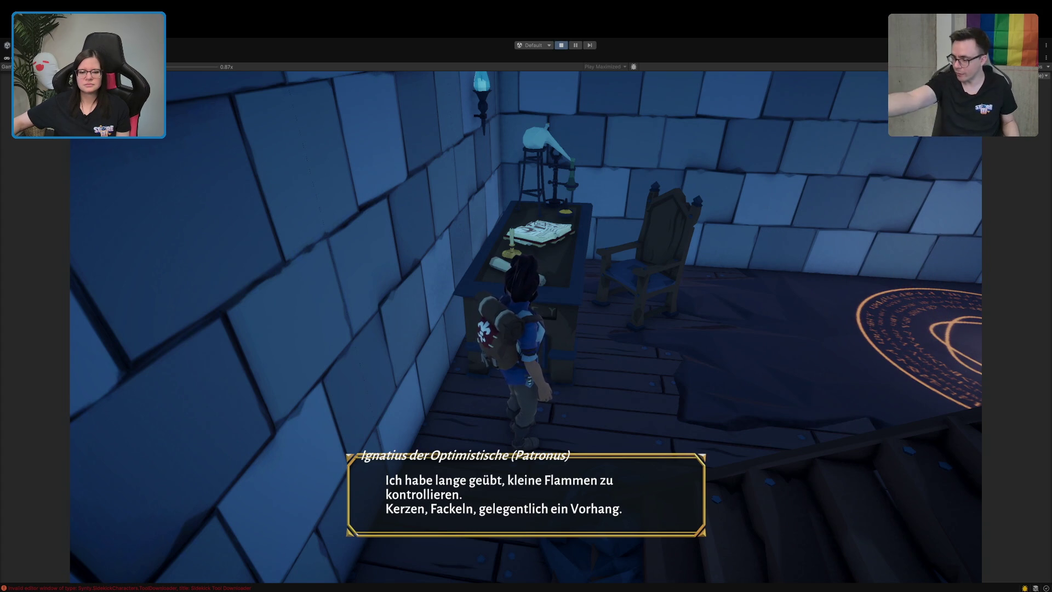
pyautogui.click(563, 46)
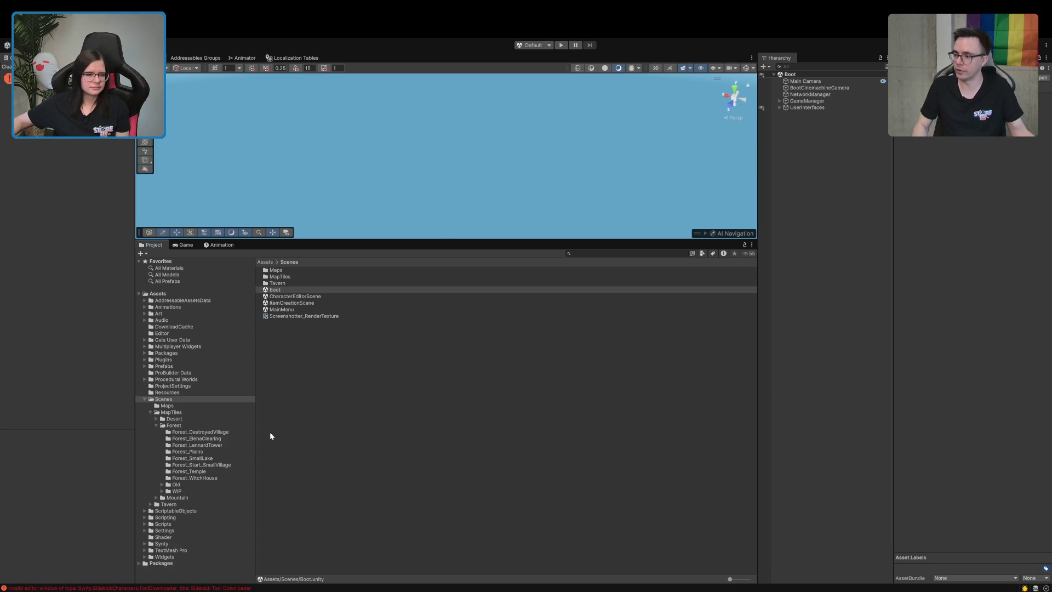
# - Search the Project window for 'popupdial' and open the PopupDialogue prefab
pyautogui.click(621, 254)
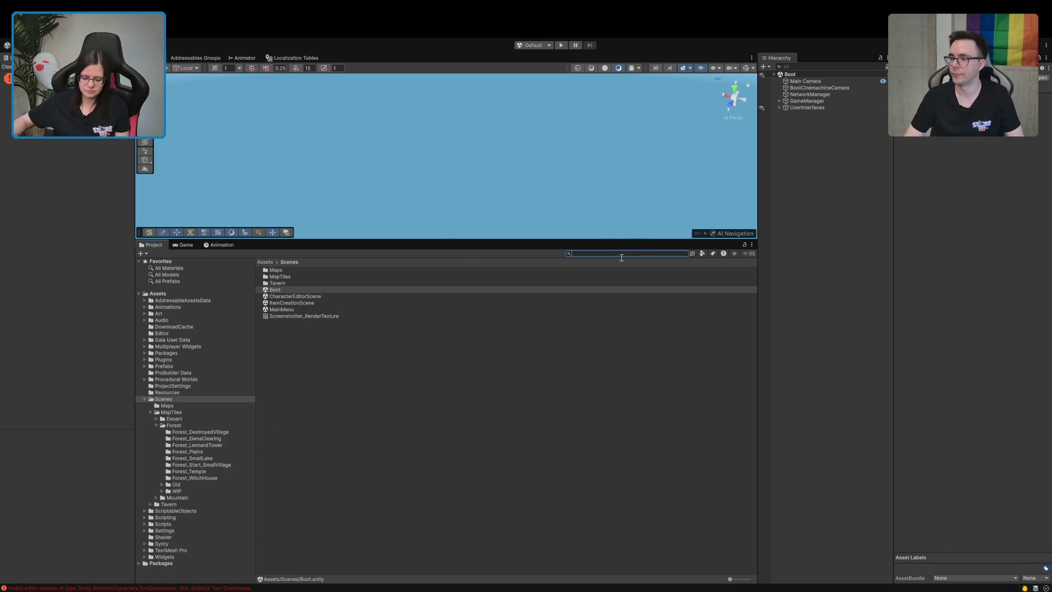
pyautogui.write('popupdial')
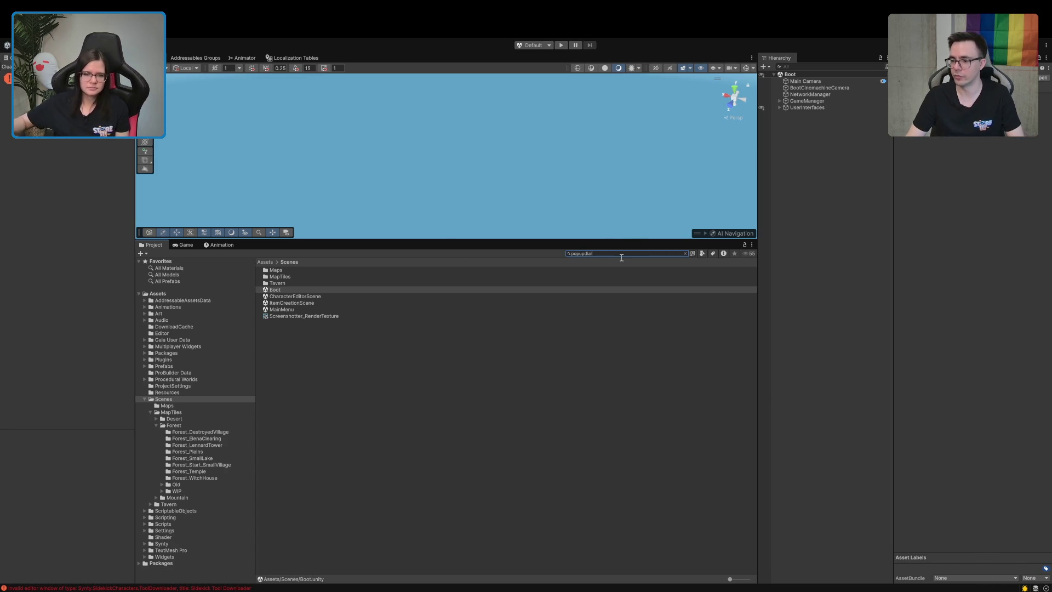
pyautogui.doubleClick(286, 277)
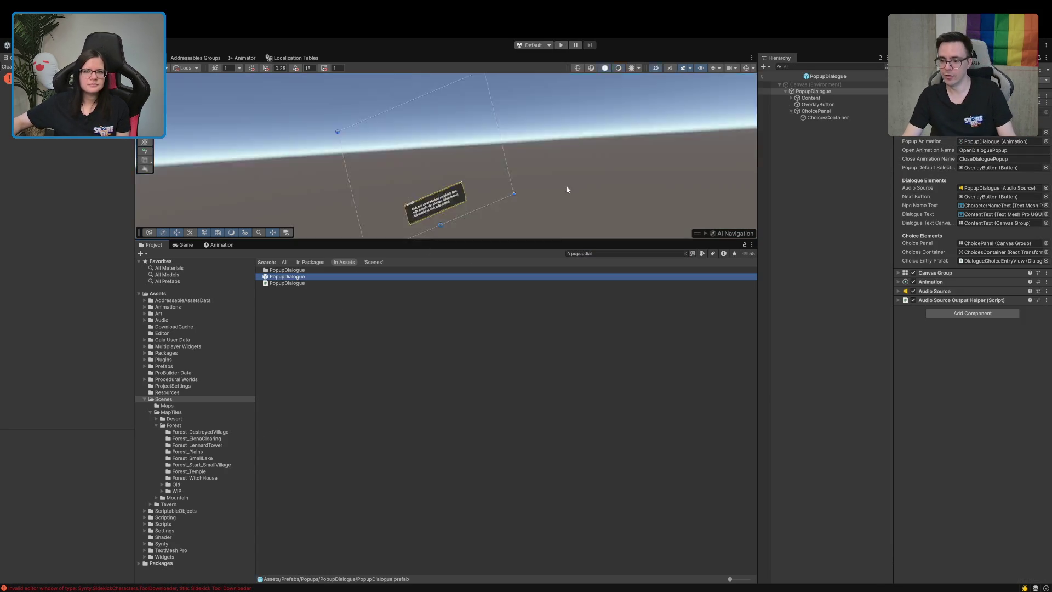
# - Make the scene view taller and zoom in on the Matilda dialogue box
pyautogui.moveTo(433, 238); pyautogui.dragTo(410, 384)
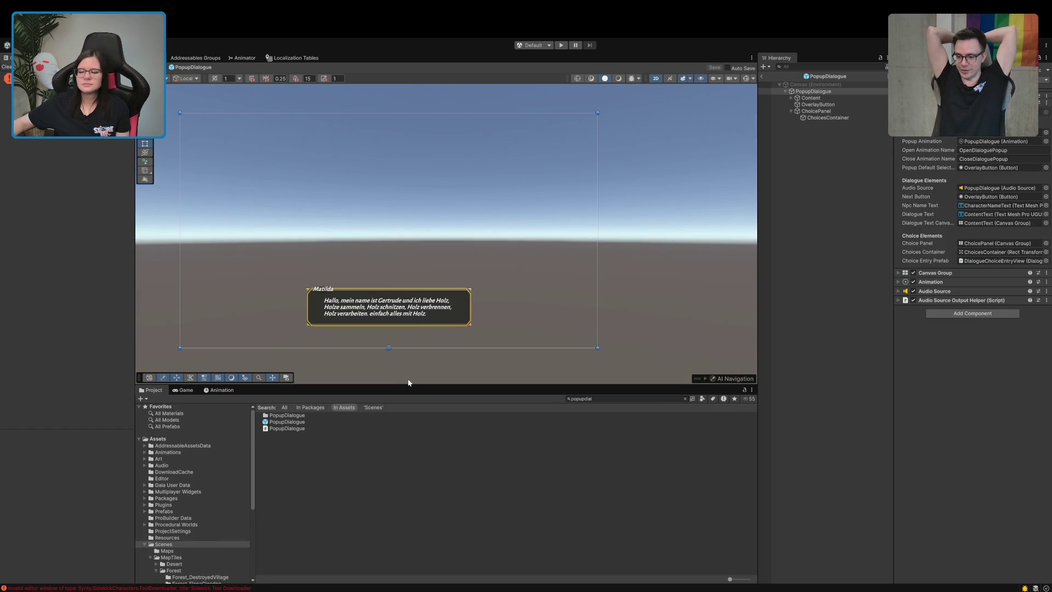
pyautogui.scroll(2, 305, 334)
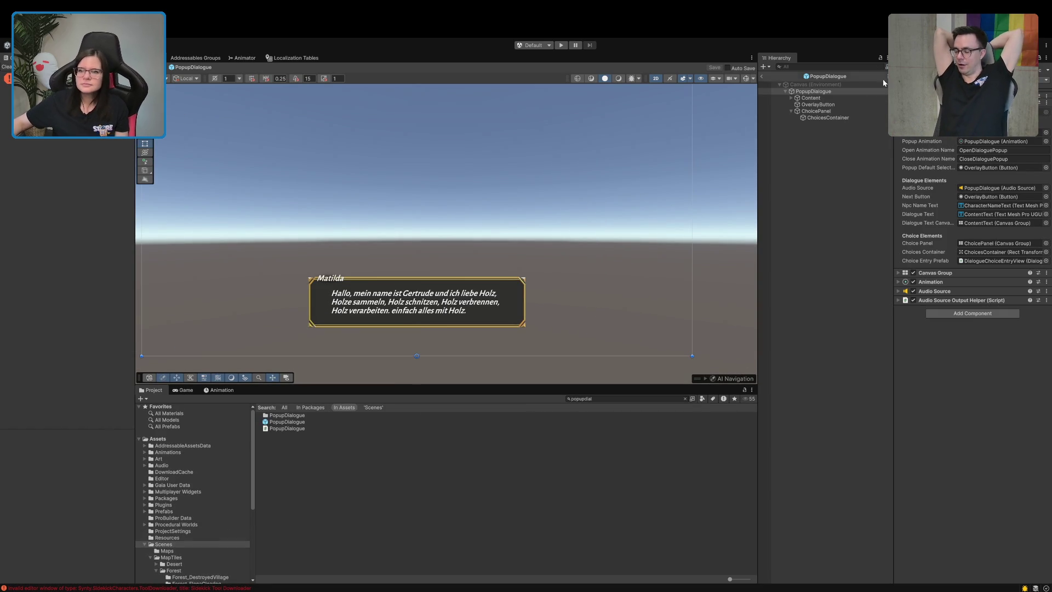
pyautogui.scroll(3, 309, 304)
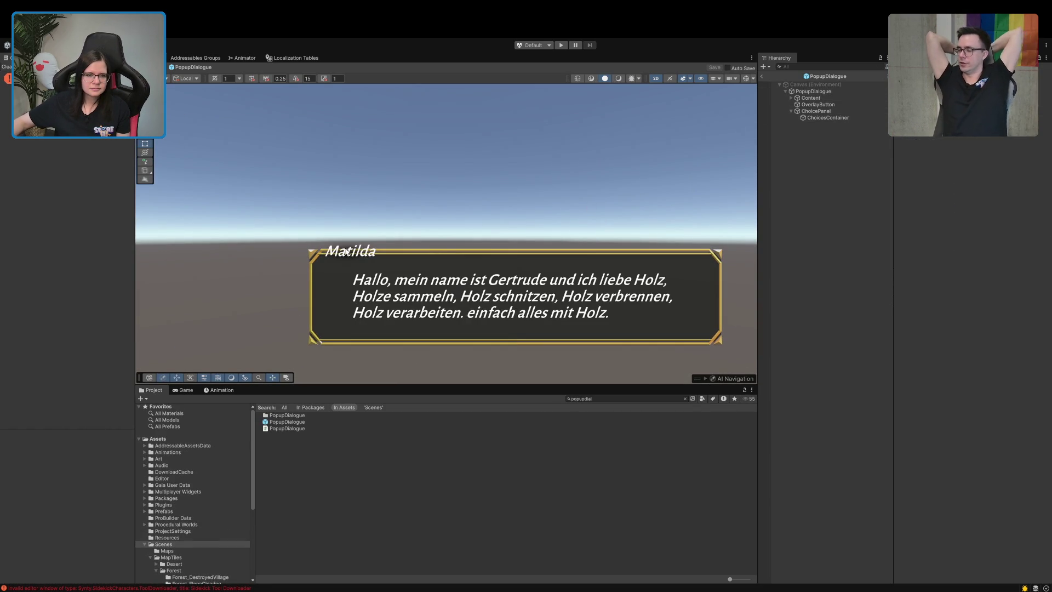
pyautogui.scroll(5, 347, 251)
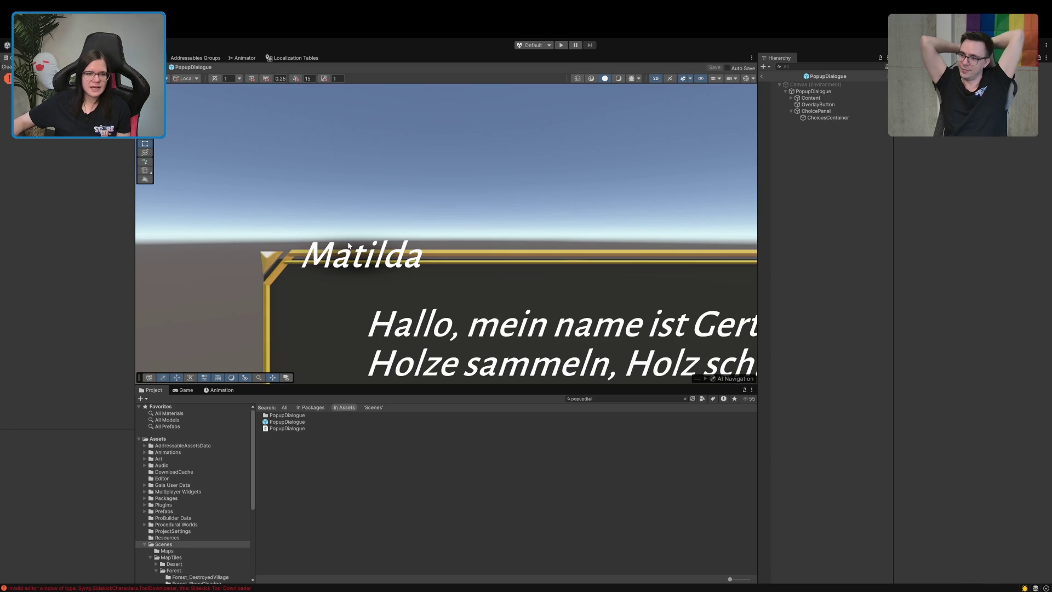
# - Expand Content and CharacterNameContent in the Hierarchy, then try moving CharacterNameText and undo it
pyautogui.click(814, 101)
pyautogui.press('Right')
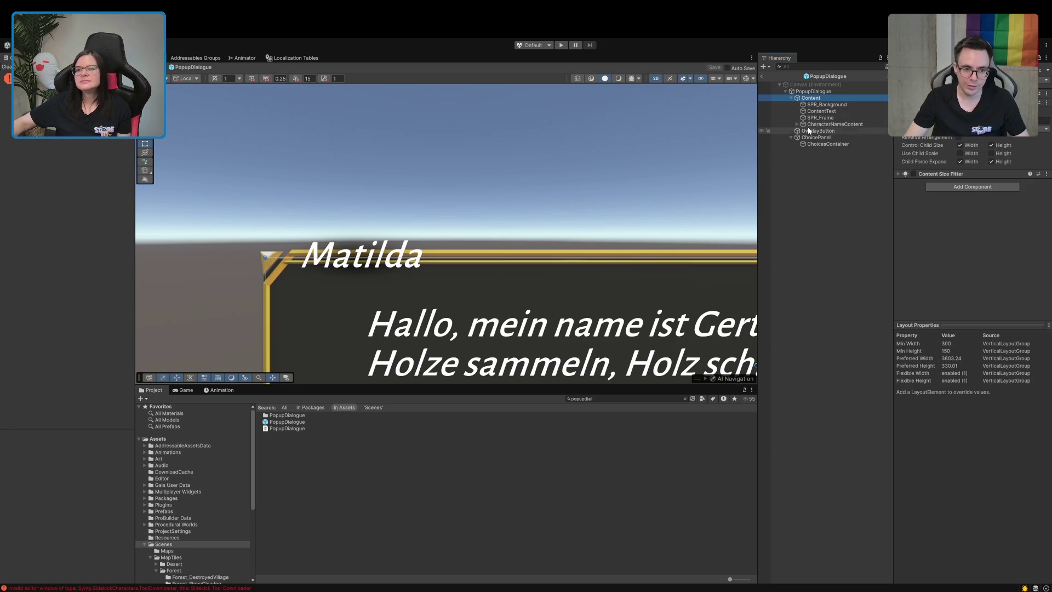
pyautogui.click(797, 124)
pyautogui.click(828, 125)
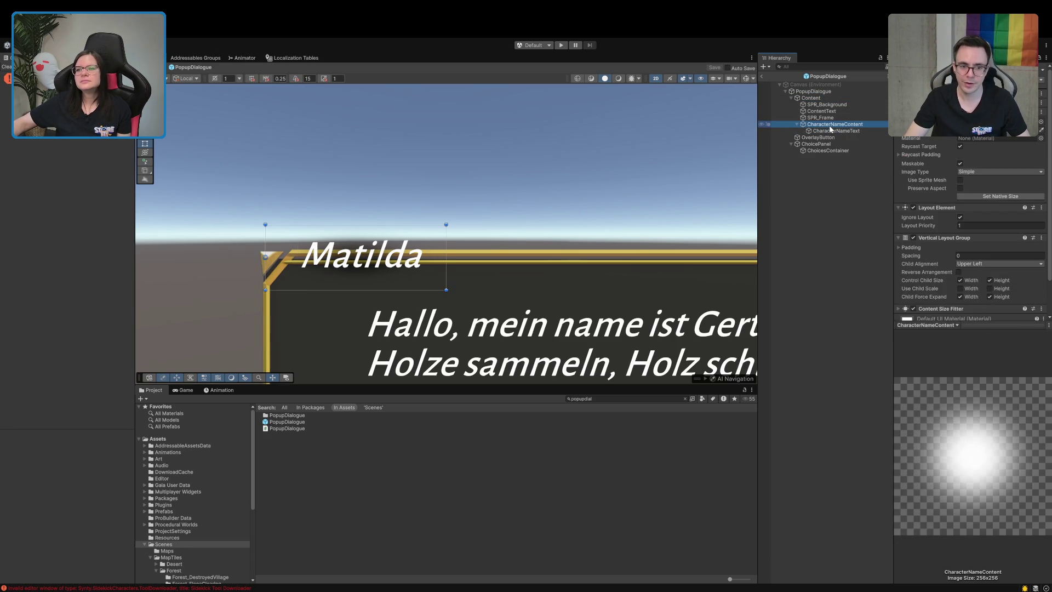
pyautogui.moveTo(842, 134); pyautogui.dragTo(829, 125)
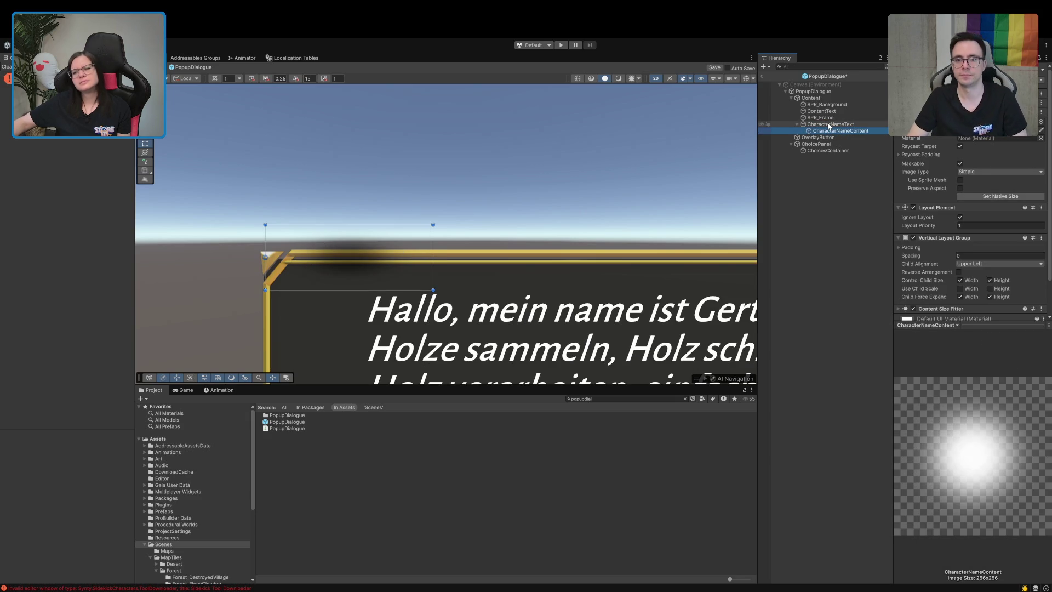
pyautogui.hotkey('ctrl', 'z')
pyautogui.hotkey('ctrl', 'z')
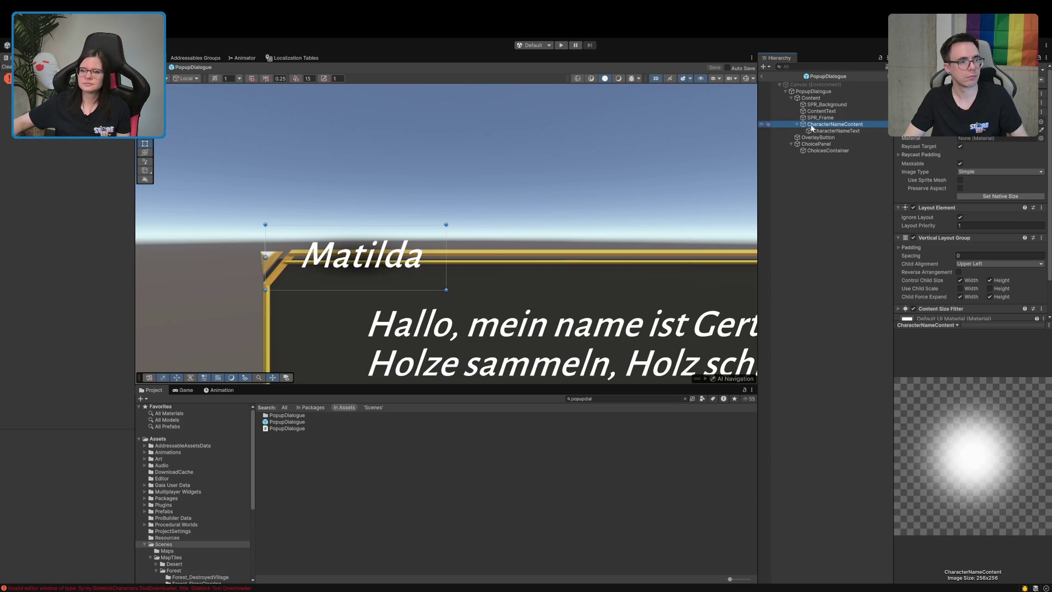
# - Tick Ignore Layout on CharacterNameText's Layout Element and drag it above CharacterNameContent
pyautogui.click(981, 325)
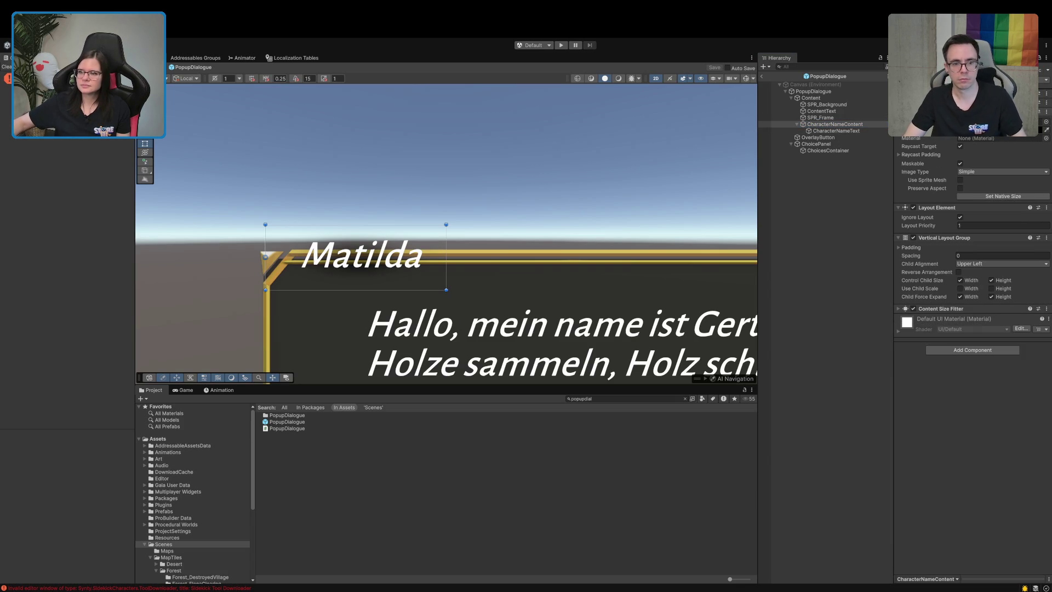
pyautogui.click(816, 99)
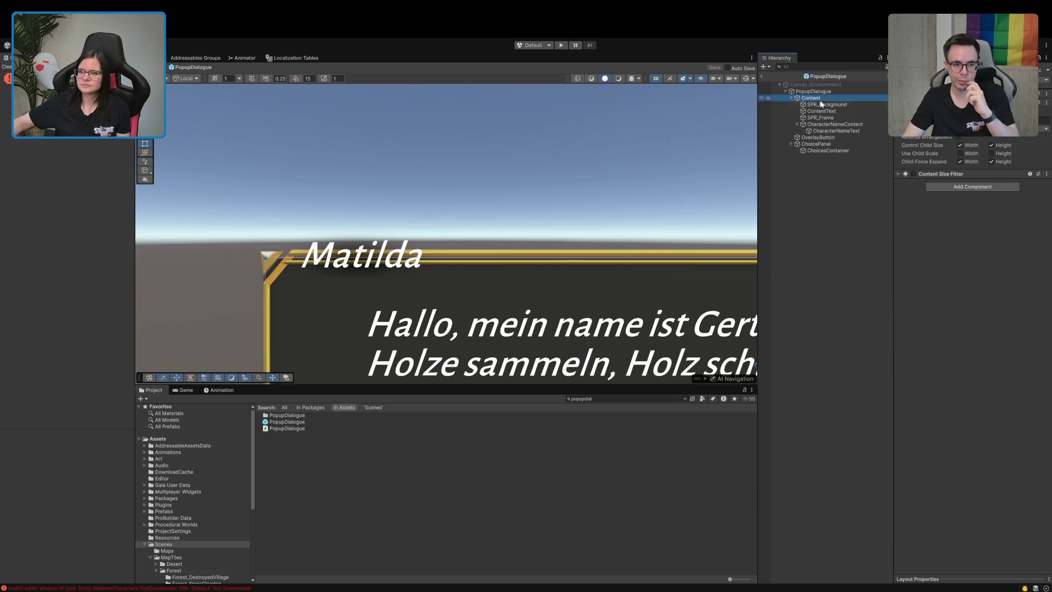
pyautogui.click(835, 130)
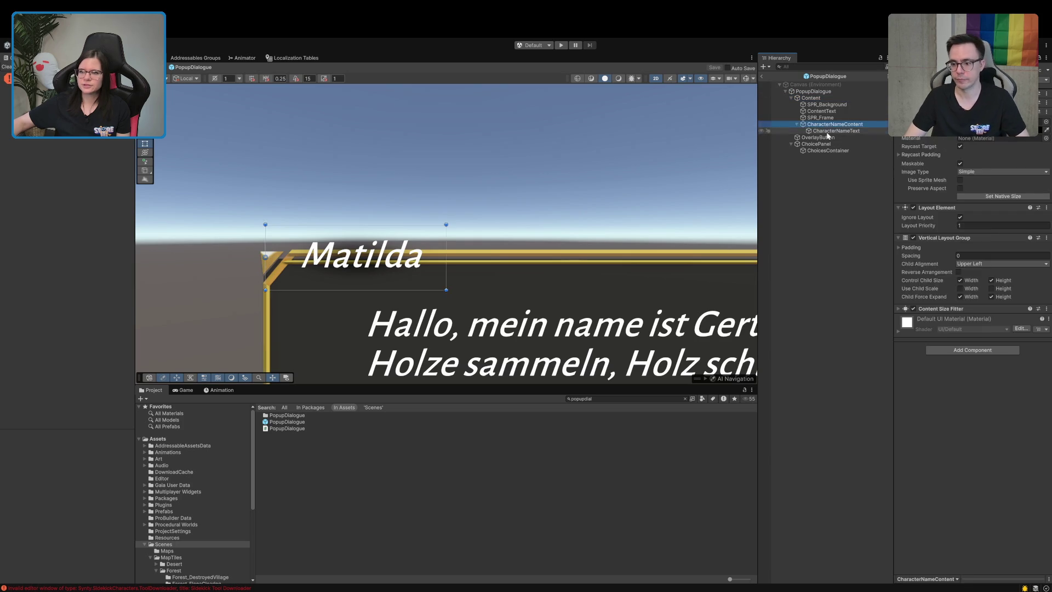
pyautogui.click(960, 133)
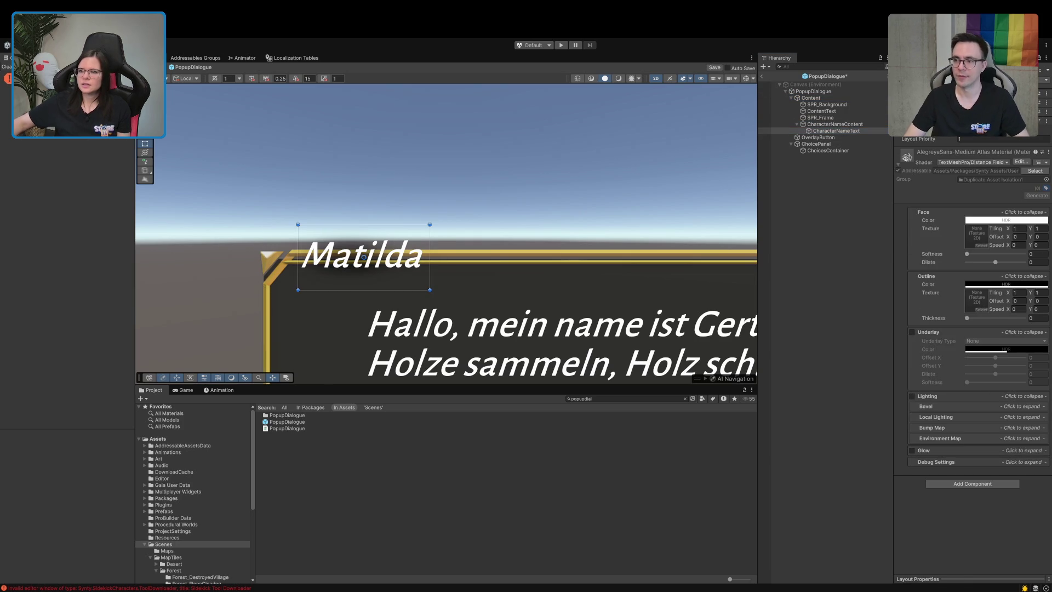
pyautogui.moveTo(835, 131); pyautogui.dragTo(824, 124)
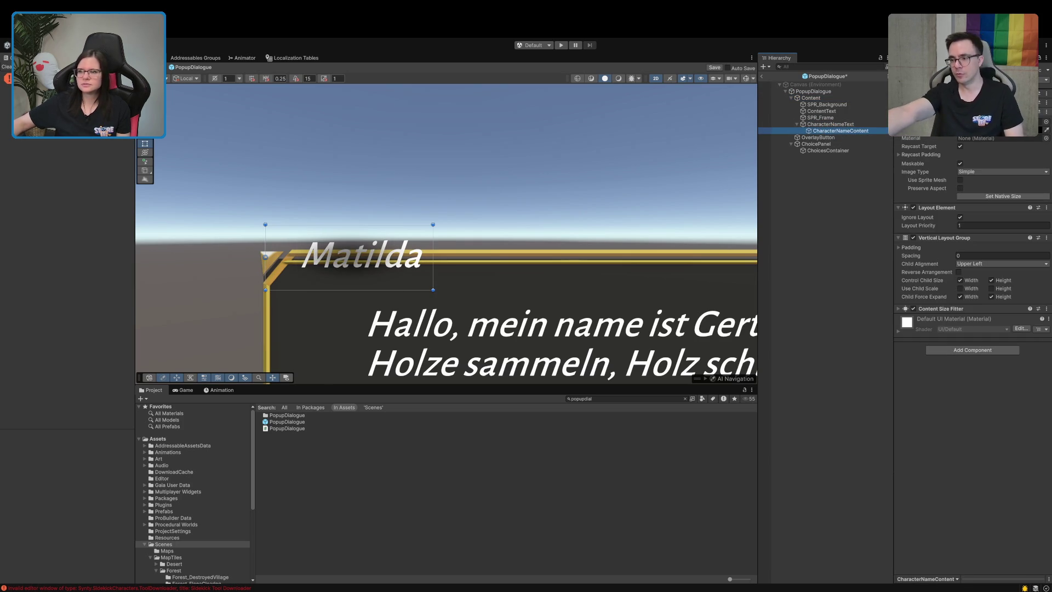
pyautogui.scroll(3, 959, 319)
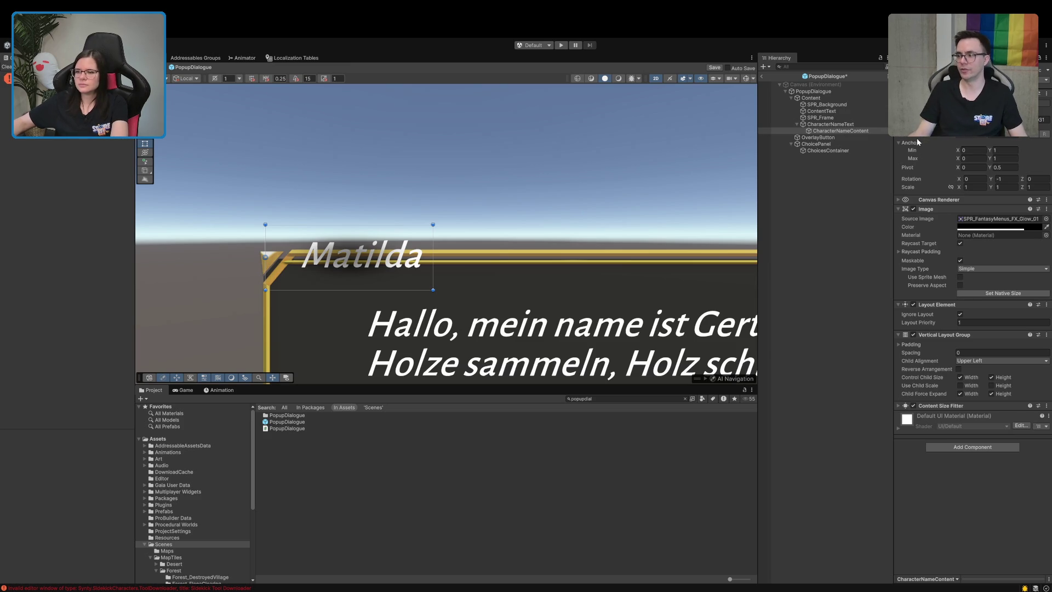
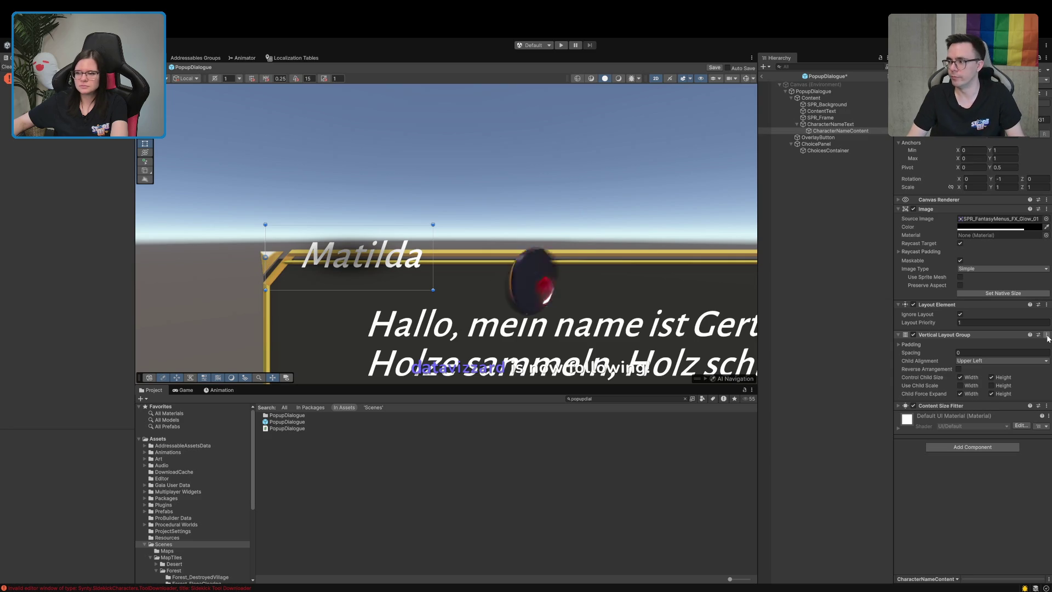
# - Nest CharacterNameText under CharacterNameContent in the PopupDialogue prefab and save the prefab
pyautogui.click(846, 131)
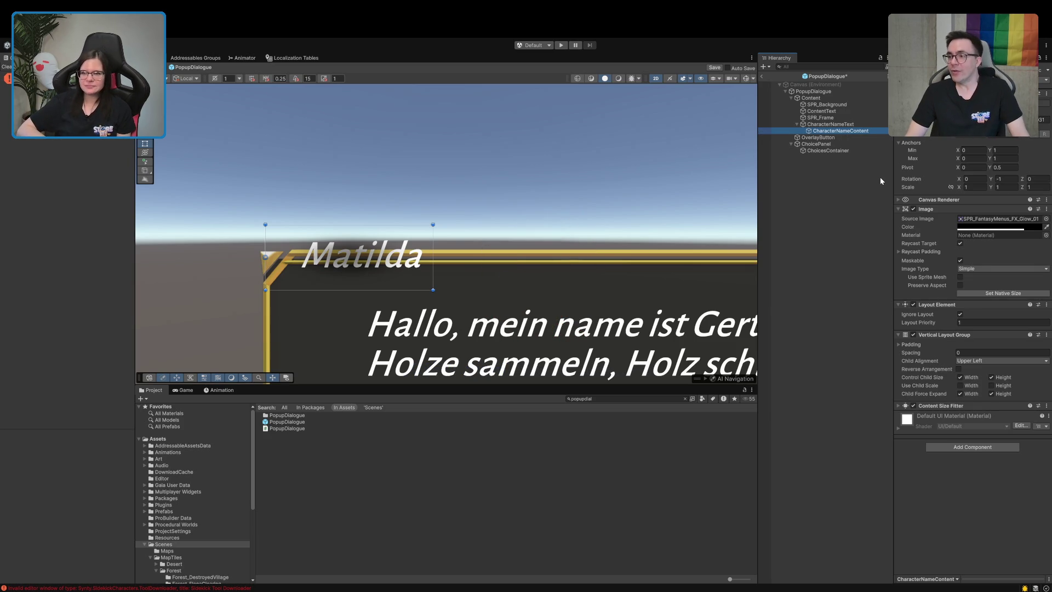
pyautogui.press('Up')
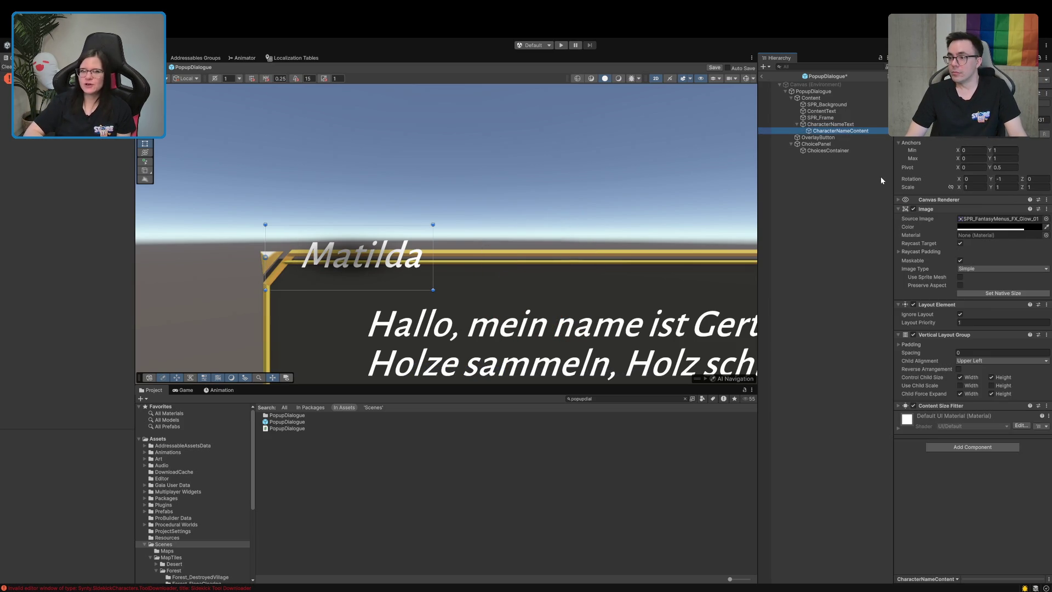
pyautogui.hotkey('ctrl', 'z')
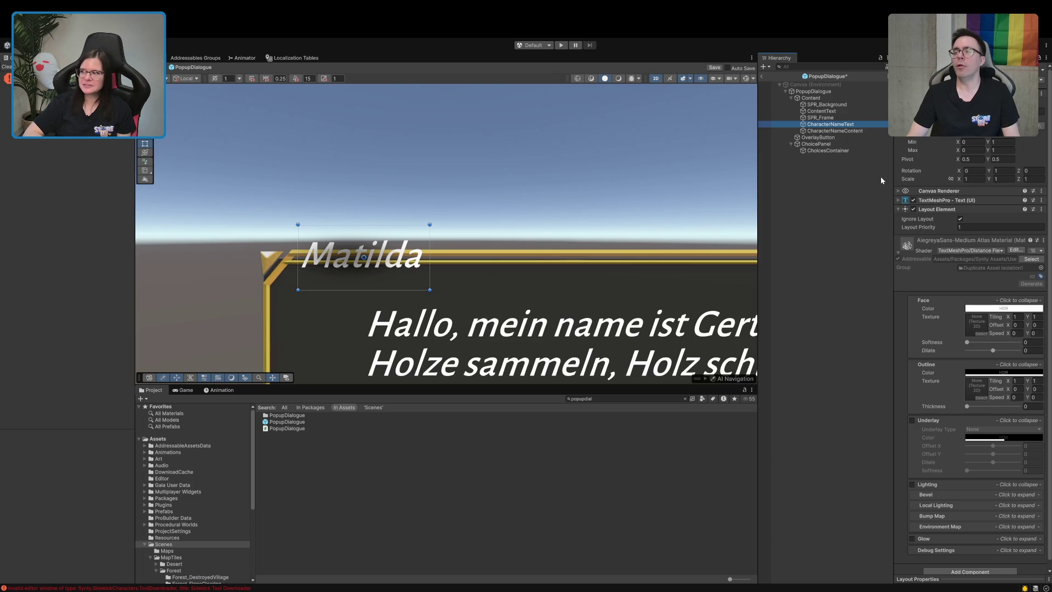
pyautogui.hotkey('ctrl', 'z')
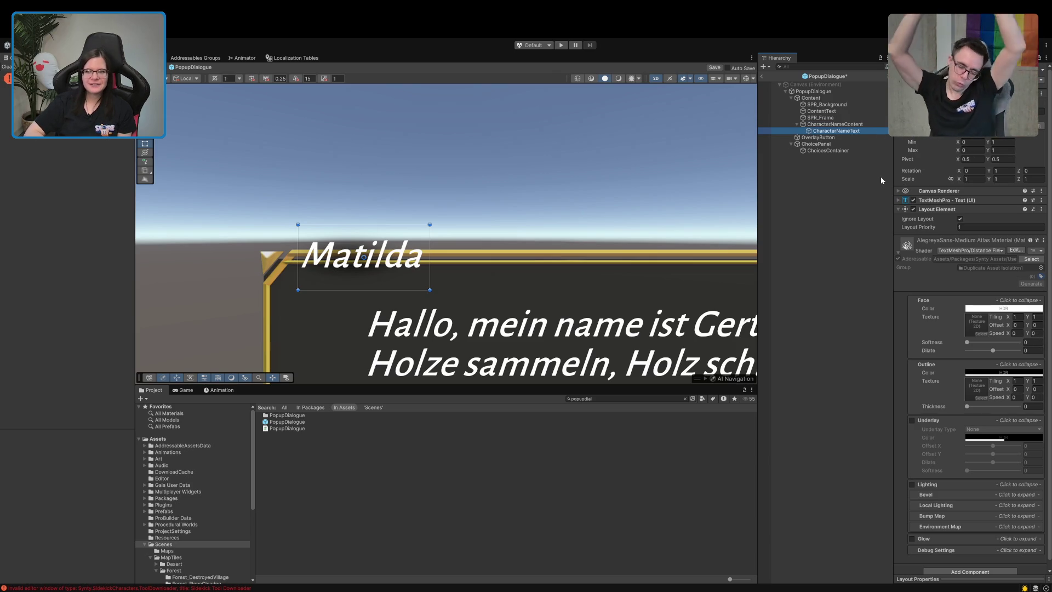
pyautogui.hotkey('ctrl', 'z')
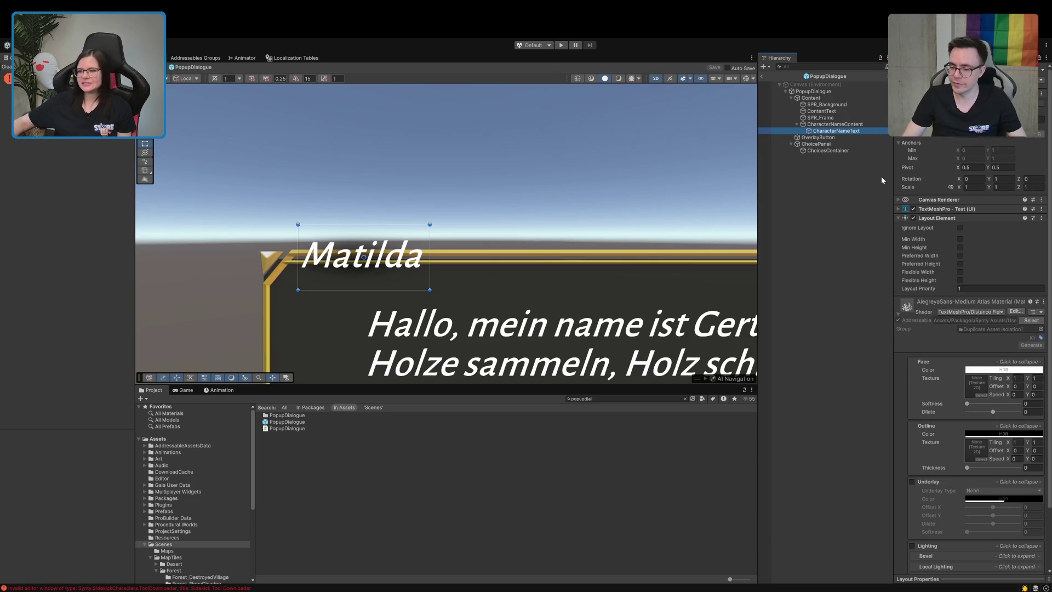
# - Set CharacterNameContent's Image Type to Sliced and locate its SPR_FantasyMenus_FX_Glow_01 source sprite
pyautogui.click(837, 124)
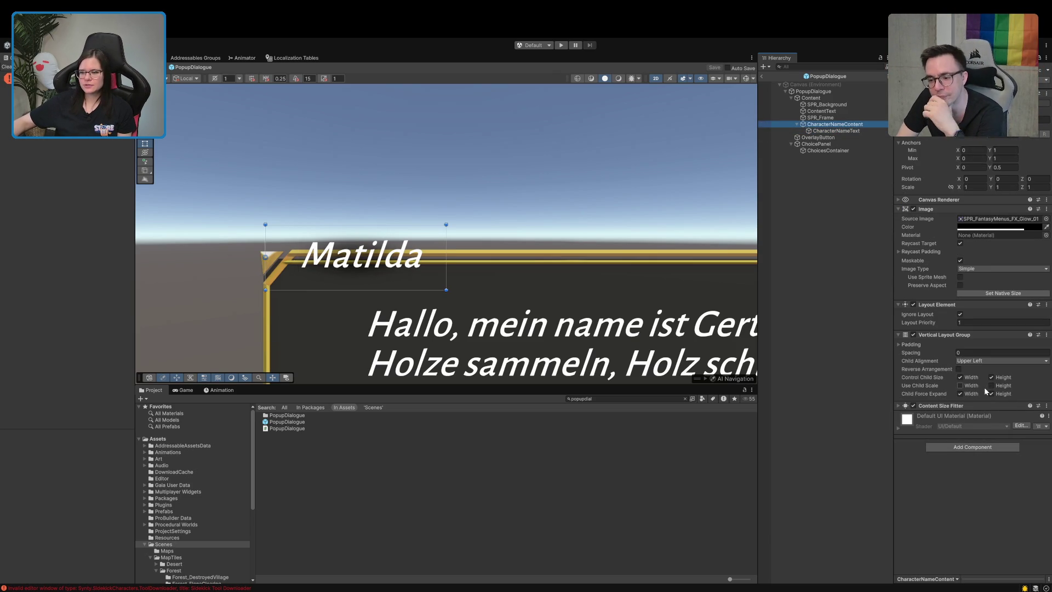
pyautogui.click(949, 406)
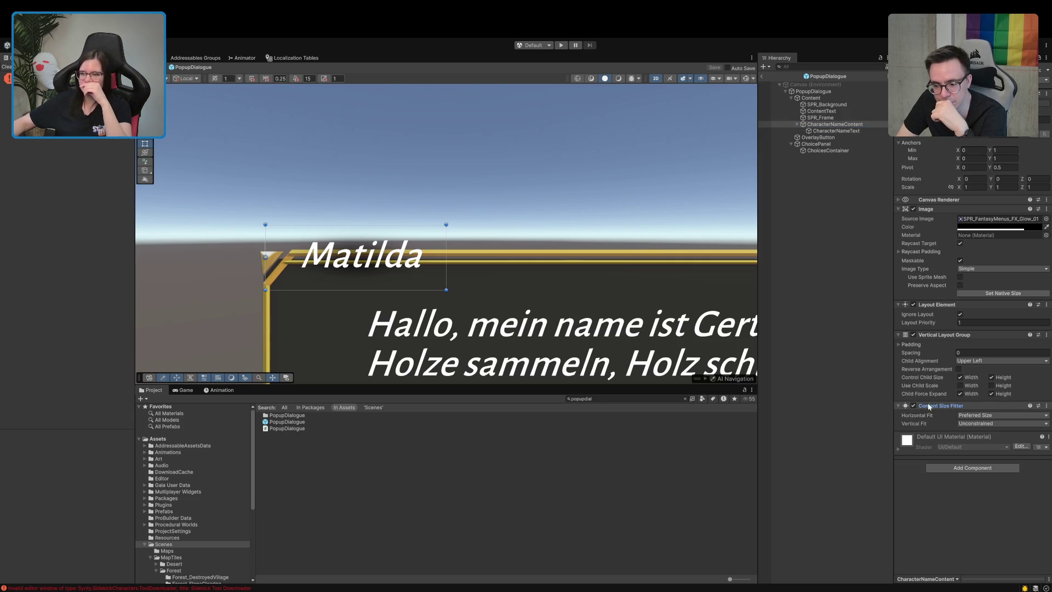
pyautogui.click(980, 270)
pyautogui.click(983, 290)
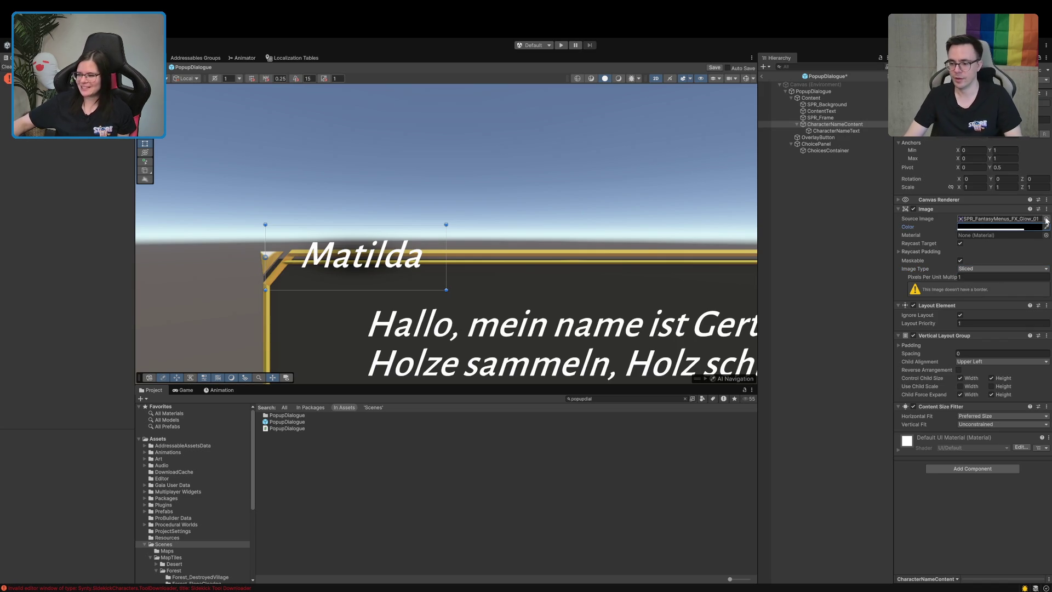
pyautogui.click(992, 220)
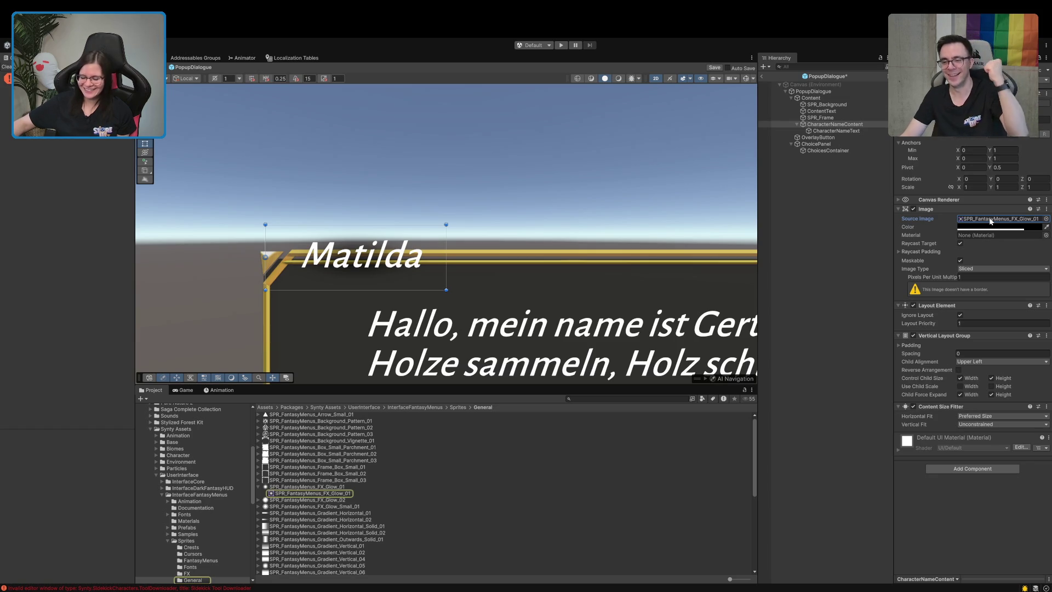
pyautogui.click(283, 487)
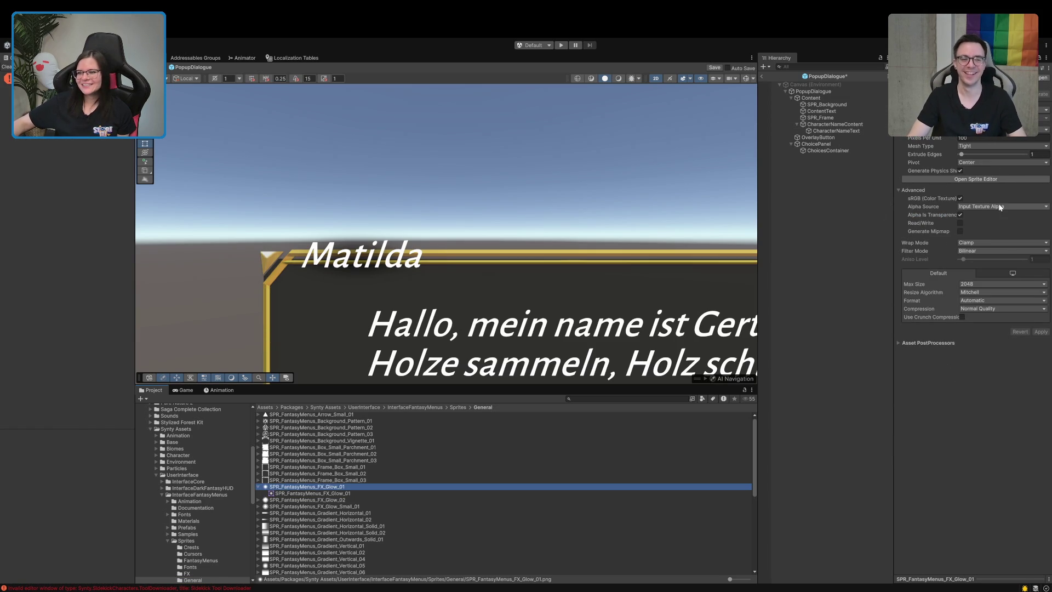
pyautogui.click(981, 179)
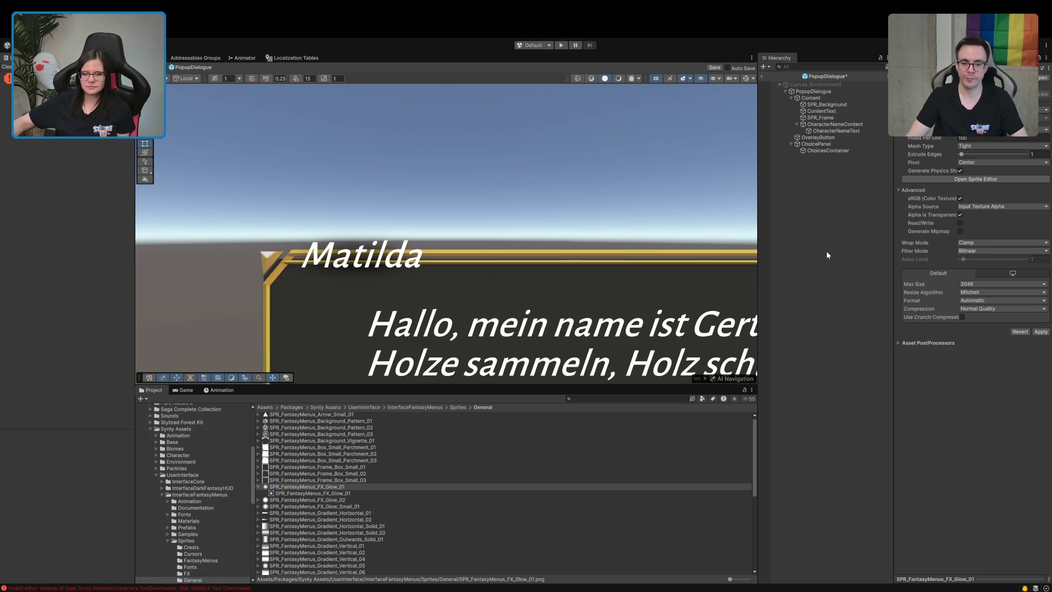
pyautogui.click(832, 126)
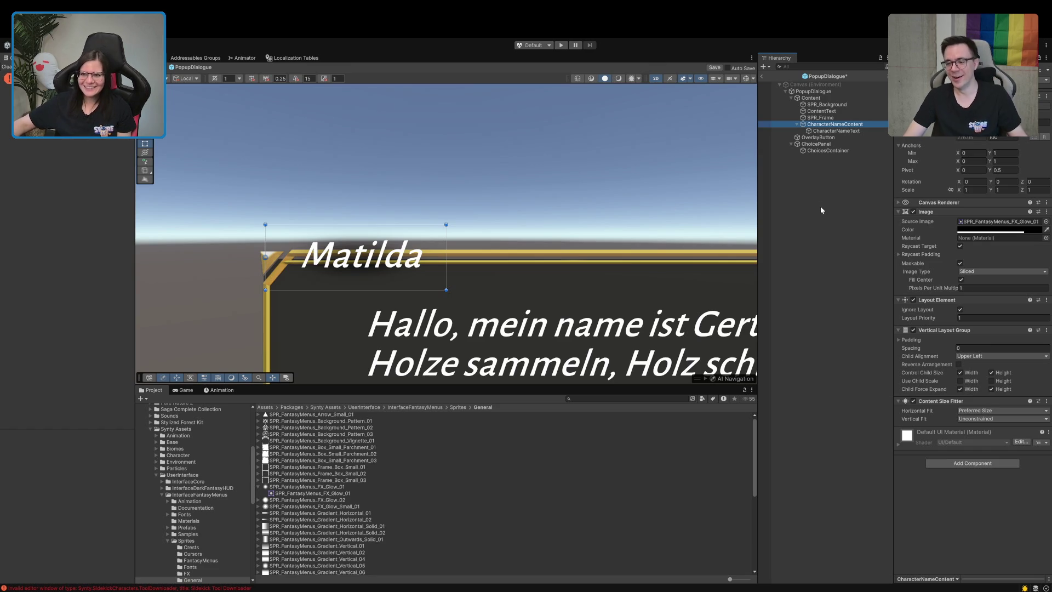
pyautogui.click(837, 131)
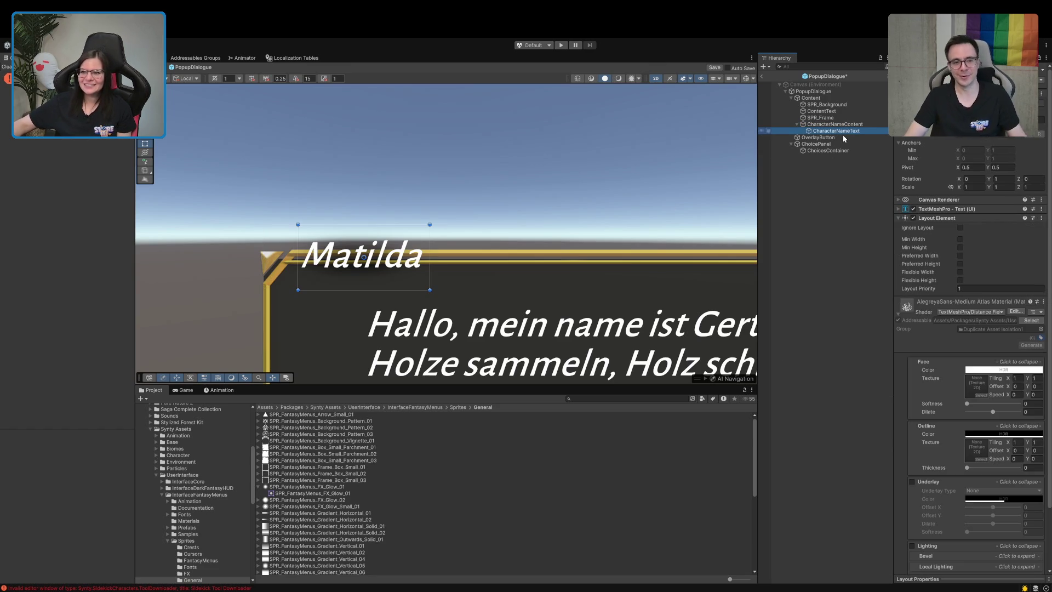
# - Restore the name Matilda and append a run of a's in the TextMeshPro text input
pyautogui.click(938, 218)
pyautogui.click(945, 209)
pyautogui.click(973, 245)
pyautogui.write('0')
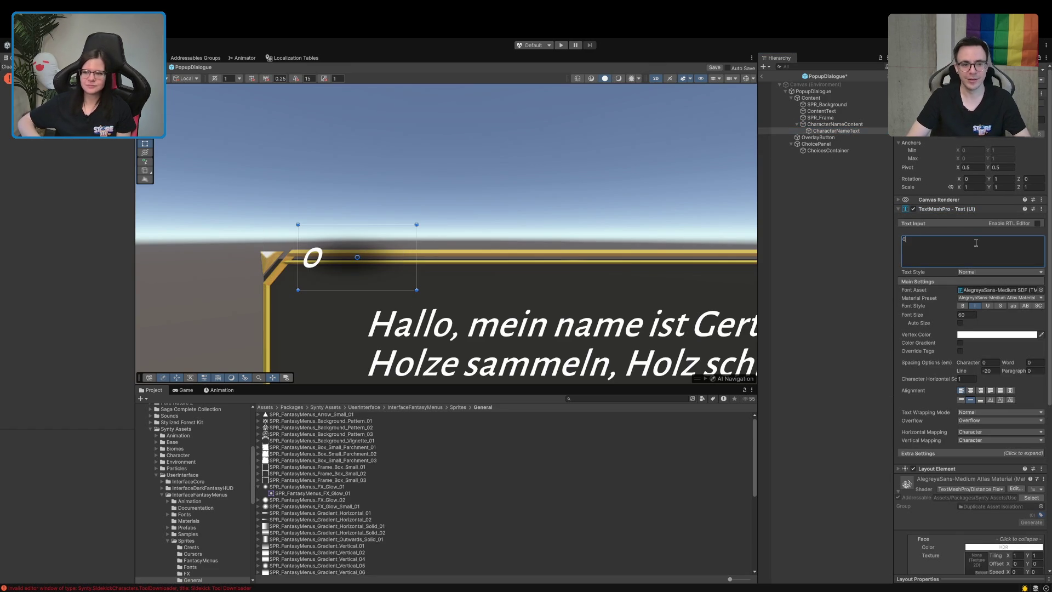
pyautogui.hotkey('ctrl', 'z')
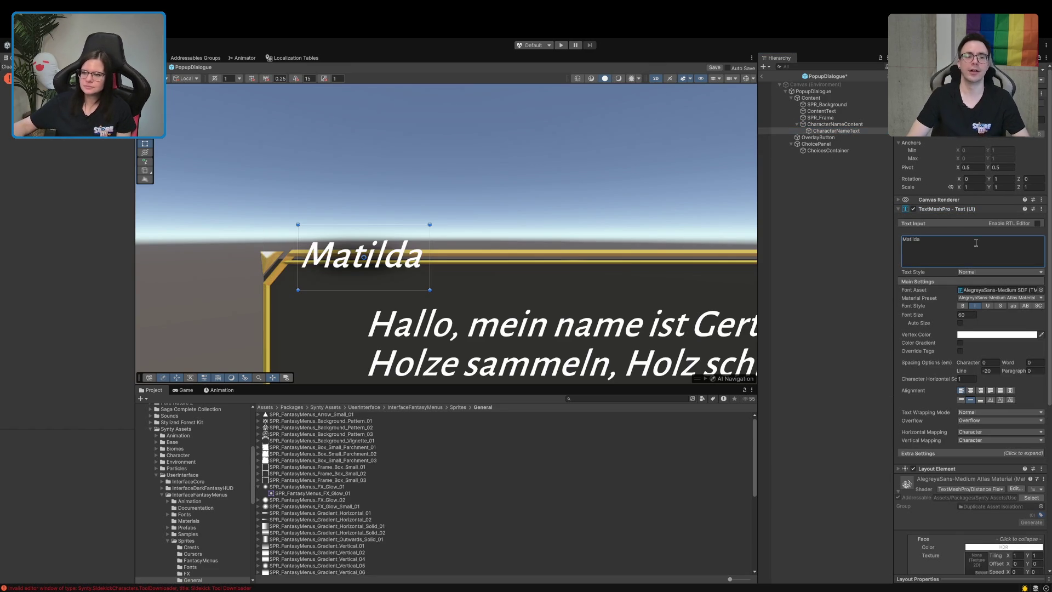
pyautogui.press('End')
pyautogui.write('aaaaa')
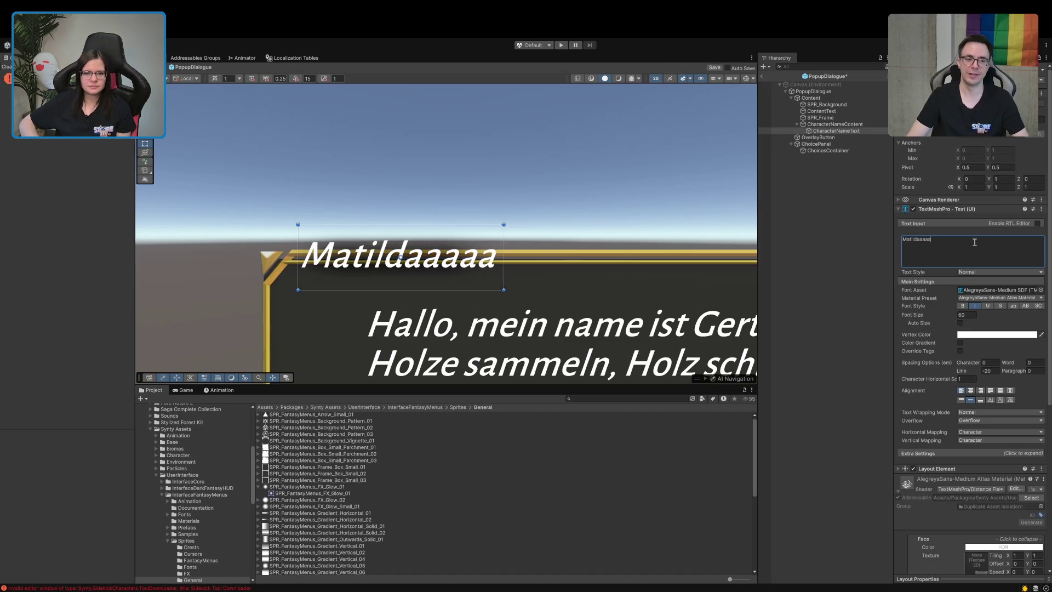
pyautogui.write('aaaaaaaaa')
pyautogui.scroll(-5, 678, 344)
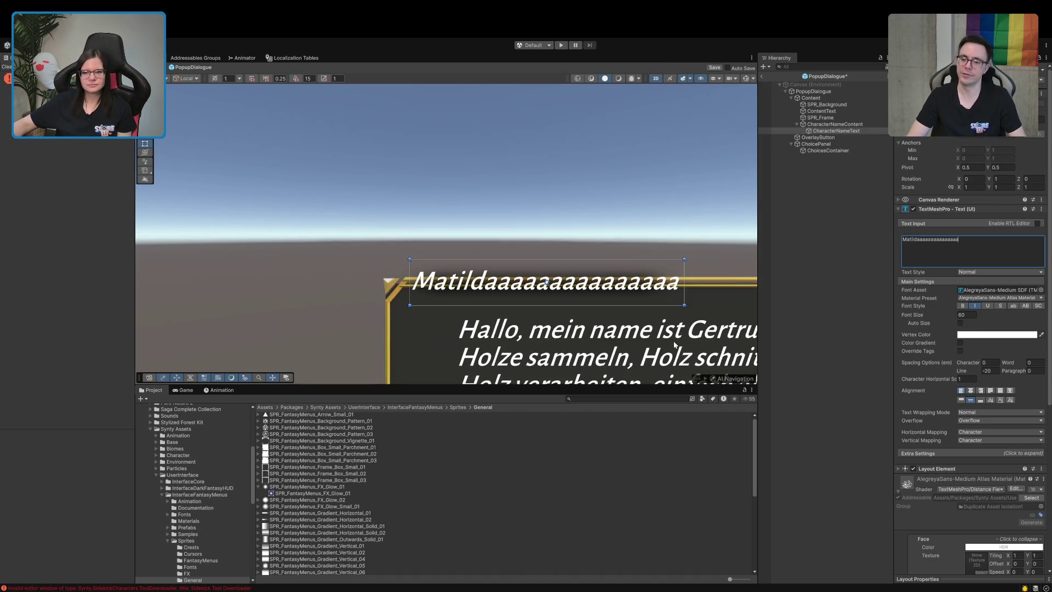
pyautogui.scroll(-3, 578, 309)
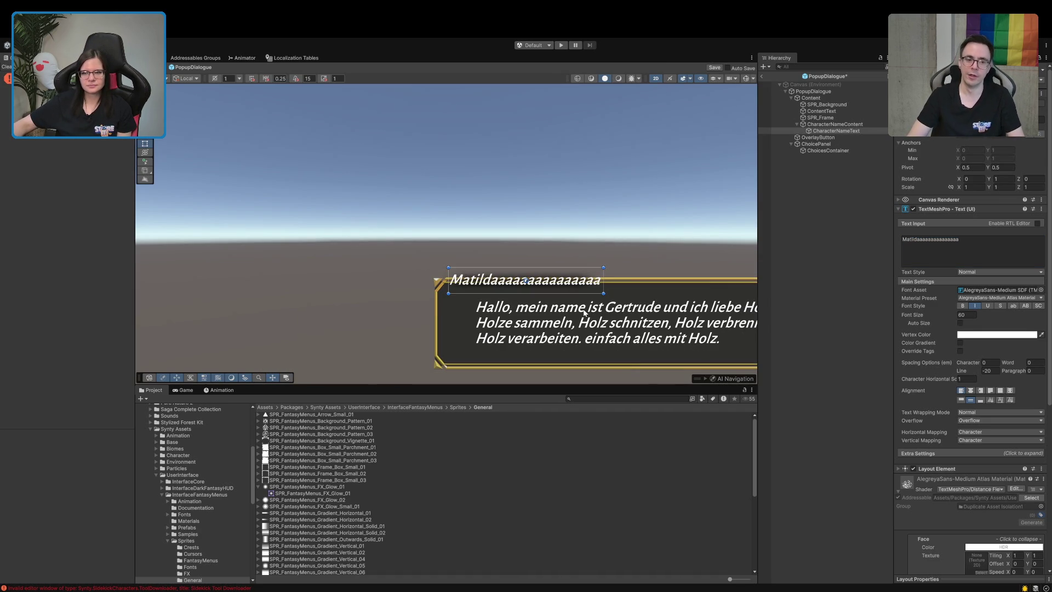
# - Add twenty more a's to the end of the character name
pyautogui.click(964, 241)
pyautogui.press('End')
pyautogui.write('aaaaaaaaaaaaaa')
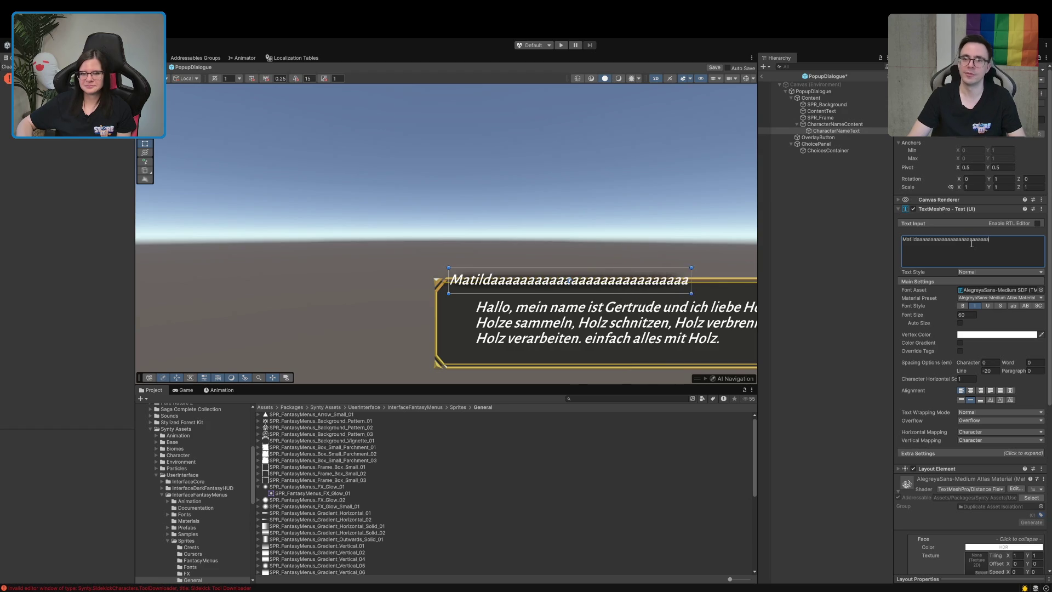
pyautogui.write('aaaa')
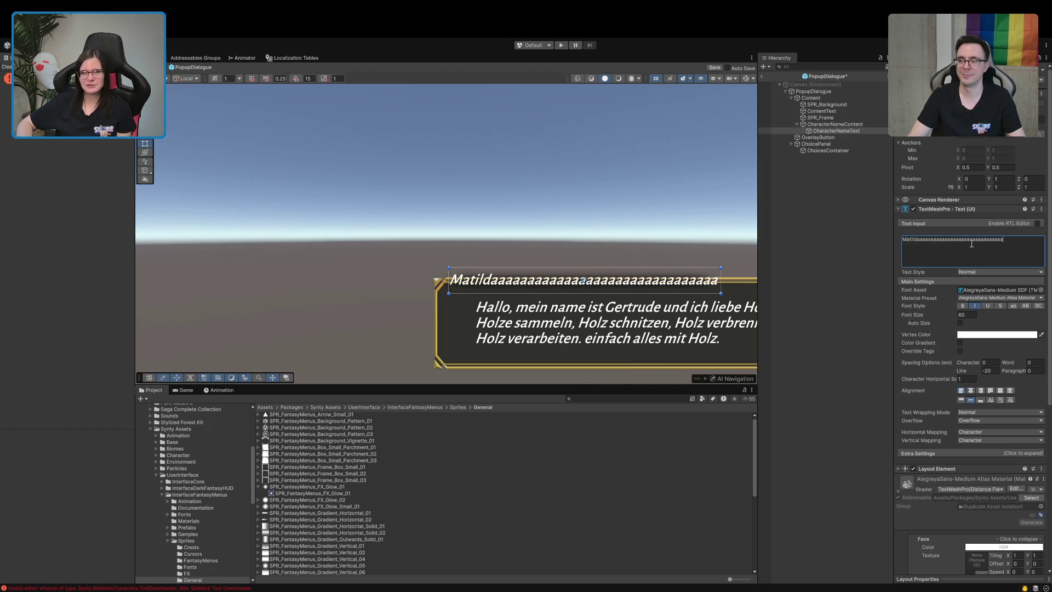
pyautogui.write('aaaaa')
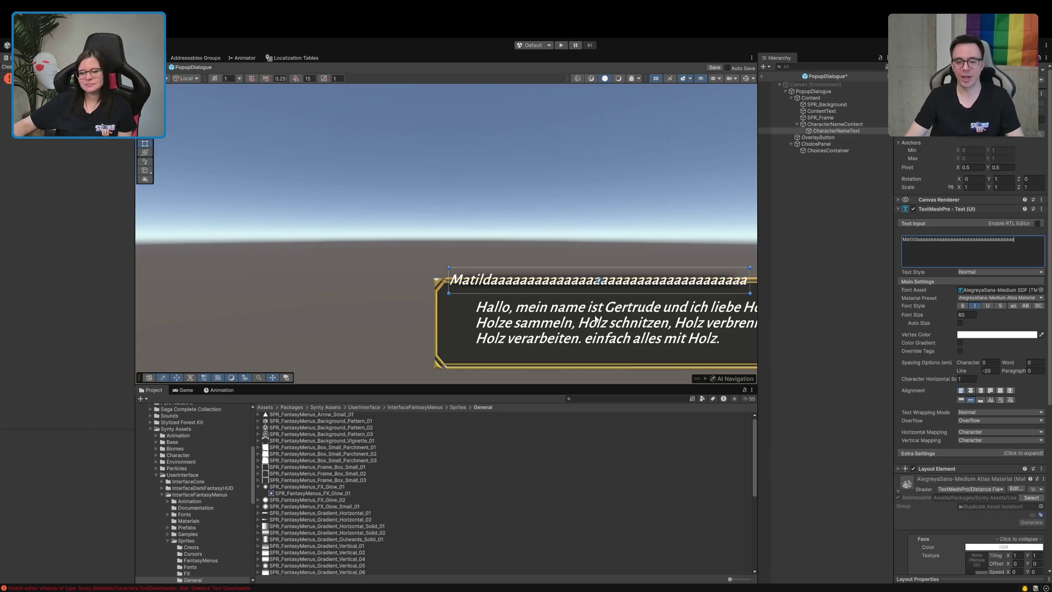
pyautogui.keyDown('shift'); pyautogui.click(917, 241); pyautogui.keyUp('shift')
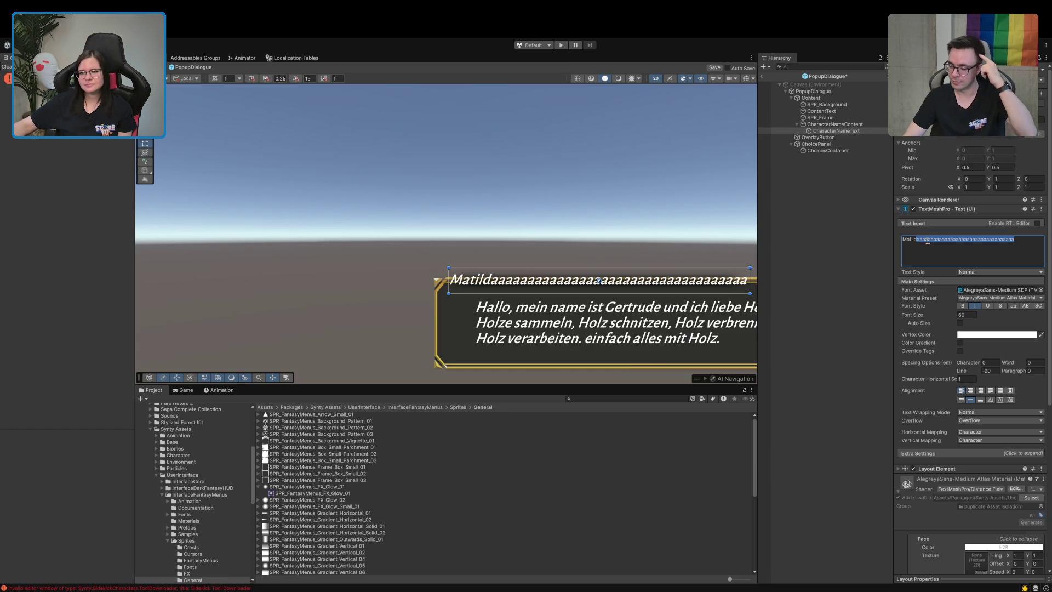
pyautogui.click(791, 258)
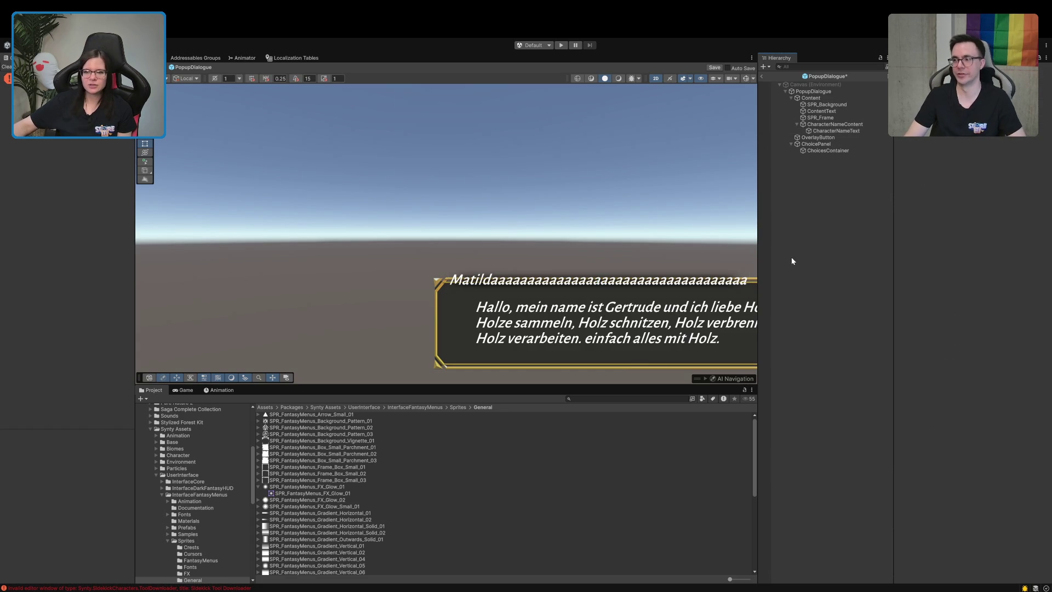
# - Save the PopupDialogue prefab and return to the Boot scene
pyautogui.scroll(-2, 679, 263)
pyautogui.click(715, 67)
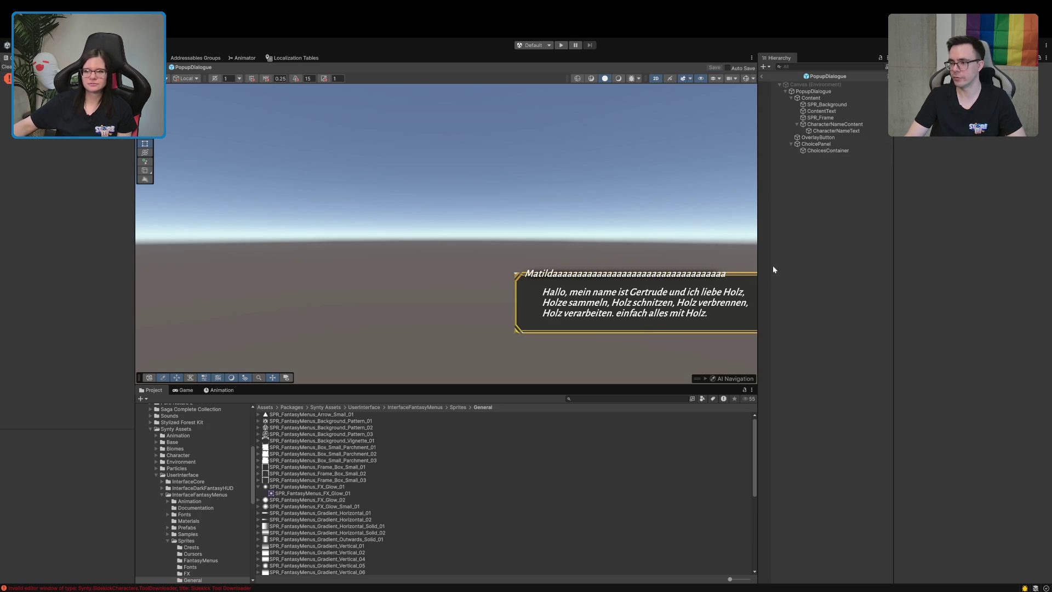
pyautogui.click(794, 125)
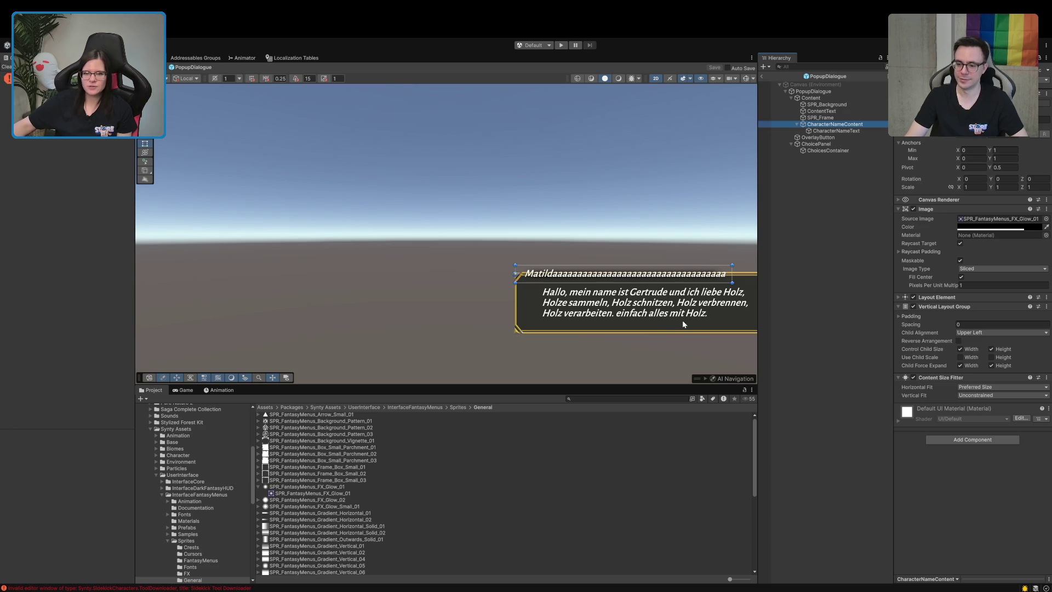
pyautogui.click(762, 77)
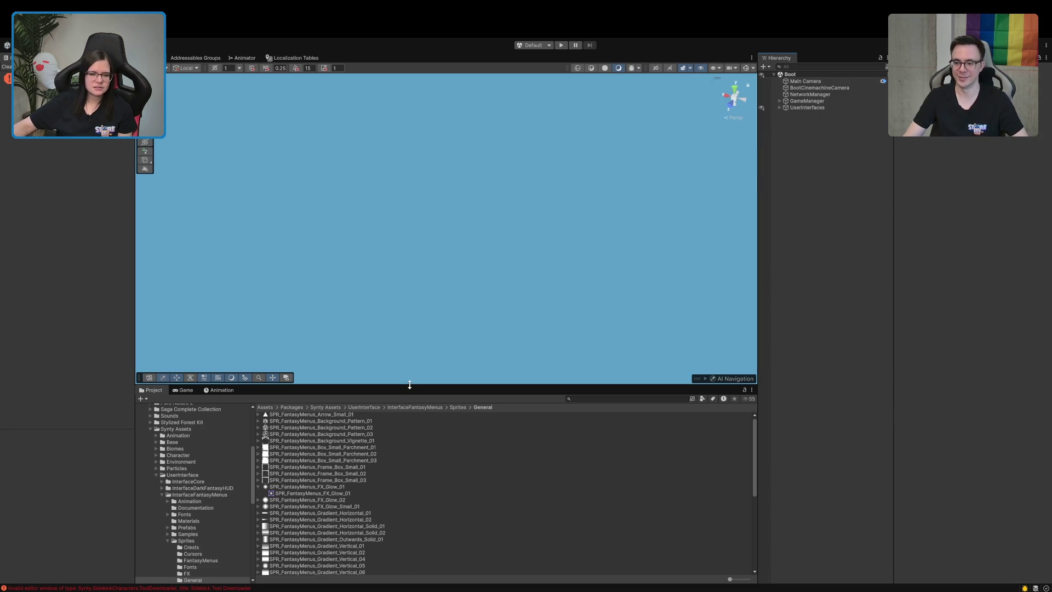
# - Open TerrainScene_Forest_DestroyedVillage from Prefabs/Forest_DestroyedVillage and frame the basement chair by the desk
pyautogui.moveTo(409, 385); pyautogui.dragTo(411, 336)
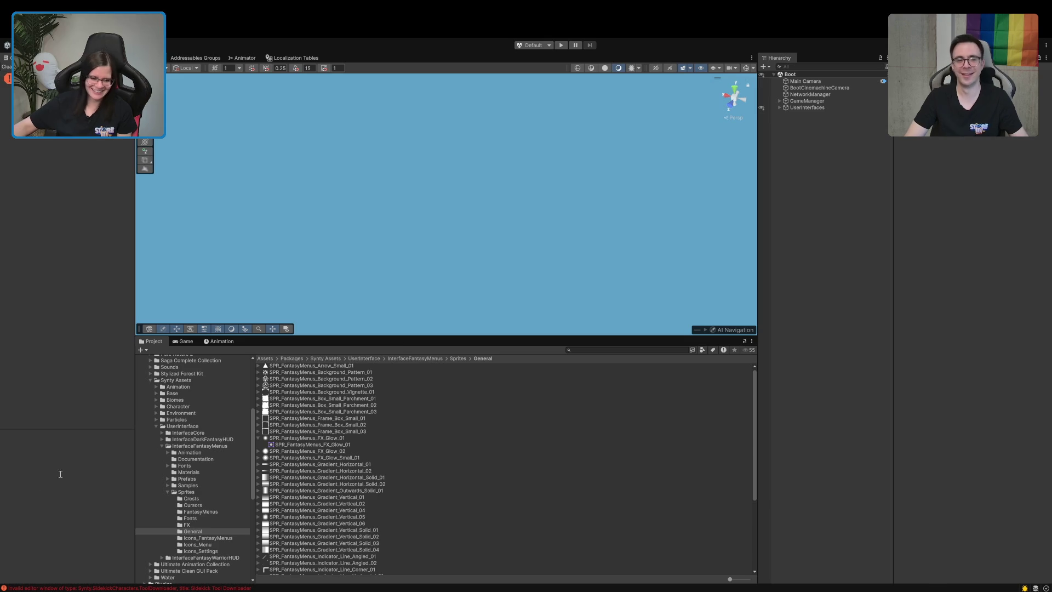
pyautogui.scroll(5, 164, 537)
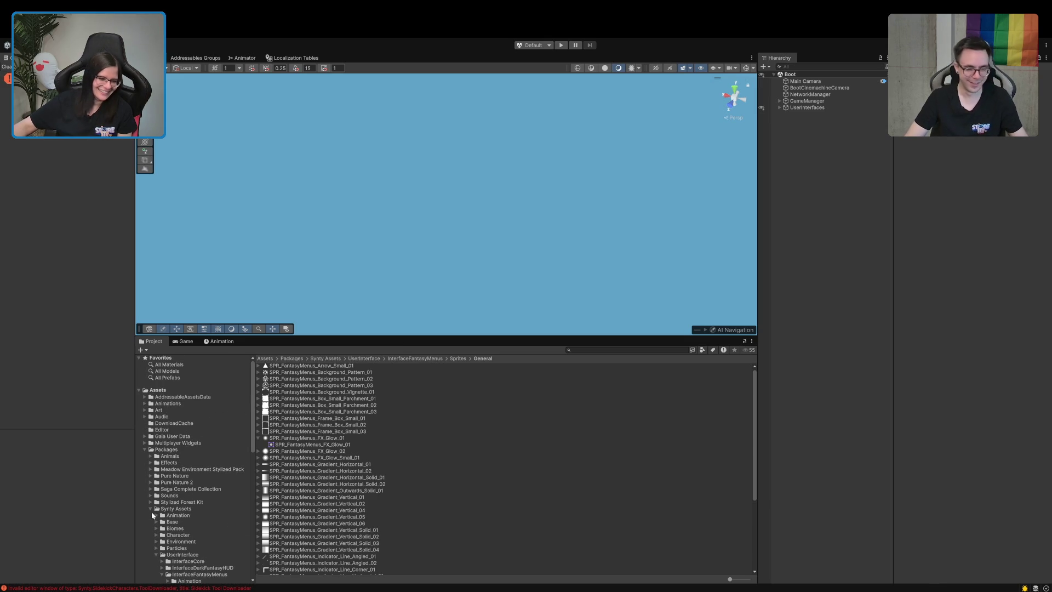
pyautogui.click(144, 449)
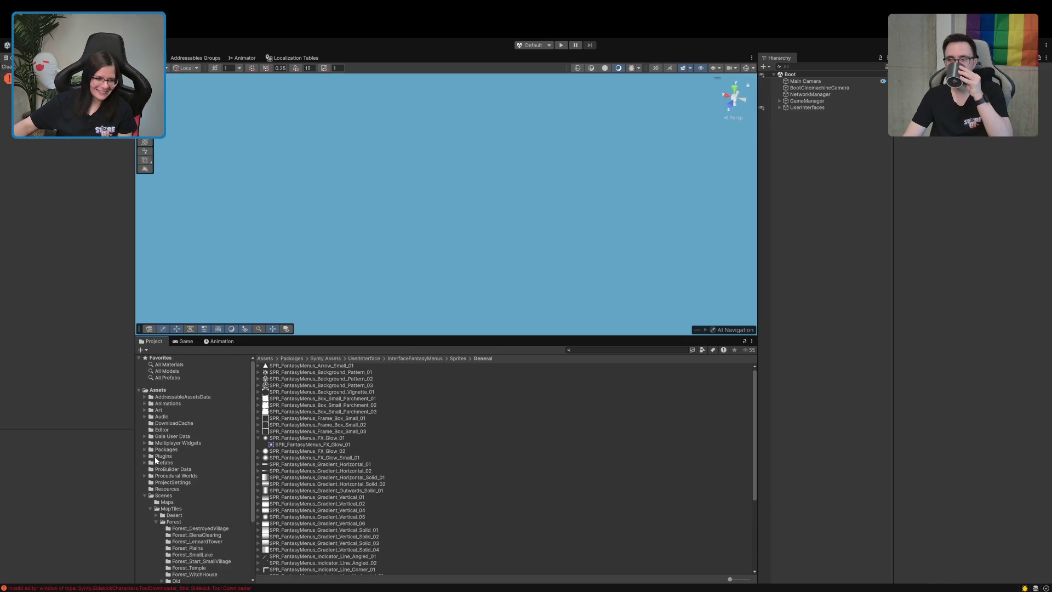
pyautogui.click(165, 463)
pyautogui.scroll(-5, 186, 511)
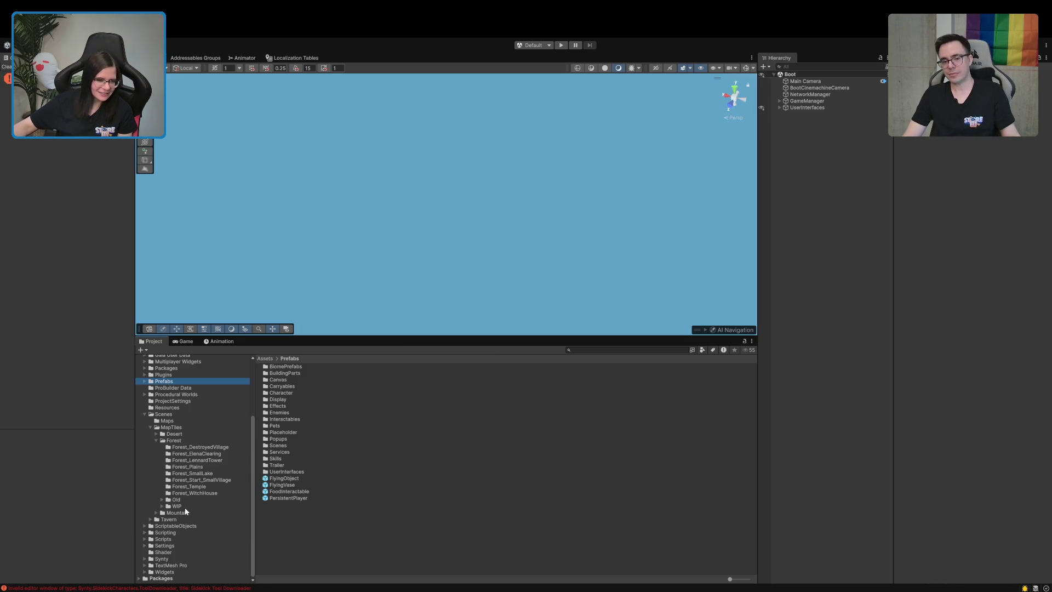
pyautogui.click(190, 448)
pyautogui.click(297, 373)
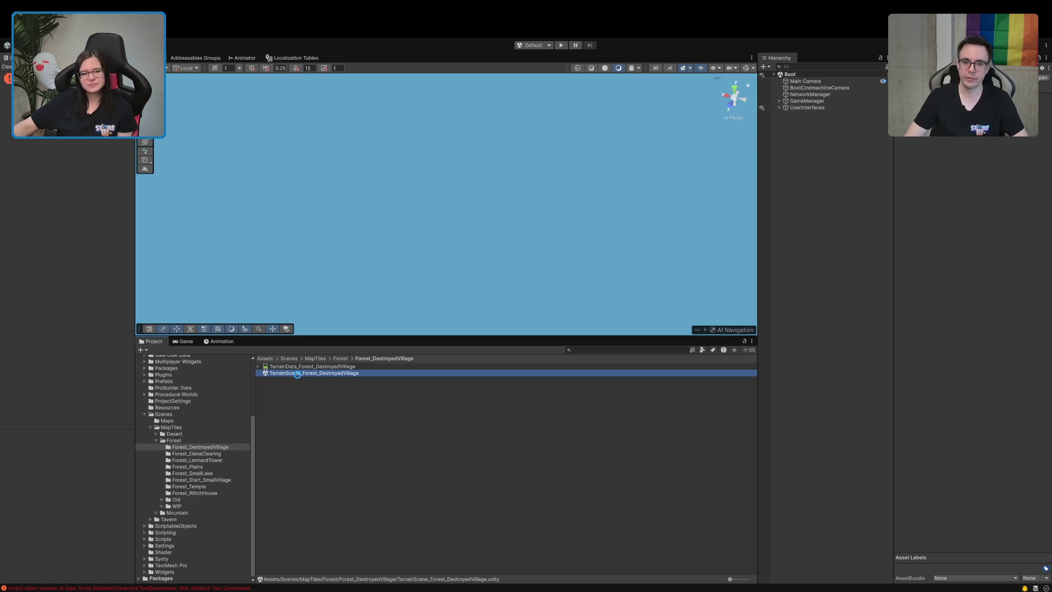
pyautogui.doubleClick(297, 373)
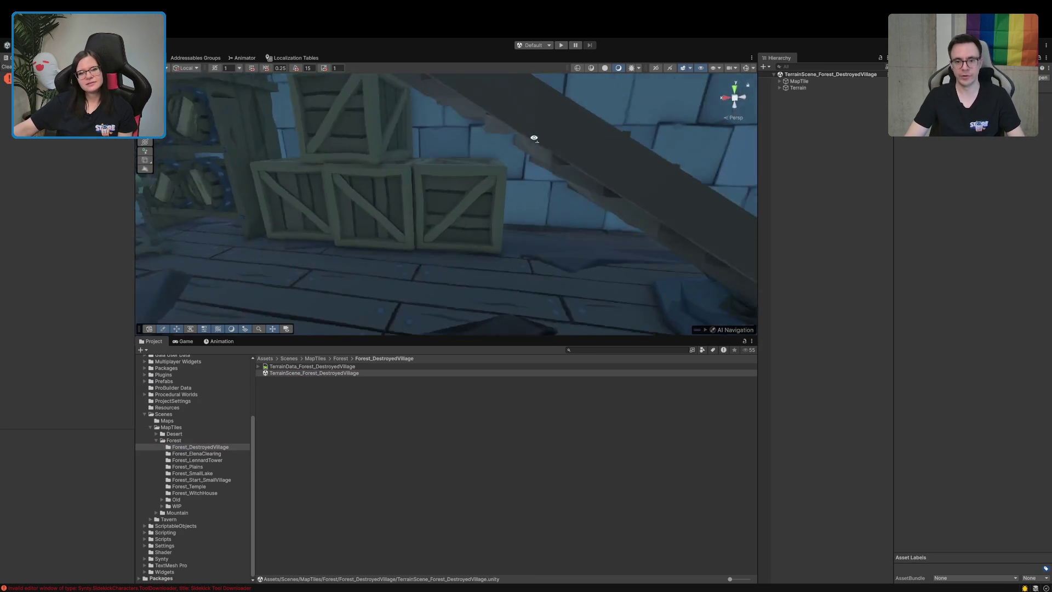
pyautogui.moveTo(673, 134)
pyautogui.mouseDown()
pyautogui.moveTo(516, 181)
pyautogui.moveTo(617, 214)
pyautogui.moveTo(557, 148)
pyautogui.moveTo(573, 163)
pyautogui.moveTo(586, 207)
pyautogui.mouseUp()
pyautogui.click(585, 207)
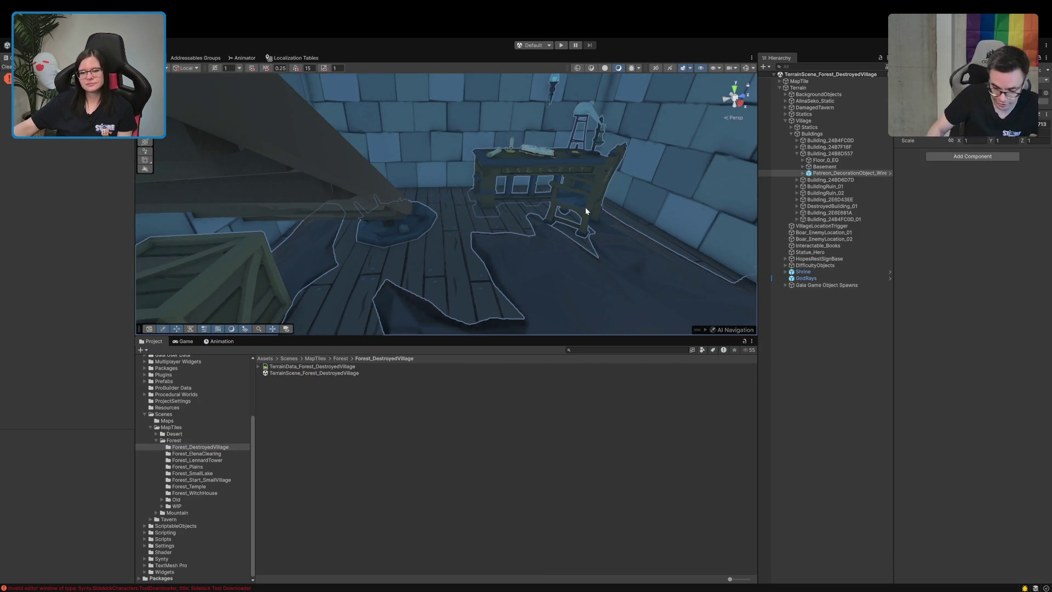
# - Tip the basement chair over with the rotate gizmo into a fallen pose on the floor
pyautogui.press('e')
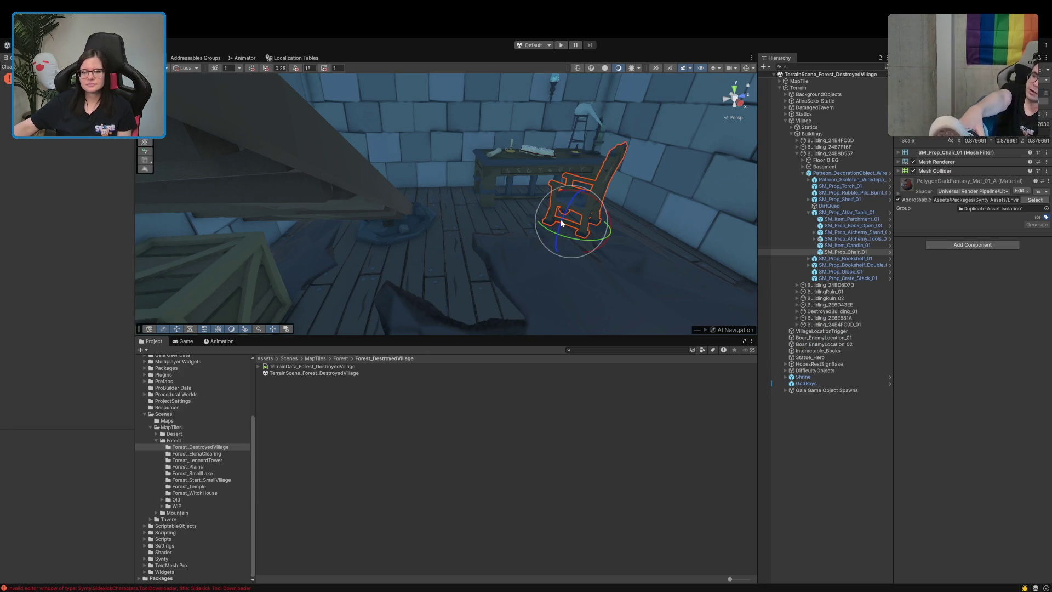
pyautogui.moveTo(597, 209)
pyautogui.mouseDown()
pyautogui.moveTo(674, 249)
pyautogui.moveTo(656, 212)
pyautogui.moveTo(561, 238)
pyautogui.moveTo(599, 255)
pyautogui.moveTo(575, 224)
pyautogui.moveTo(598, 244)
pyautogui.mouseUp()
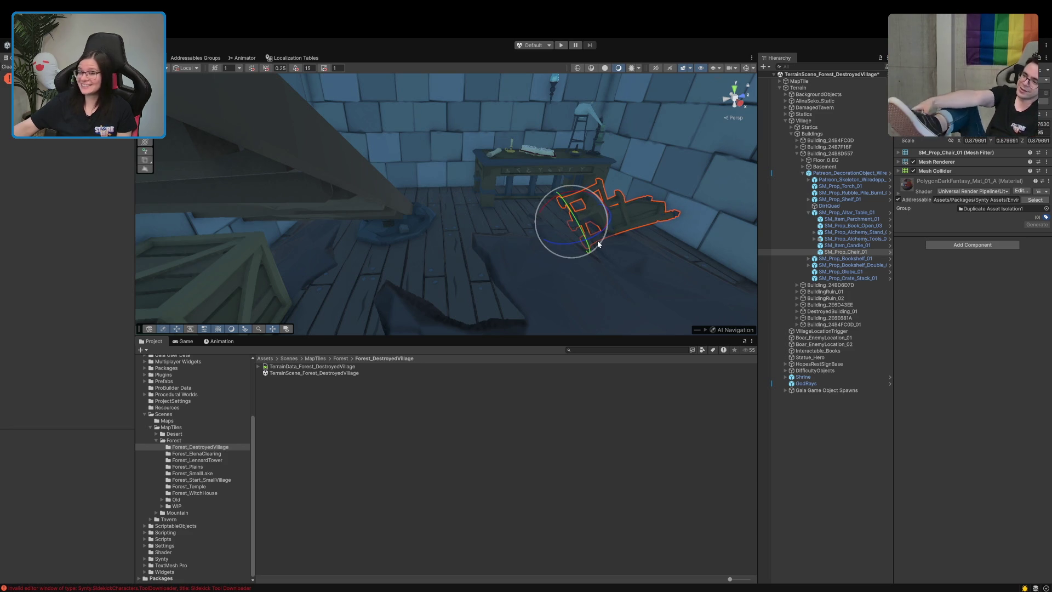
pyautogui.press('w')
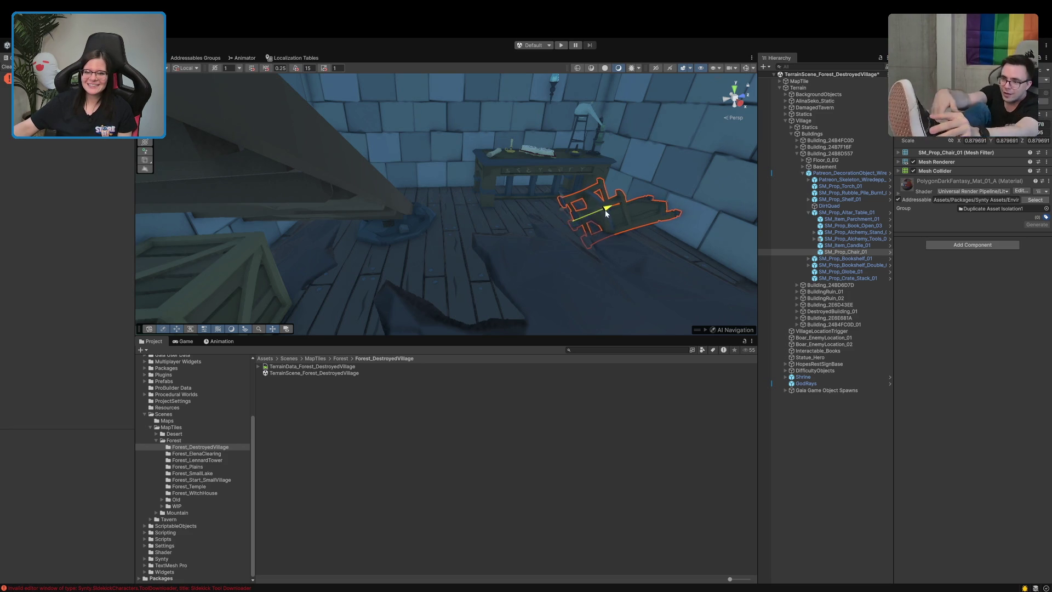
pyautogui.moveTo(604, 209)
pyautogui.mouseDown()
pyautogui.moveTo(585, 158)
pyautogui.moveTo(614, 197)
pyautogui.moveTo(676, 251)
pyautogui.moveTo(687, 246)
pyautogui.mouseUp()
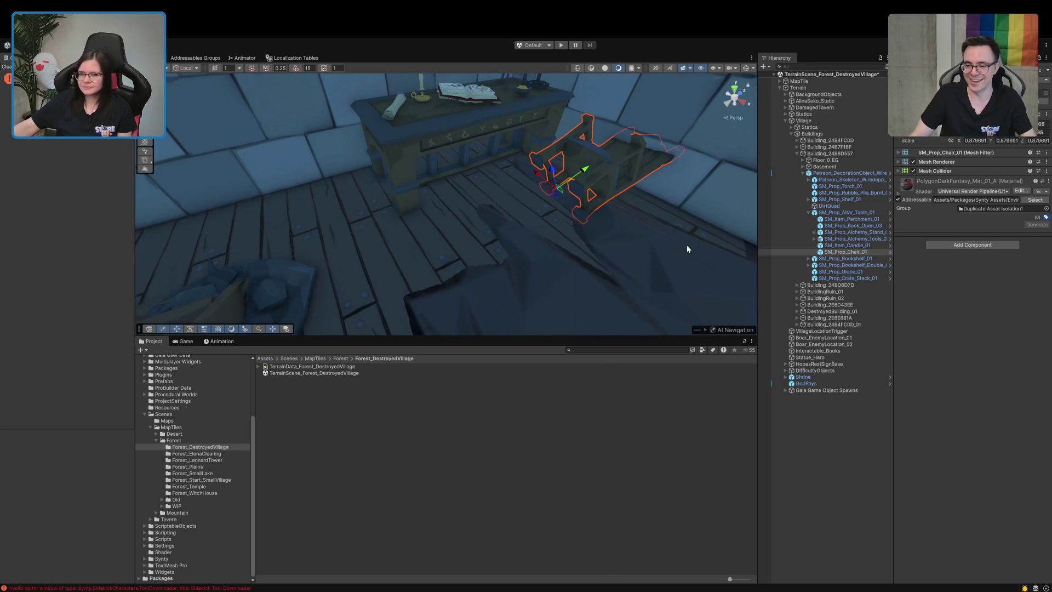
pyautogui.press('e')
pyautogui.moveTo(541, 188)
pyautogui.mouseDown()
pyautogui.moveTo(545, 173)
pyautogui.moveTo(608, 206)
pyautogui.moveTo(626, 235)
pyautogui.mouseUp()
pyautogui.press('w')
pyautogui.press('e')
pyautogui.moveTo(548, 175); pyautogui.dragTo(525, 236)
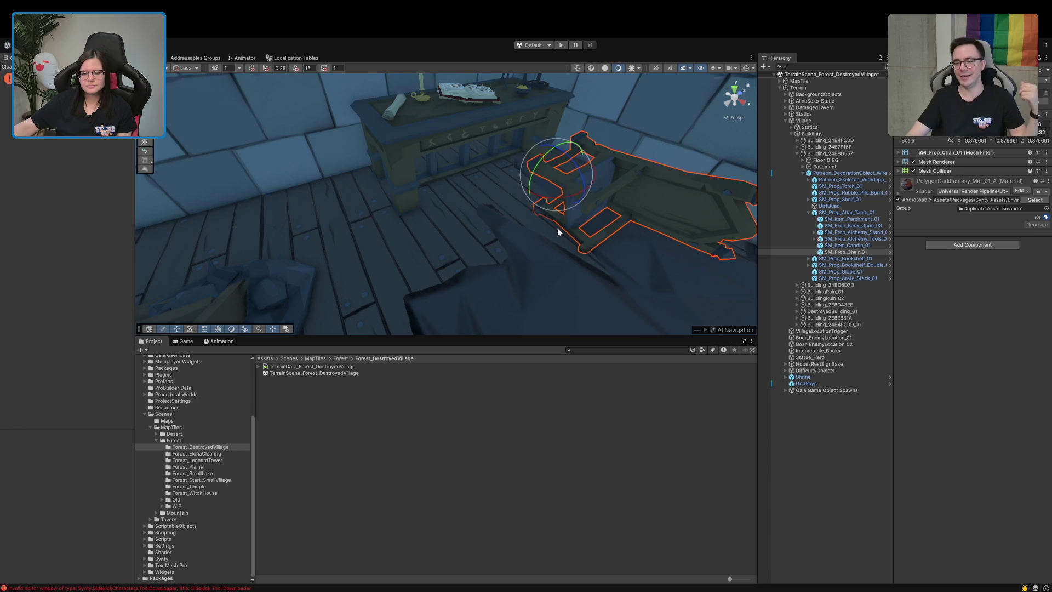
pyautogui.moveTo(576, 181)
pyautogui.mouseDown()
pyautogui.moveTo(587, 193)
pyautogui.moveTo(566, 186)
pyautogui.moveTo(516, 204)
pyautogui.moveTo(571, 205)
pyautogui.moveTo(627, 223)
pyautogui.mouseUp()
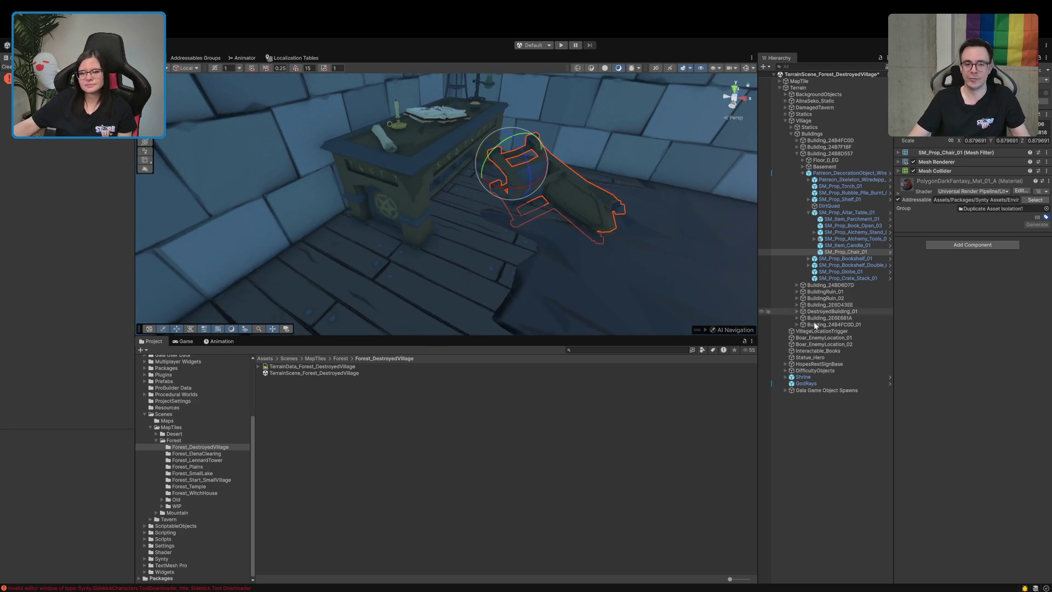
# - Fine-tune the fallen chair's rotation
pyautogui.click(820, 462)
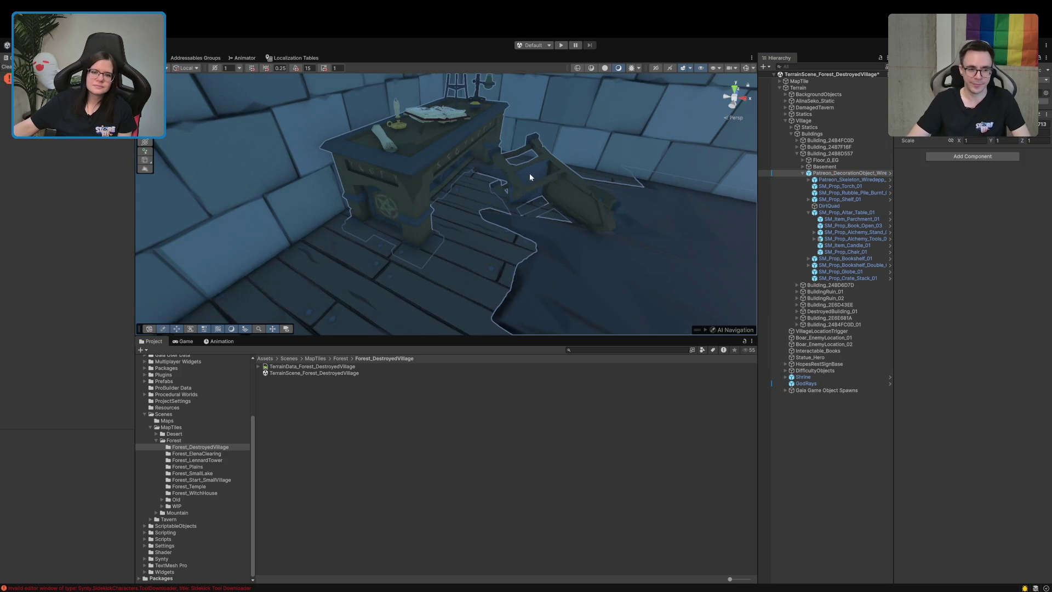
pyautogui.click(529, 173)
pyautogui.moveTo(527, 169); pyautogui.dragTo(498, 148)
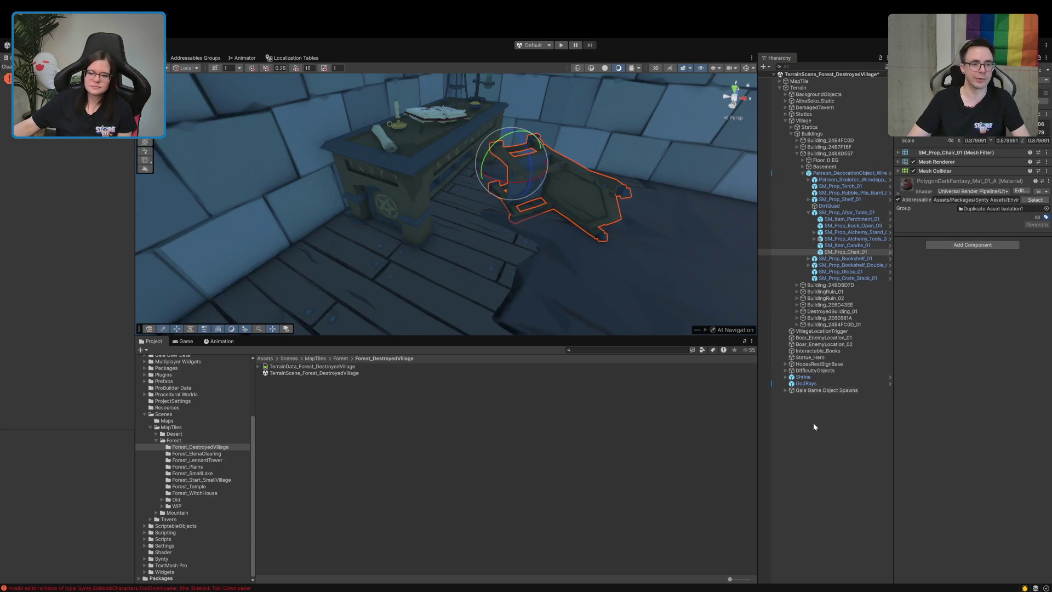
pyautogui.click(855, 440)
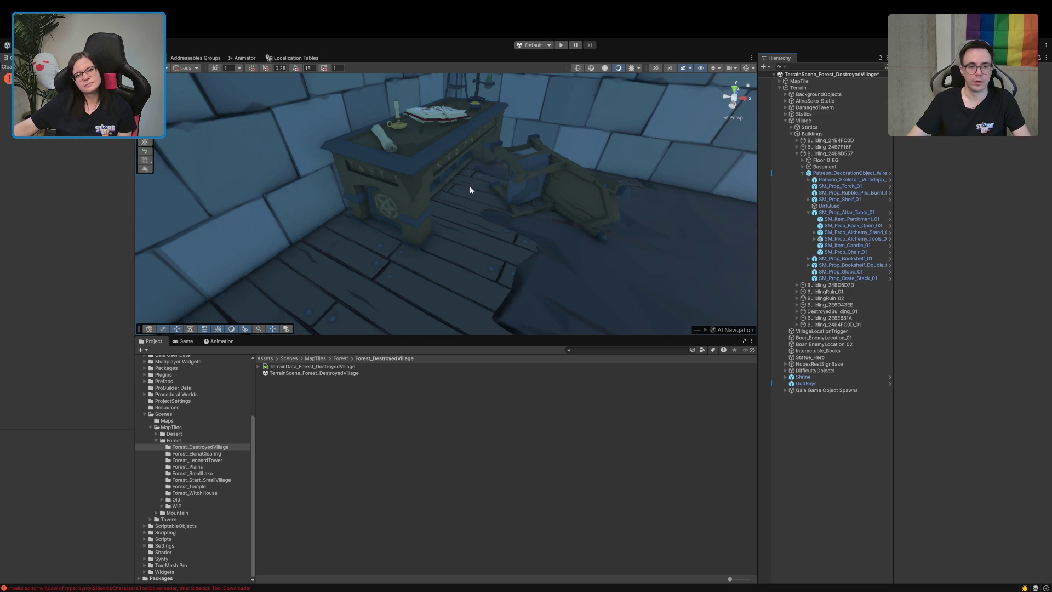
# - Open the Patreon_DecorationObject_Wiredepp decoration prefab in context
pyautogui.scroll(-5, 470, 186)
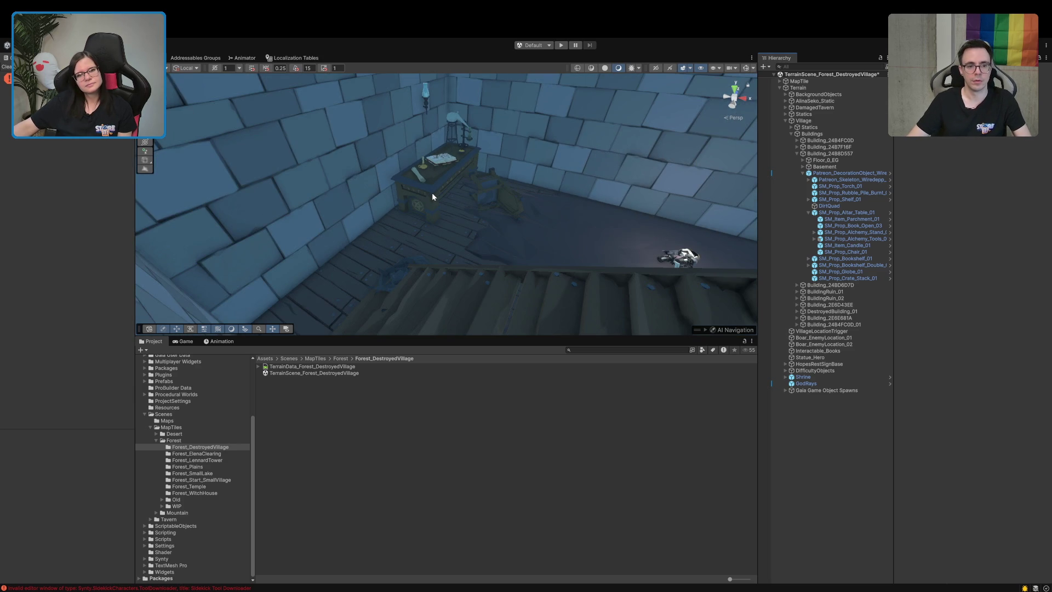
pyautogui.click(432, 192)
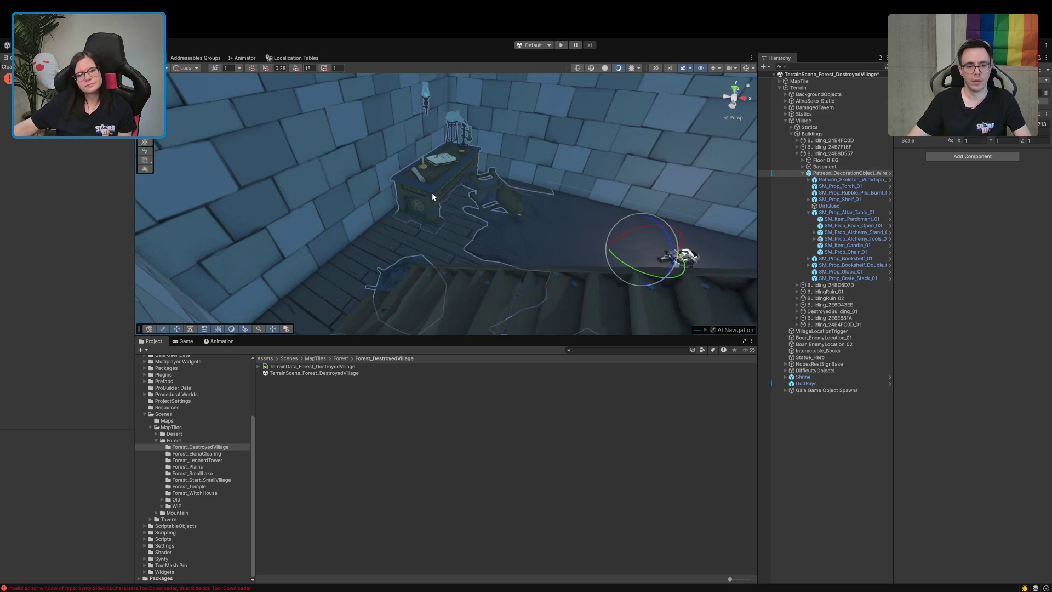
pyautogui.click(809, 179)
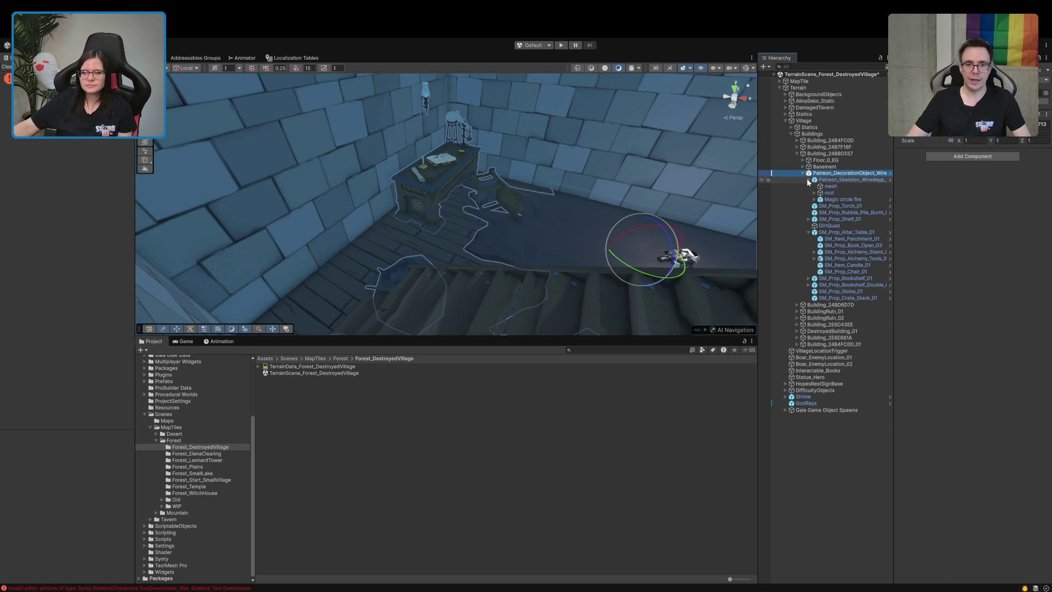
pyautogui.click(808, 180)
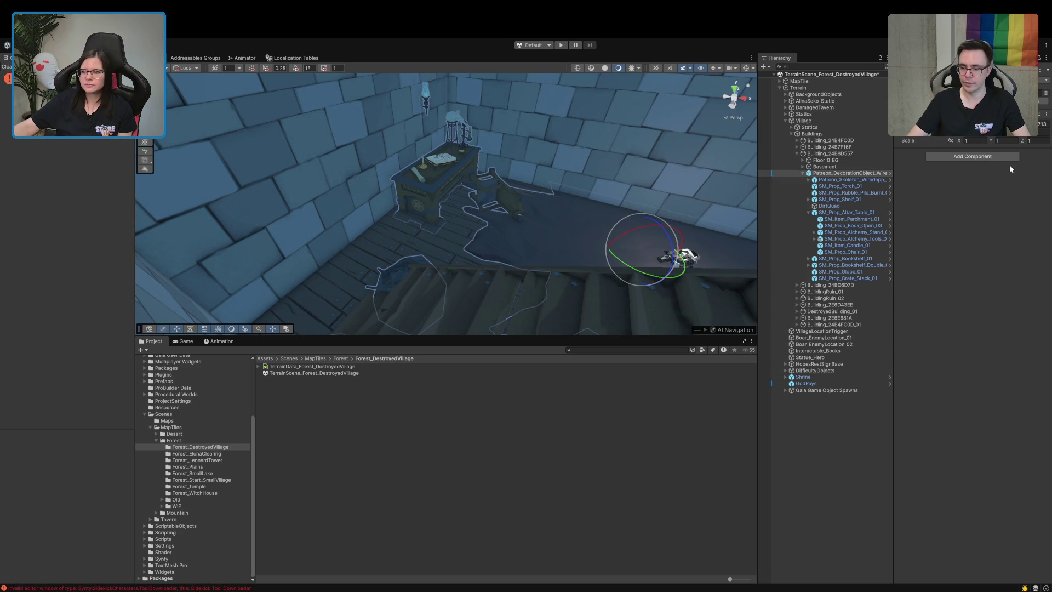
pyautogui.click(889, 173)
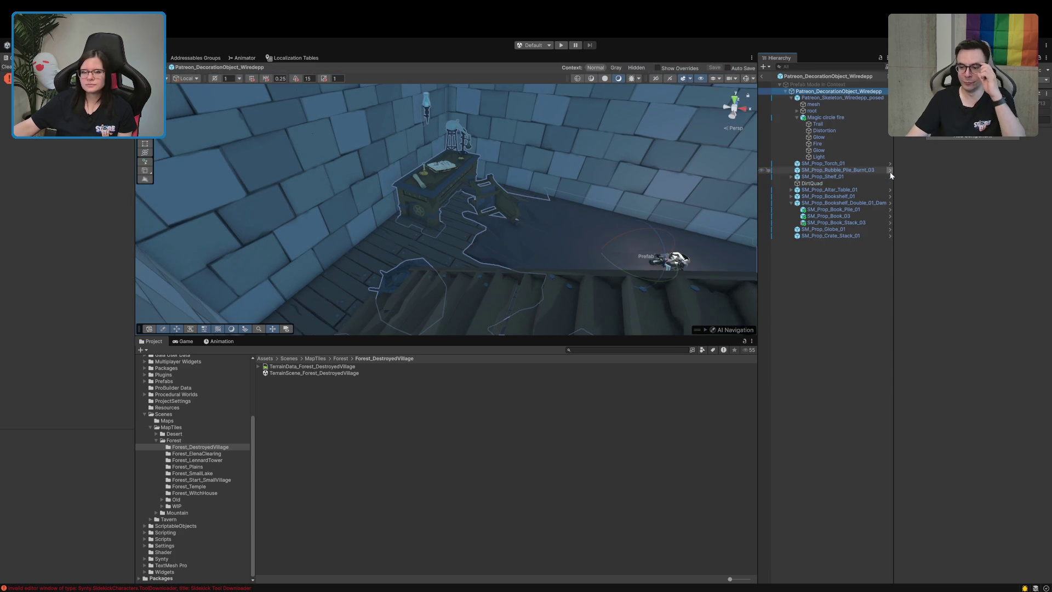
# - Detach SM_Prop_Chair_01 from SM_Prop_Altar_Table_01 in the prefab Hierarchy
pyautogui.click(433, 196)
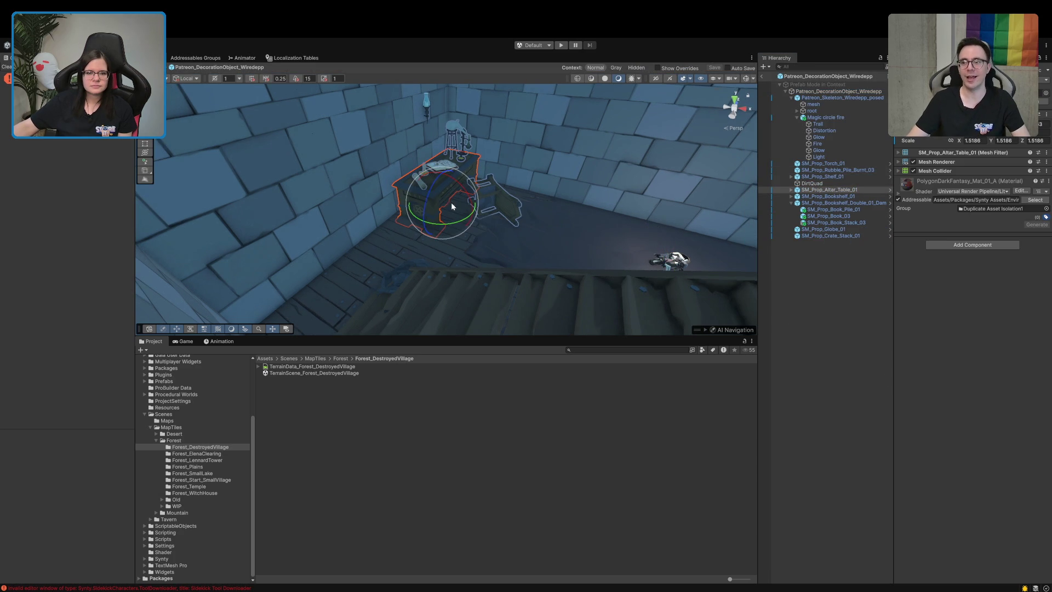
pyautogui.press('w')
pyautogui.moveTo(457, 193); pyautogui.dragTo(447, 208)
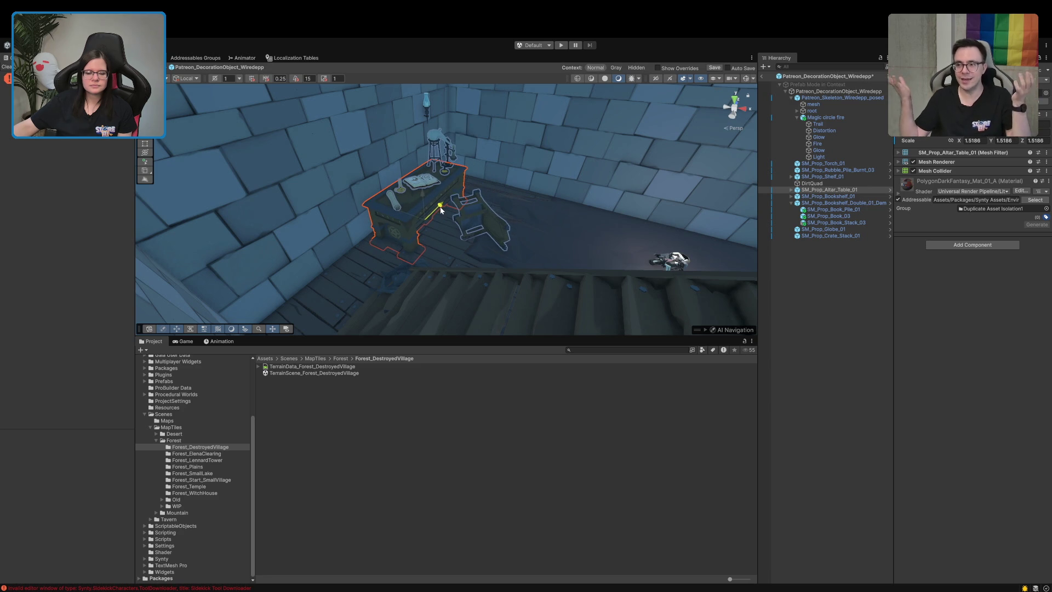
pyautogui.hotkey('ctrl', 'z')
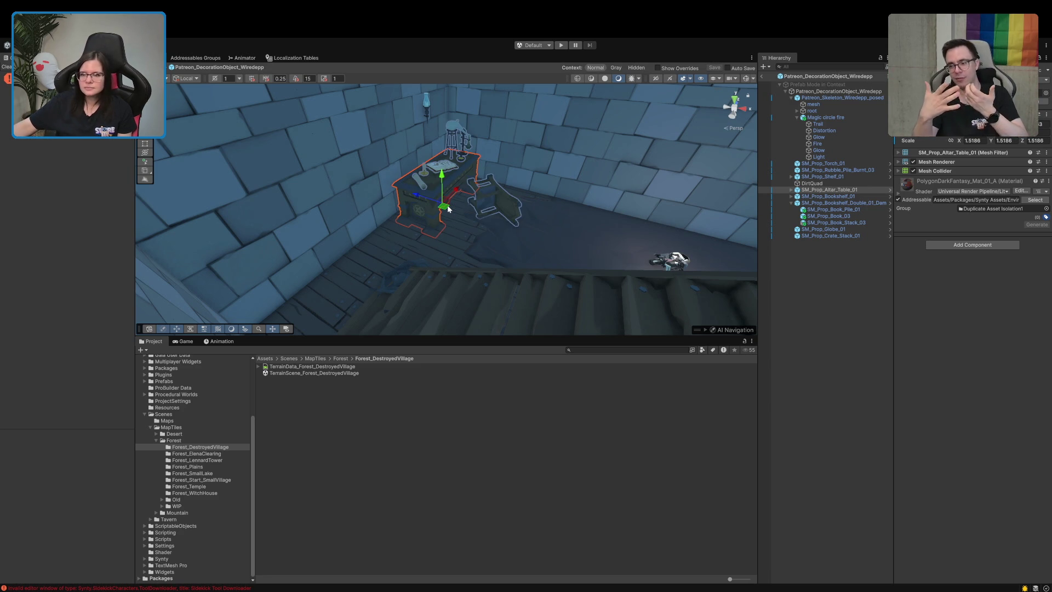
pyautogui.click(795, 205)
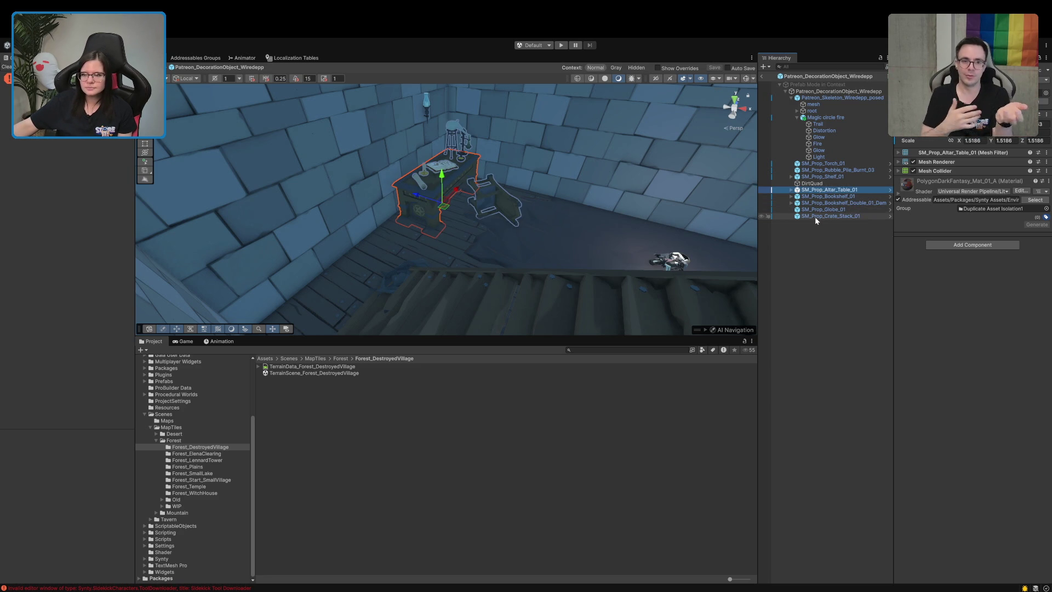
pyautogui.click(791, 190)
pyautogui.click(842, 229)
pyautogui.moveTo(842, 229)
pyautogui.mouseDown()
pyautogui.moveTo(817, 194)
pyautogui.moveTo(792, 195)
pyautogui.mouseUp()
pyautogui.click(791, 196)
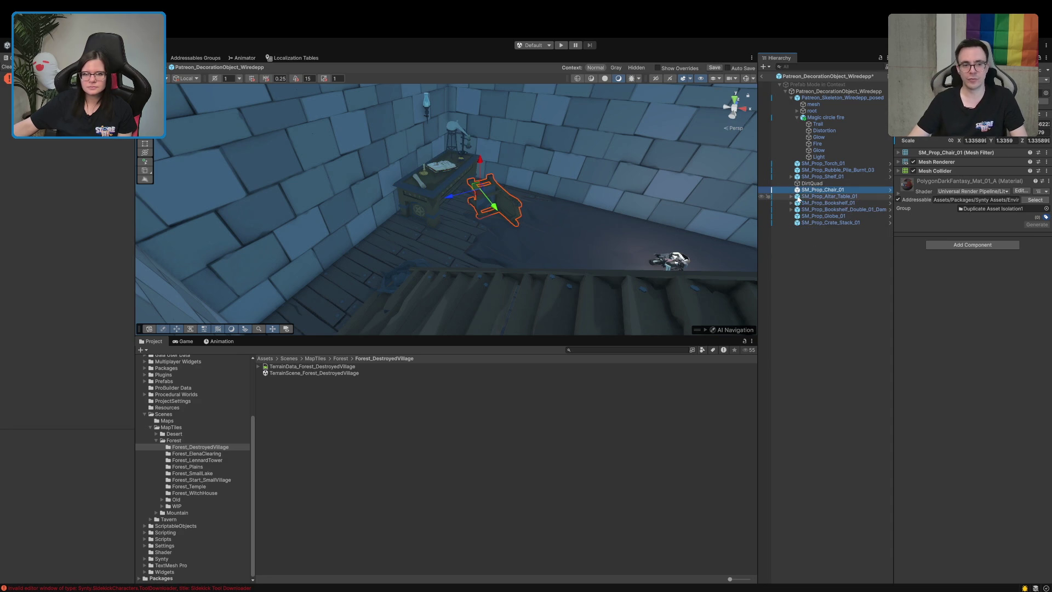
# - Rotate the altar table around its vertical axis
pyautogui.click(834, 196)
pyautogui.press('e')
pyautogui.moveTo(459, 209)
pyautogui.mouseDown()
pyautogui.moveTo(442, 232)
pyautogui.moveTo(437, 202)
pyautogui.mouseUp()
pyautogui.press('w')
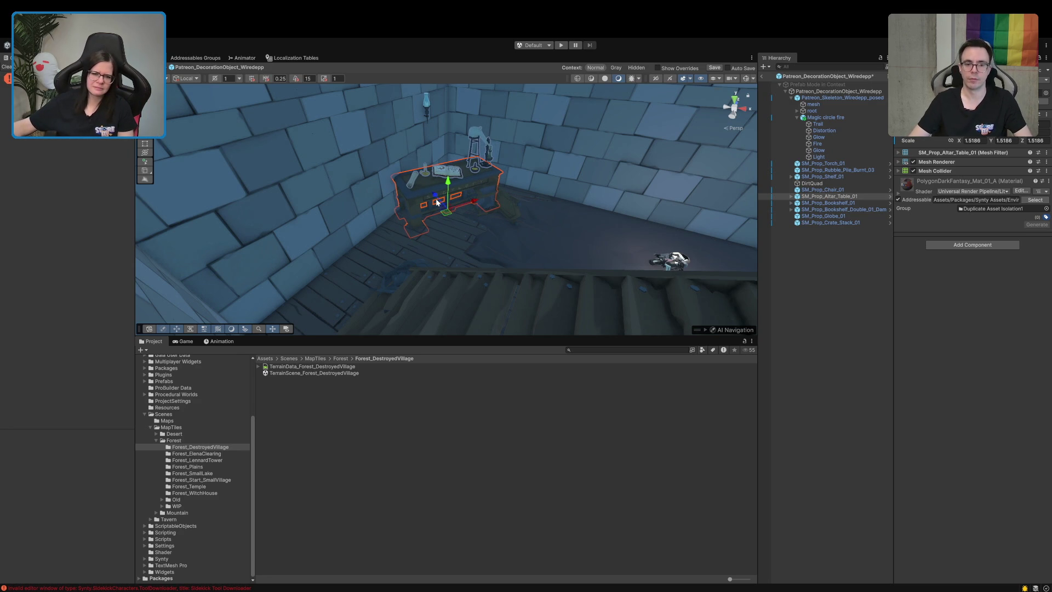
pyautogui.scroll(5, 432, 200)
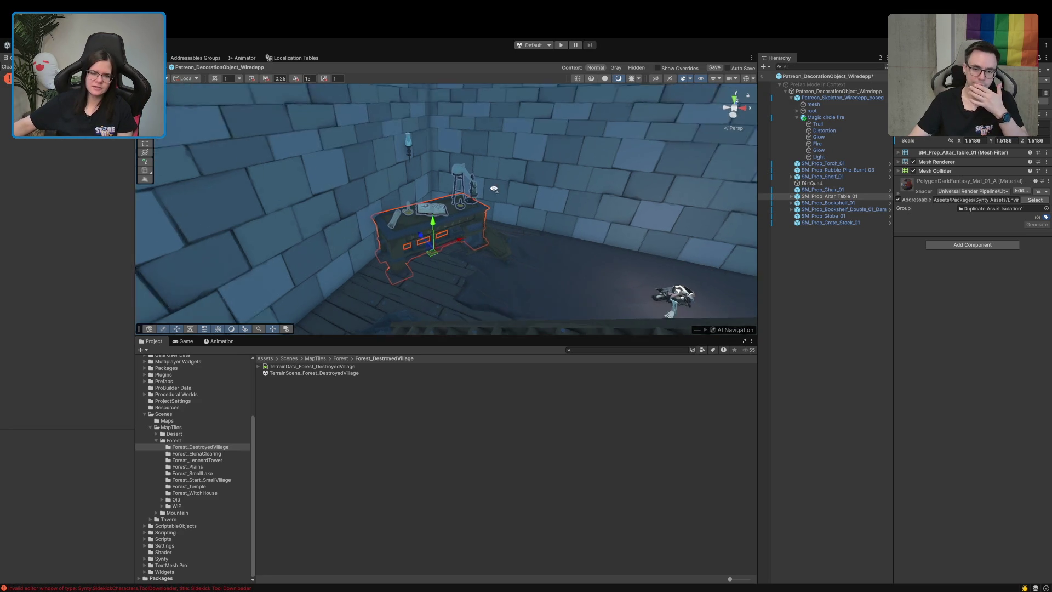
pyautogui.moveTo(420, 241)
pyautogui.mouseDown()
pyautogui.moveTo(459, 228)
pyautogui.moveTo(446, 238)
pyautogui.moveTo(460, 252)
pyautogui.mouseUp()
pyautogui.press('e')
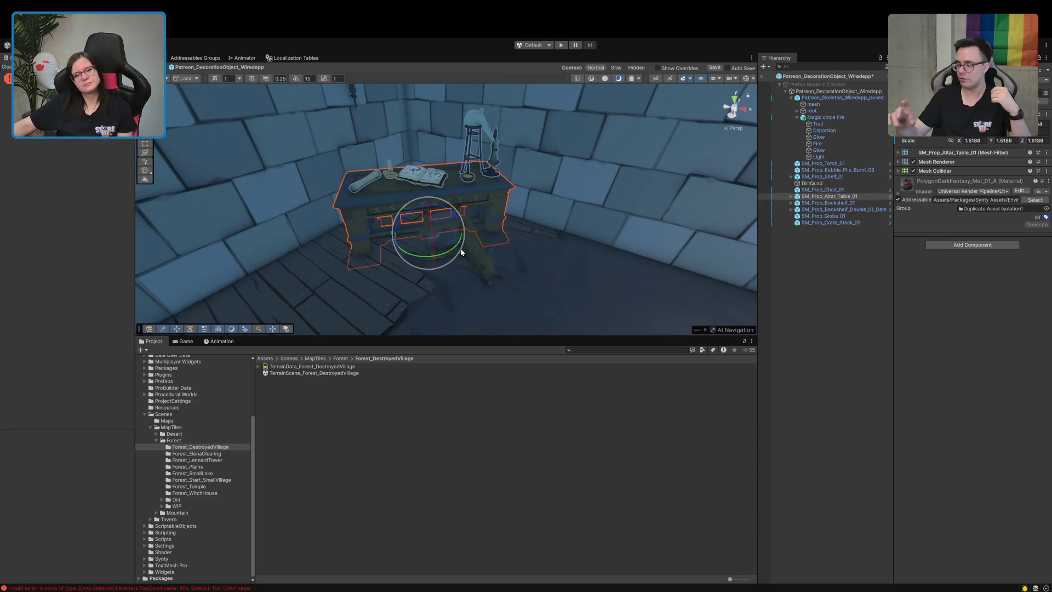
pyautogui.scroll(-5, 469, 269)
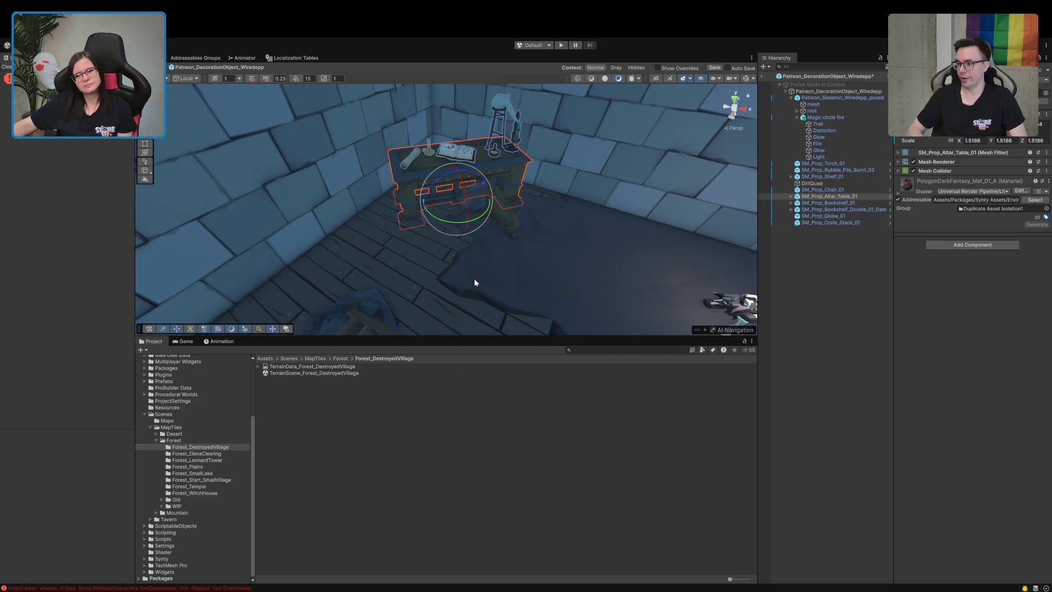
pyautogui.click(823, 316)
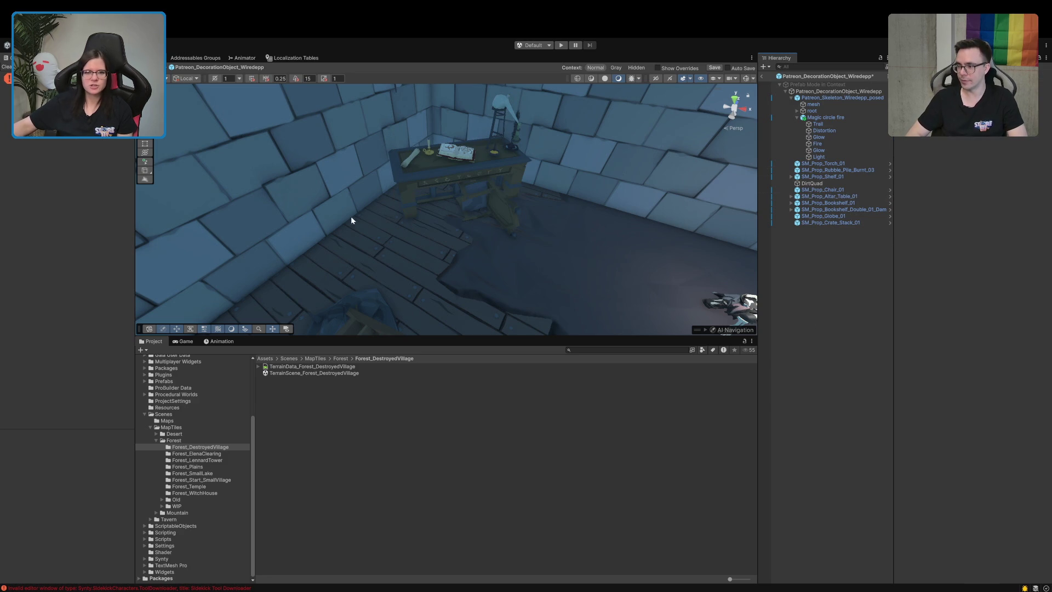
# - Nudge the altar table up and left, then undo the change
pyautogui.click(433, 192)
pyautogui.press('w')
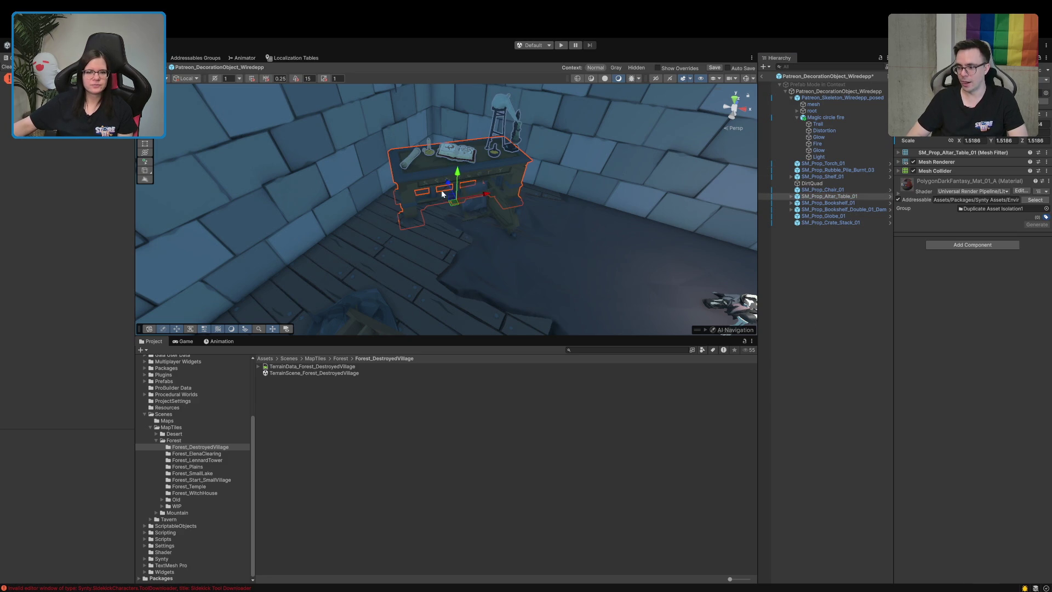
pyautogui.moveTo(447, 186); pyautogui.dragTo(444, 179)
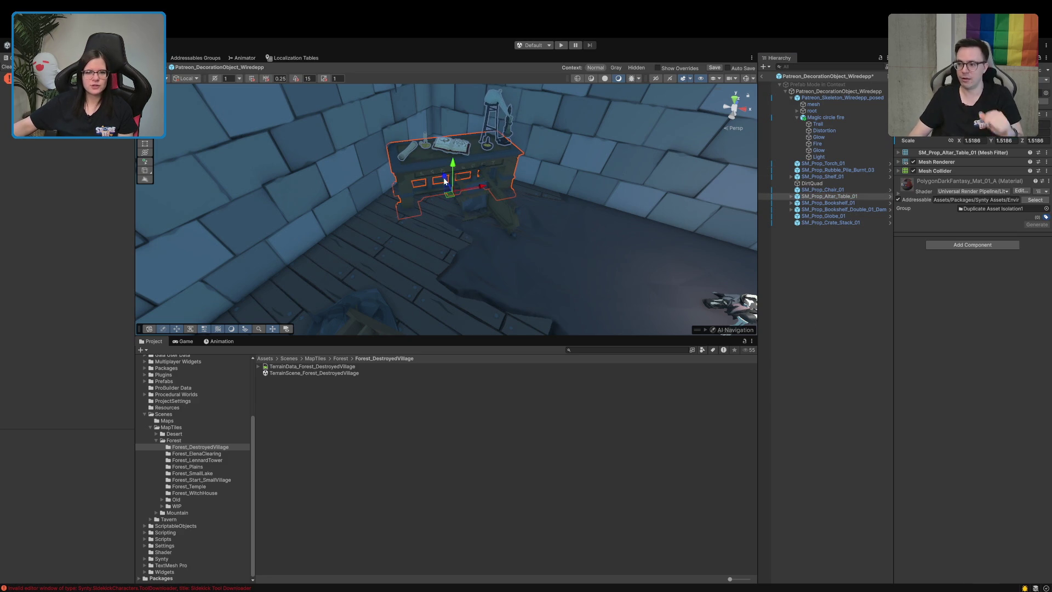
pyautogui.press('e')
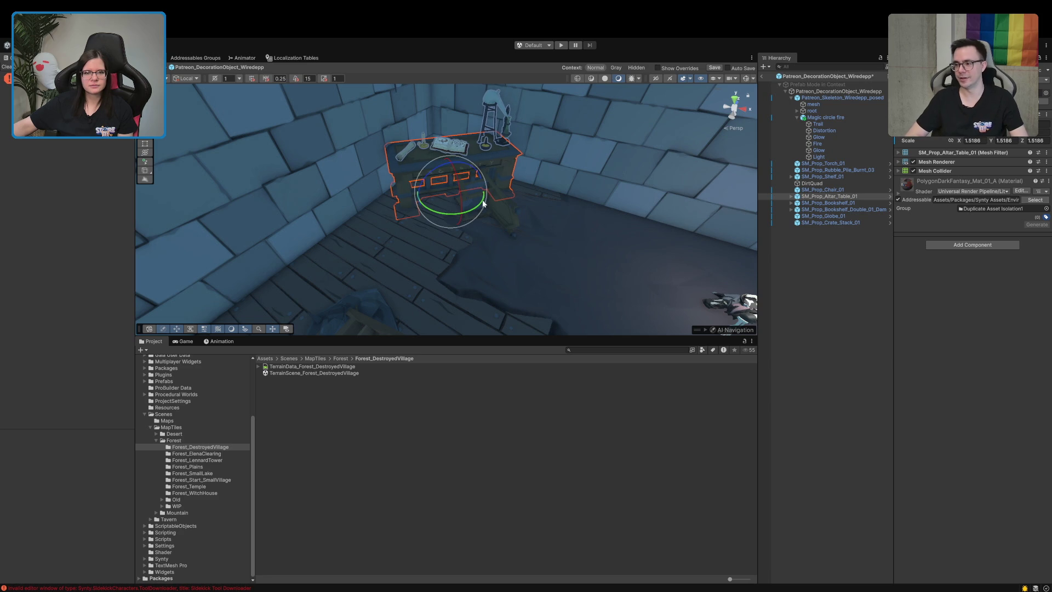
pyautogui.press('w')
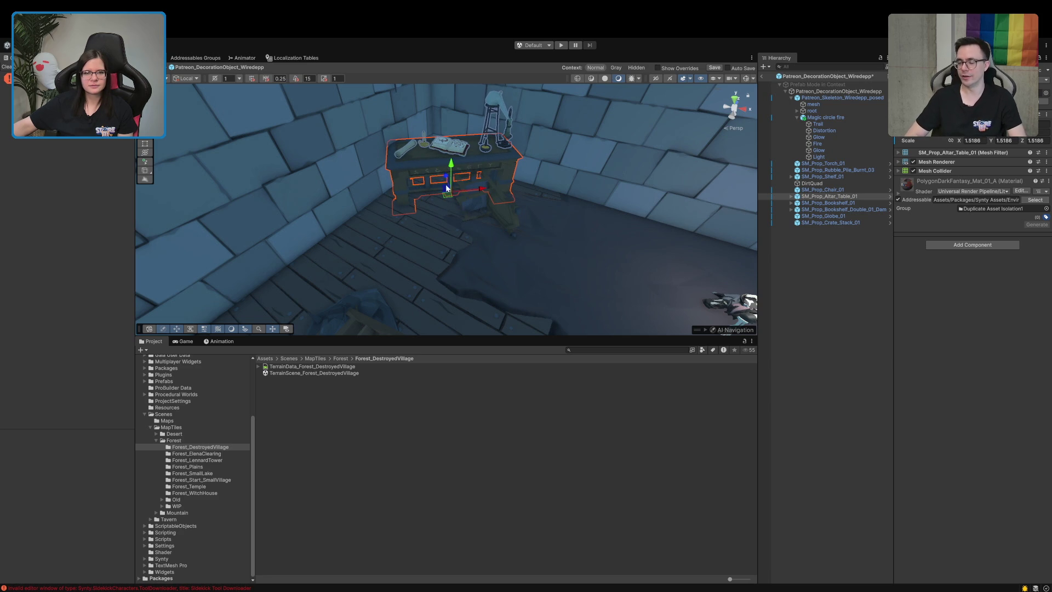
pyautogui.hotkey('ctrl', 'z')
pyautogui.click(838, 317)
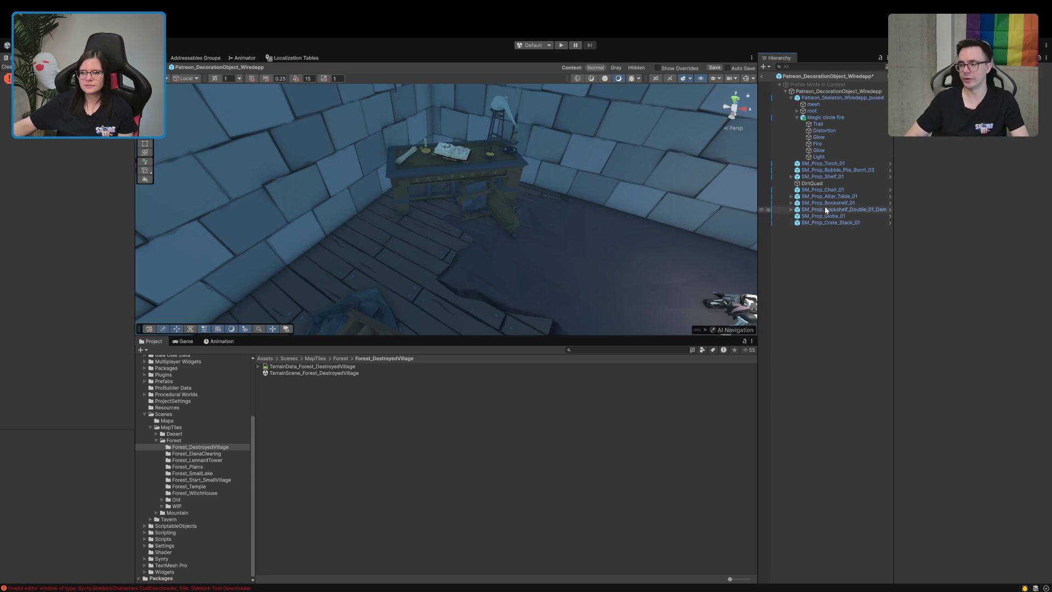
# - Move the chair across the floor and tip it over beside the altar table
pyautogui.click(823, 190)
pyautogui.moveTo(480, 207)
pyautogui.mouseDown()
pyautogui.moveTo(503, 242)
pyautogui.moveTo(327, 282)
pyautogui.mouseUp()
pyautogui.press('e')
pyautogui.moveTo(478, 241)
pyautogui.mouseDown()
pyautogui.moveTo(540, 238)
pyautogui.moveTo(497, 228)
pyautogui.moveTo(472, 241)
pyautogui.mouseUp()
pyautogui.press('w')
pyautogui.press('e')
pyautogui.moveTo(464, 283); pyautogui.dragTo(482, 273)
pyautogui.click(799, 296)
pyautogui.moveTo(570, 275)
pyautogui.mouseDown()
pyautogui.moveTo(521, 283)
pyautogui.moveTo(505, 265)
pyautogui.moveTo(495, 277)
pyautogui.moveTo(678, 294)
pyautogui.mouseUp()
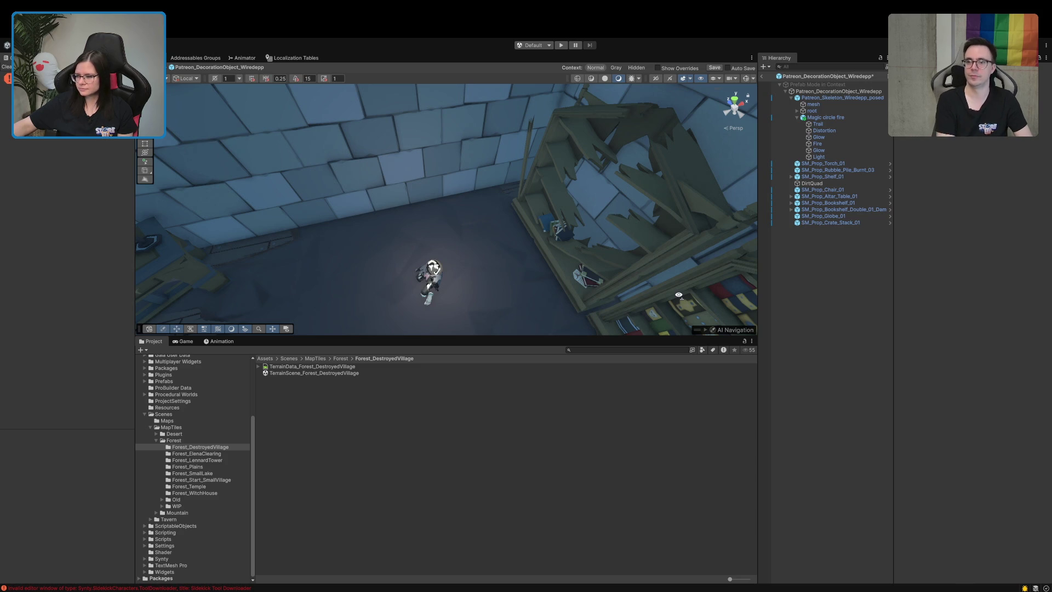
pyautogui.moveTo(678, 295)
pyautogui.mouseDown()
pyautogui.moveTo(397, 258)
pyautogui.moveTo(419, 245)
pyautogui.mouseUp()
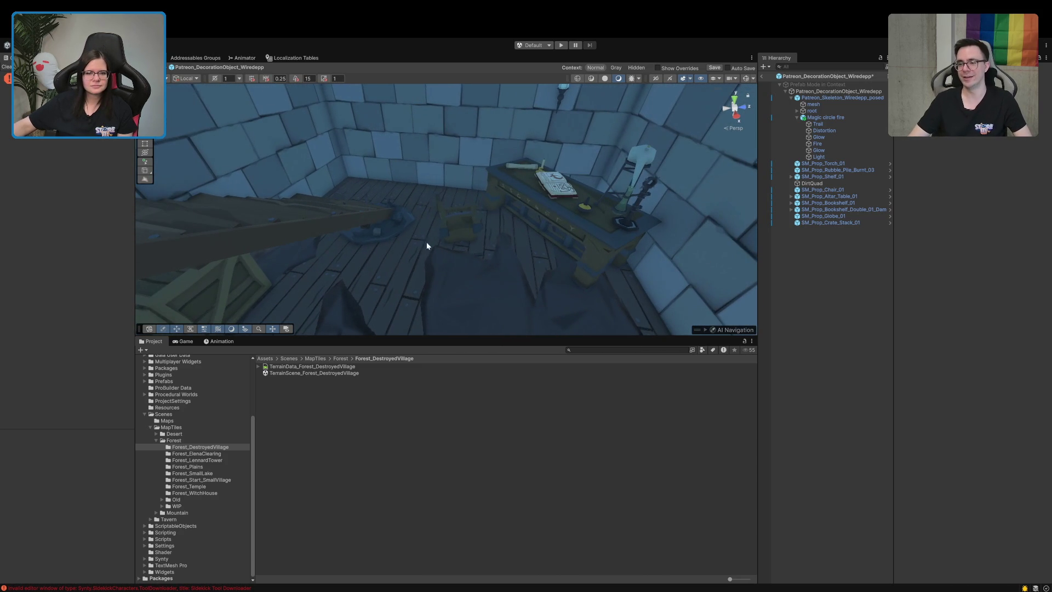
# - Shift the wooden chair up and right, closer to the altar table
pyautogui.click(453, 228)
pyautogui.press('w')
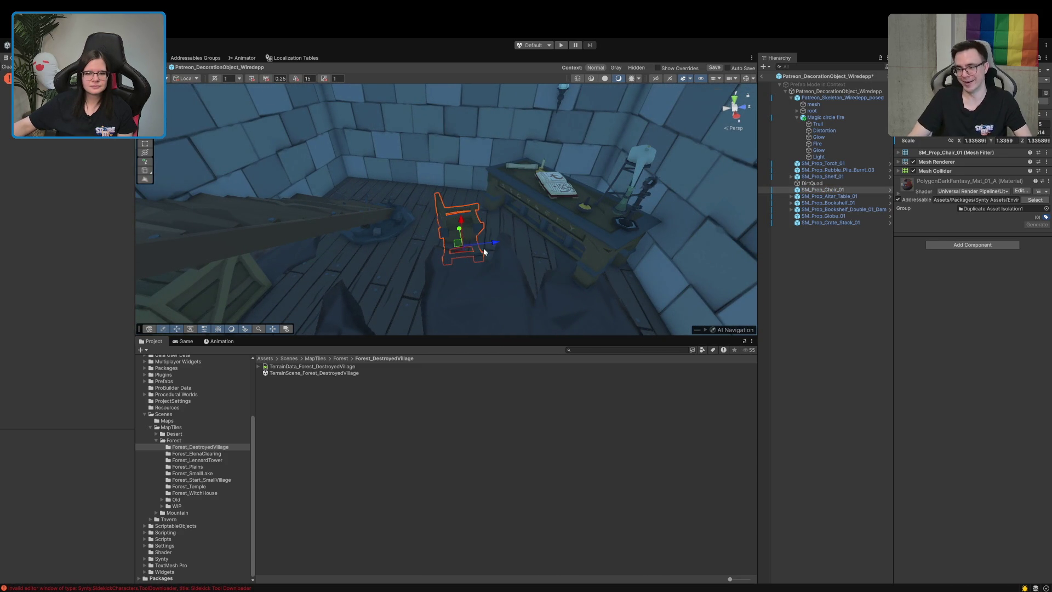
pyautogui.moveTo(493, 245); pyautogui.dragTo(493, 217)
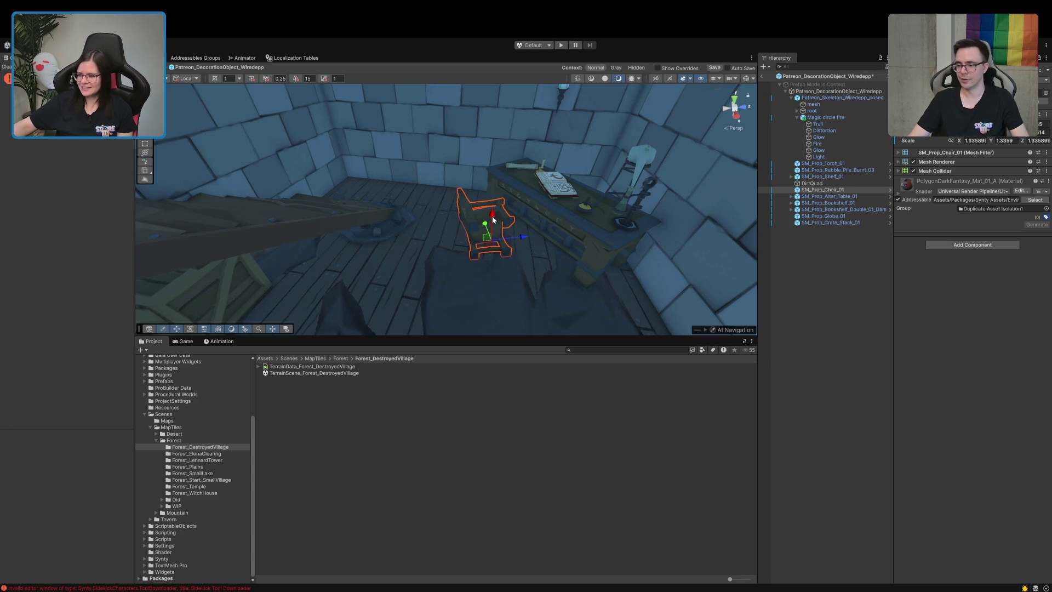
pyautogui.click(818, 339)
pyautogui.moveTo(493, 257)
pyautogui.mouseDown()
pyautogui.moveTo(317, 270)
pyautogui.moveTo(471, 287)
pyautogui.moveTo(493, 265)
pyautogui.moveTo(721, 277)
pyautogui.moveTo(773, 262)
pyautogui.moveTo(632, 273)
pyautogui.moveTo(626, 248)
pyautogui.moveTo(581, 215)
pyautogui.mouseUp()
pyautogui.click(533, 155)
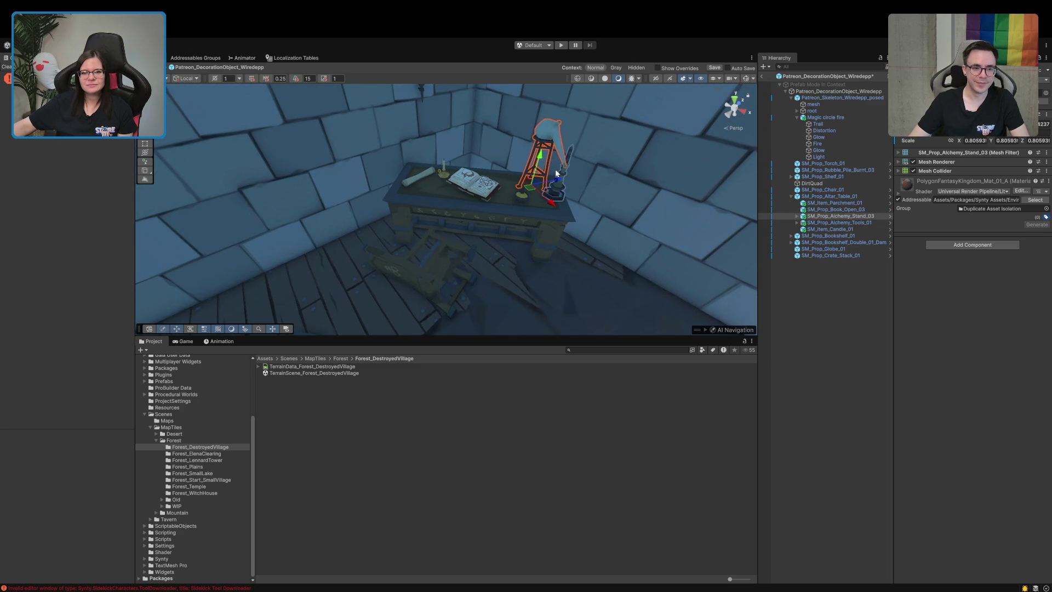
# - Undo a trial tilt of the alchemy stand and add SM_Prop_Alchemy_Tools_02 under the altar table
pyautogui.press('e')
pyautogui.moveTo(552, 170)
pyautogui.mouseDown()
pyautogui.moveTo(544, 156)
pyautogui.moveTo(610, 152)
pyautogui.mouseUp()
pyautogui.hotkey('ctrl', 'z')
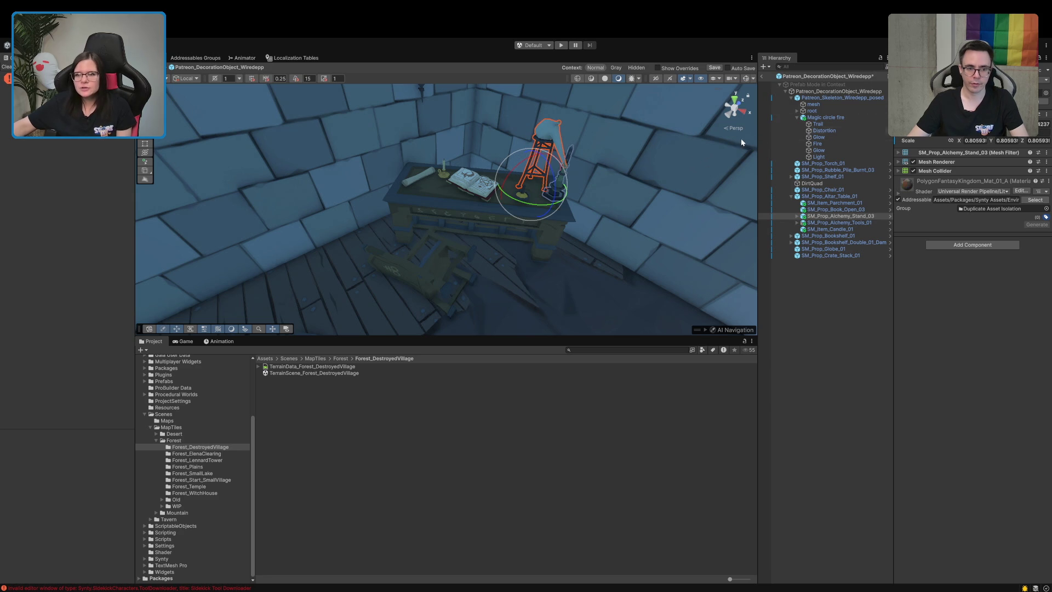
pyautogui.click(797, 117)
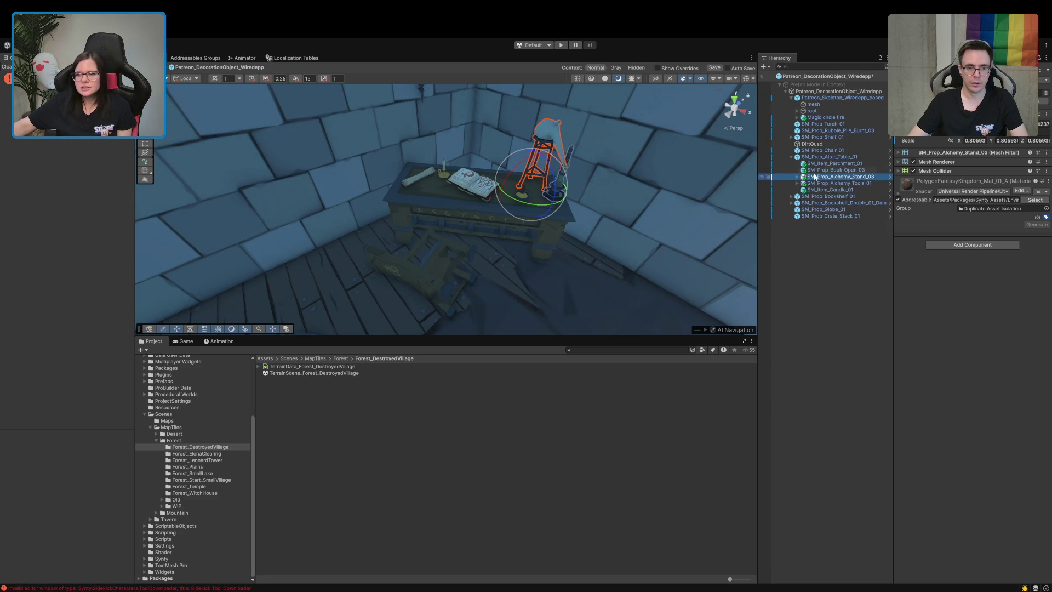
pyautogui.click(798, 177)
pyautogui.click(818, 183)
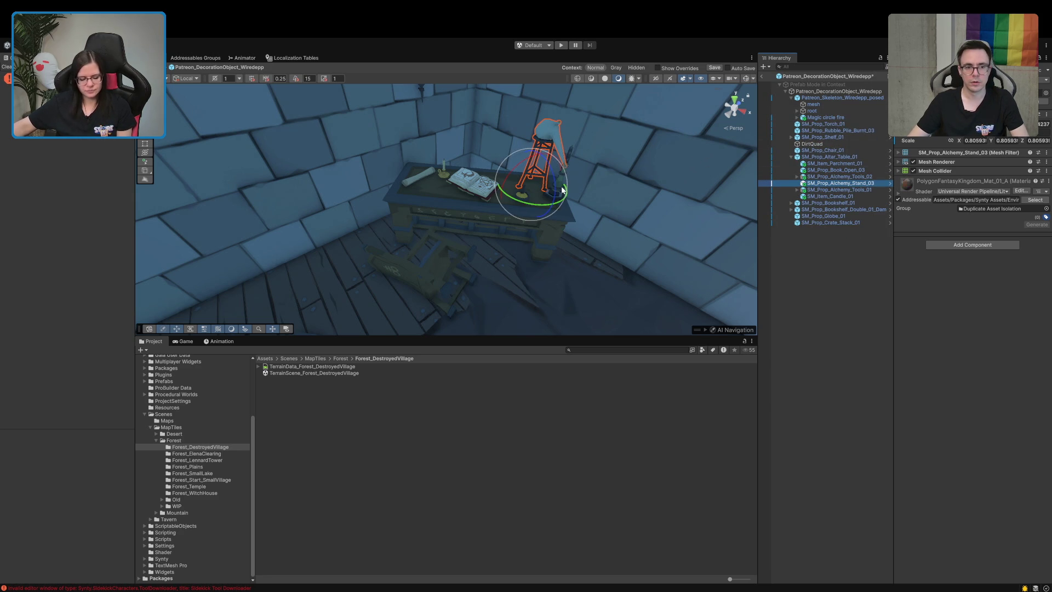
# - Re-angle the alchemy stand slightly on the altar table
pyautogui.moveTo(557, 189)
pyautogui.mouseDown()
pyautogui.moveTo(508, 159)
pyautogui.moveTo(523, 165)
pyautogui.moveTo(646, 89)
pyautogui.moveTo(626, 50)
pyautogui.moveTo(652, 171)
pyautogui.moveTo(702, 118)
pyautogui.moveTo(693, 179)
pyautogui.mouseUp()
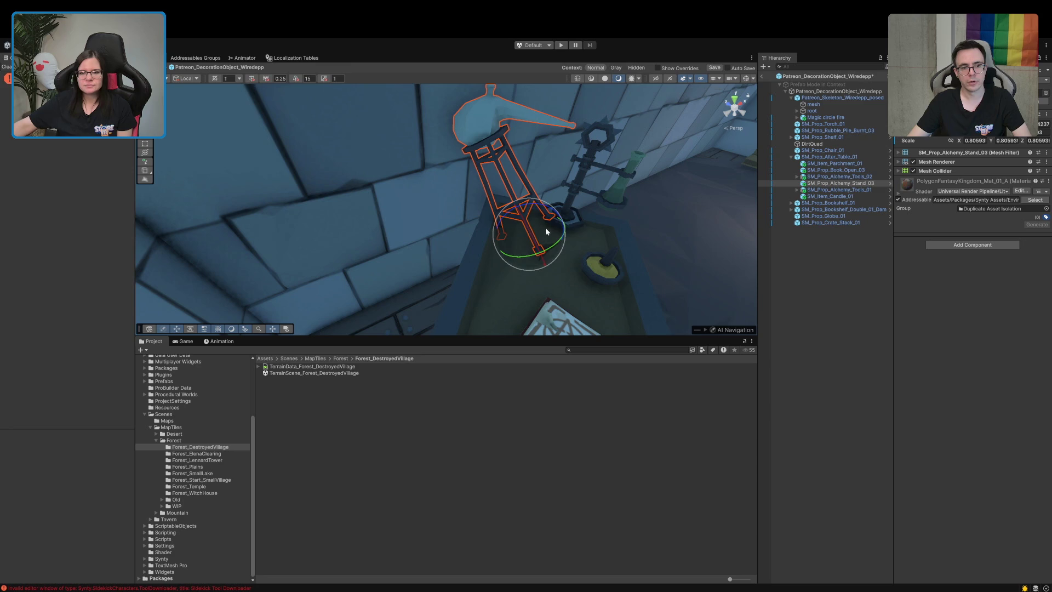
pyautogui.moveTo(535, 234)
pyautogui.mouseDown()
pyautogui.moveTo(549, 215)
pyautogui.moveTo(498, 181)
pyautogui.moveTo(418, 169)
pyautogui.moveTo(433, 170)
pyautogui.mouseUp()
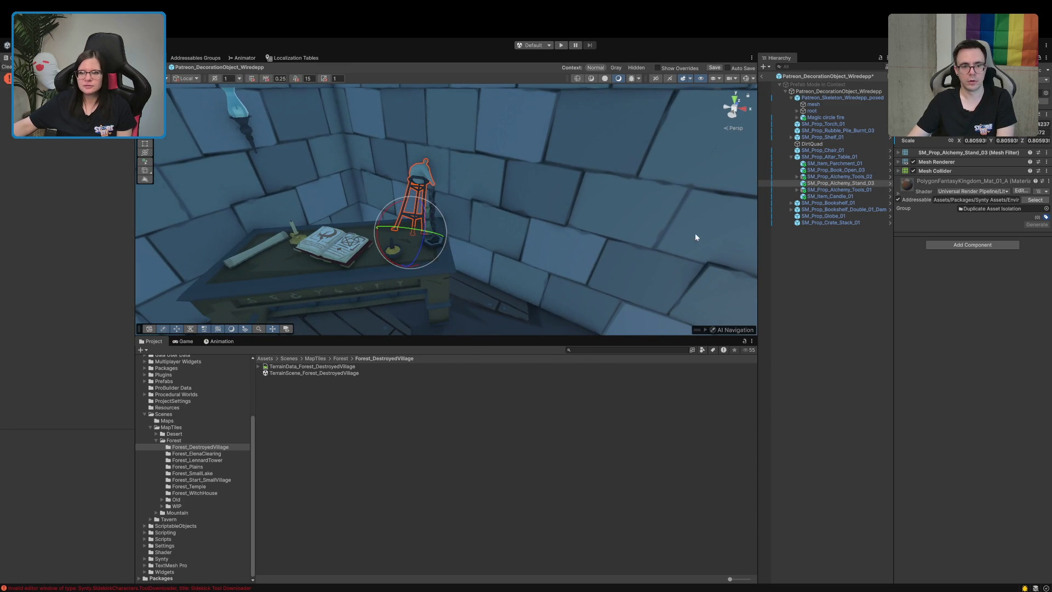
pyautogui.click(817, 177)
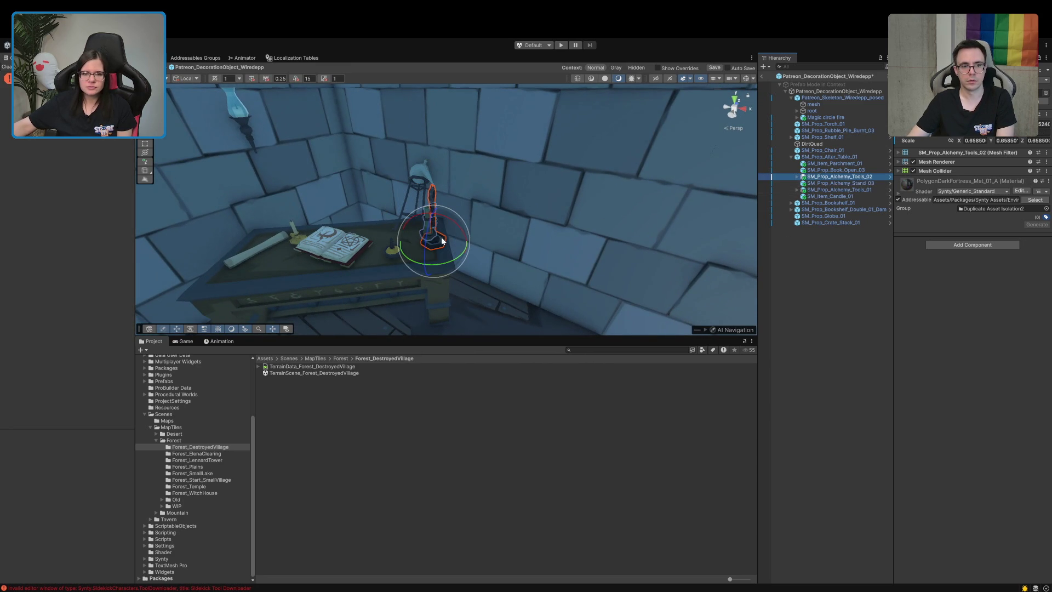
# - Turn the second alchemy tools prop about 90° and lower it beside the altar table
pyautogui.moveTo(454, 228)
pyautogui.mouseDown()
pyautogui.moveTo(499, 246)
pyautogui.moveTo(533, 283)
pyautogui.mouseUp()
pyautogui.press('w')
pyautogui.moveTo(471, 248)
pyautogui.mouseDown()
pyautogui.moveTo(507, 246)
pyautogui.moveTo(495, 241)
pyautogui.mouseUp()
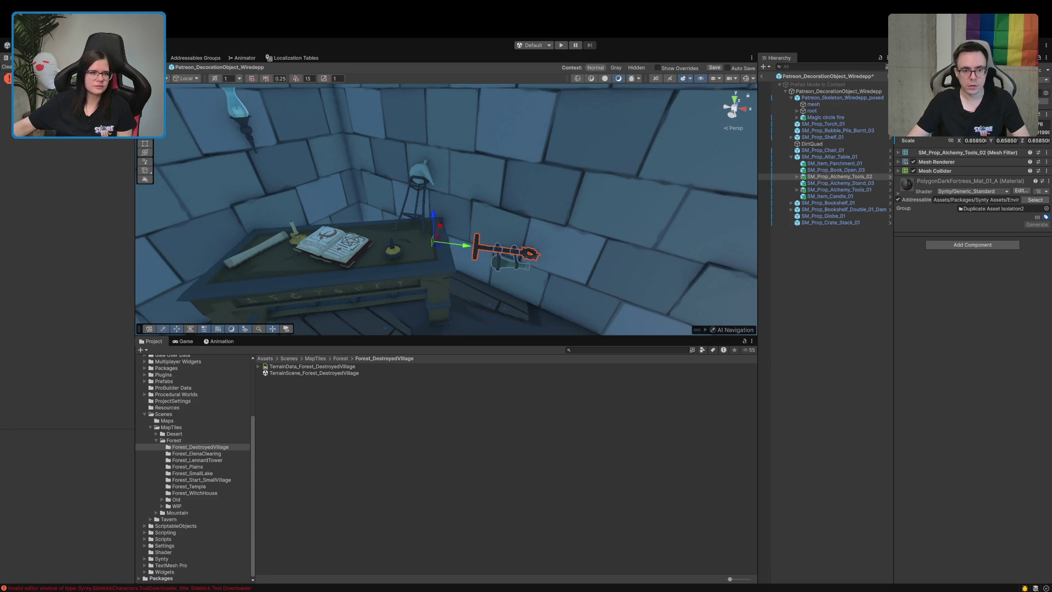
pyautogui.click(192, 78)
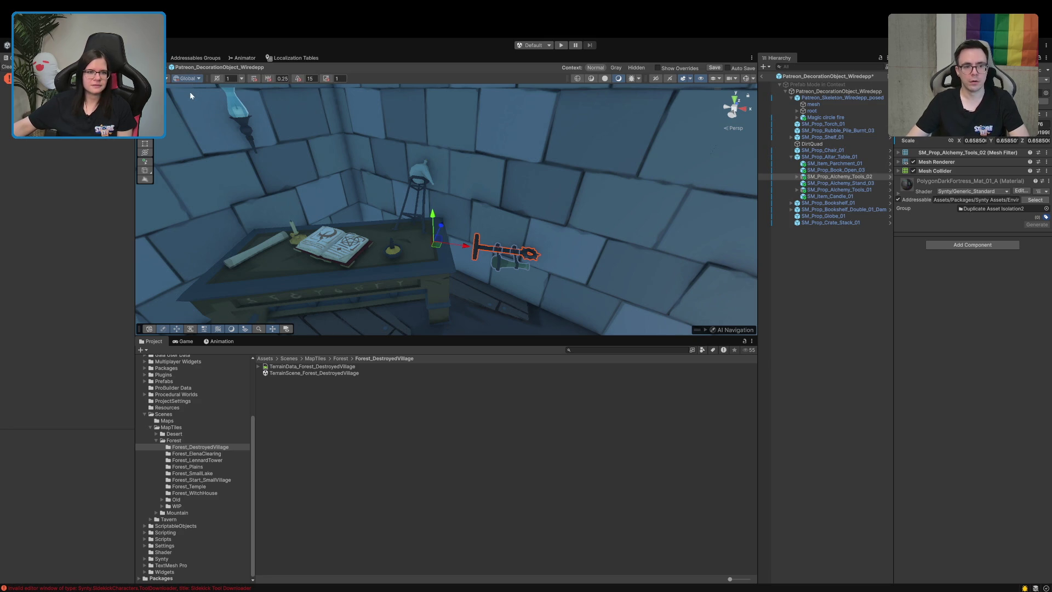
pyautogui.click(186, 78)
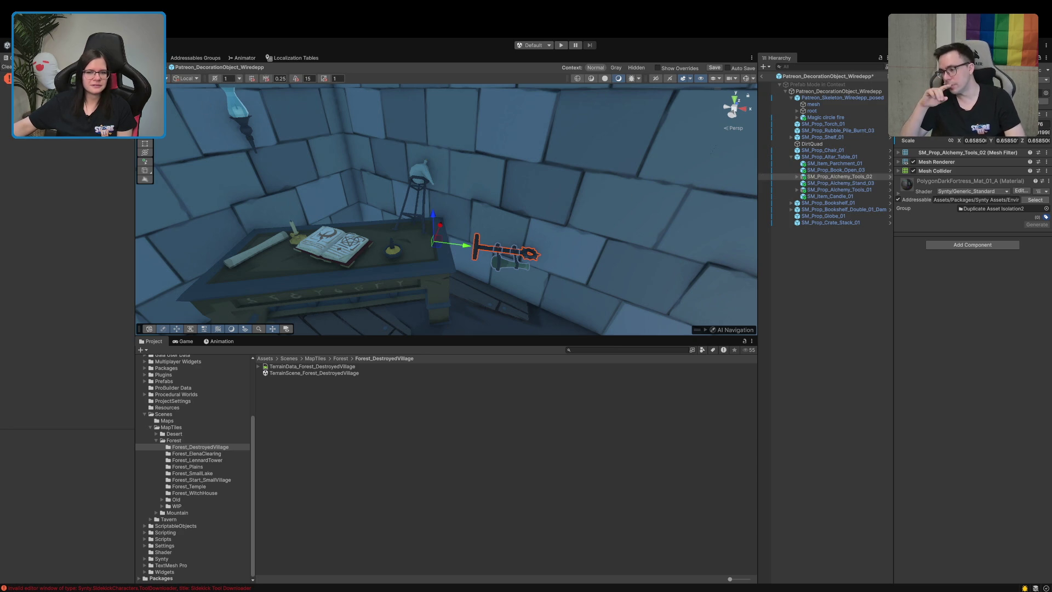
pyautogui.click(825, 177)
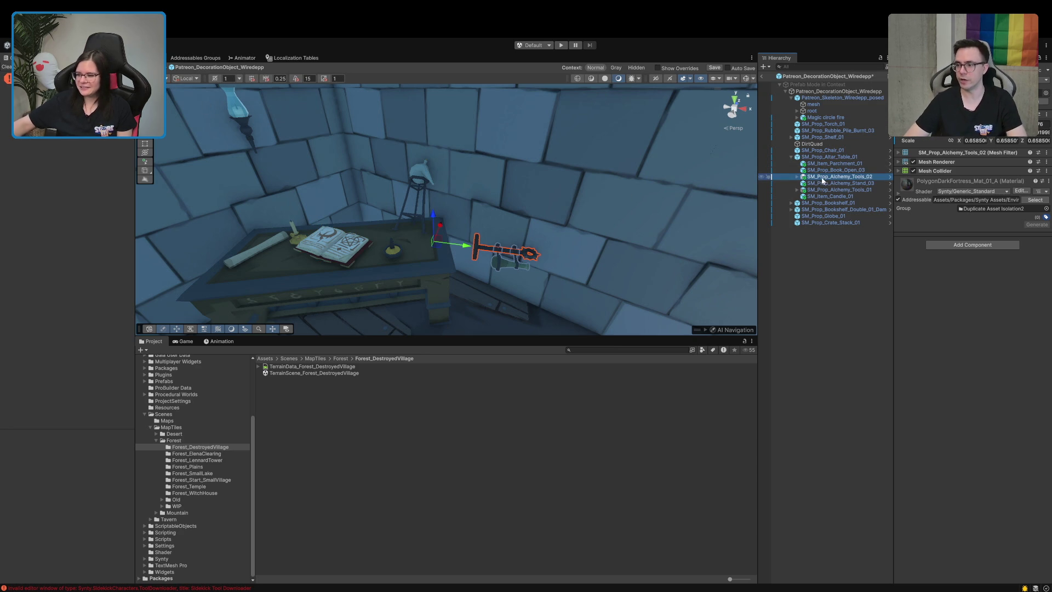
pyautogui.moveTo(432, 219); pyautogui.dragTo(431, 271)
pyautogui.press('e')
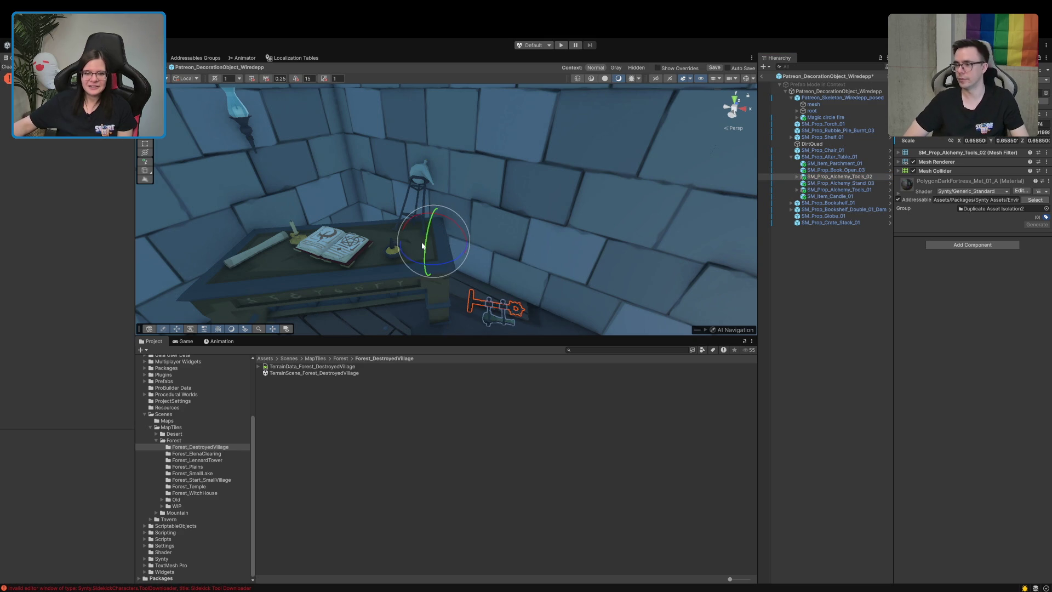
pyautogui.click(858, 334)
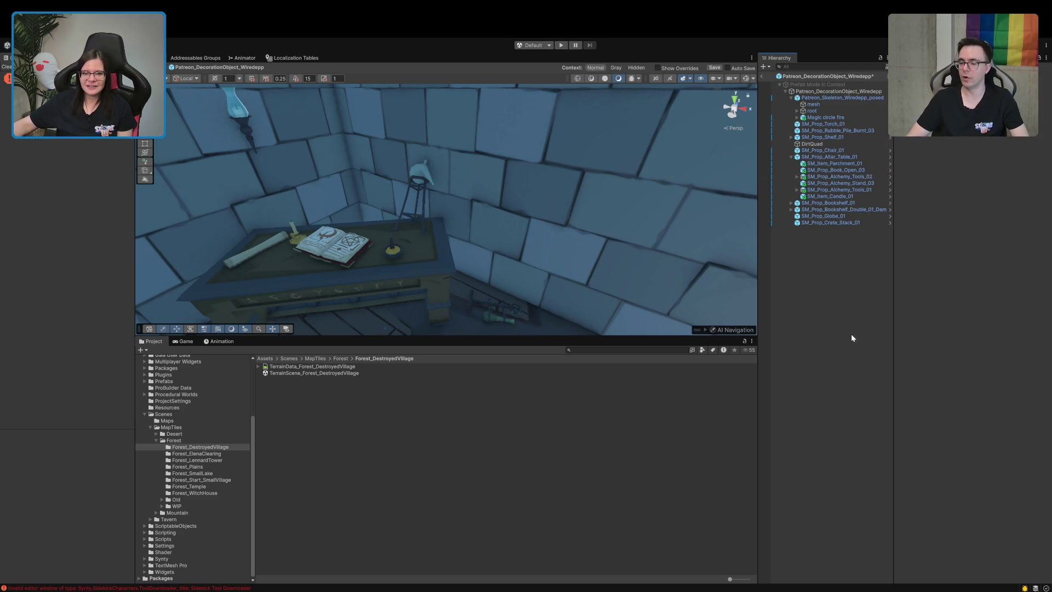
pyautogui.moveTo(646, 307)
pyautogui.mouseDown()
pyautogui.moveTo(446, 291)
pyautogui.moveTo(430, 269)
pyautogui.mouseUp()
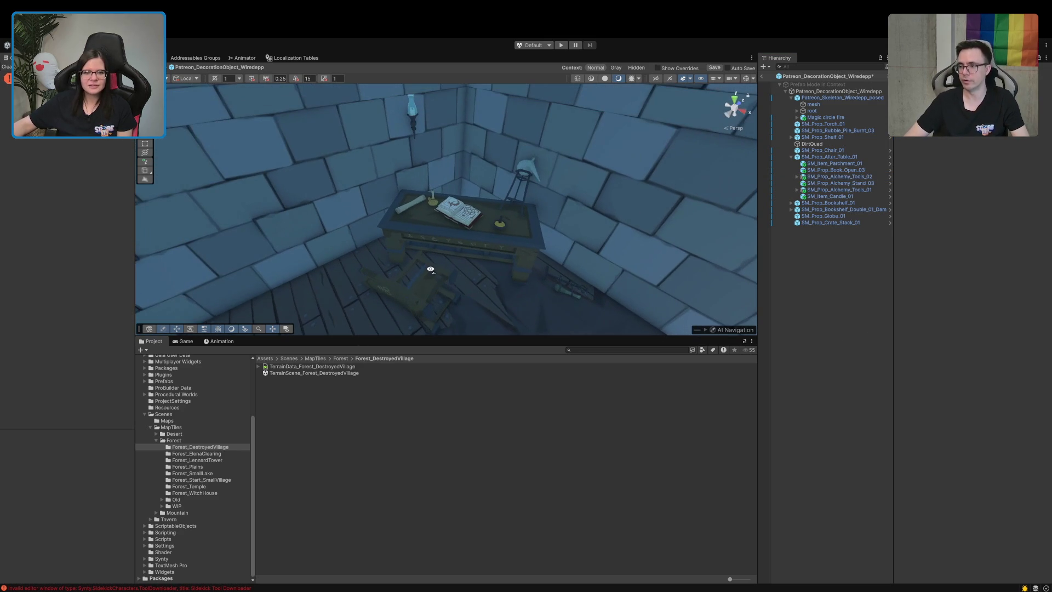
pyautogui.click(500, 231)
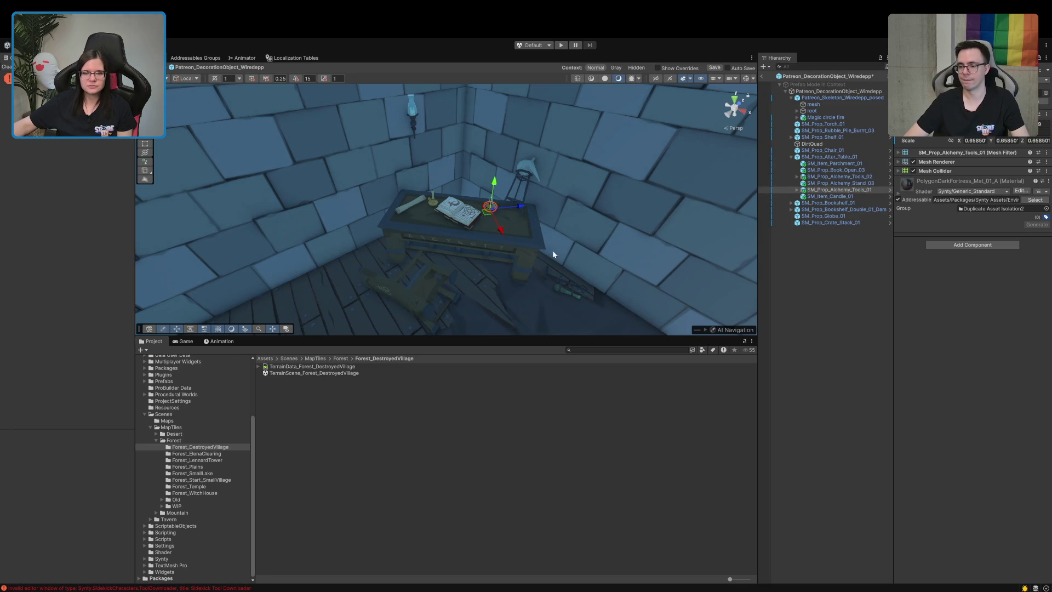
pyautogui.click(811, 307)
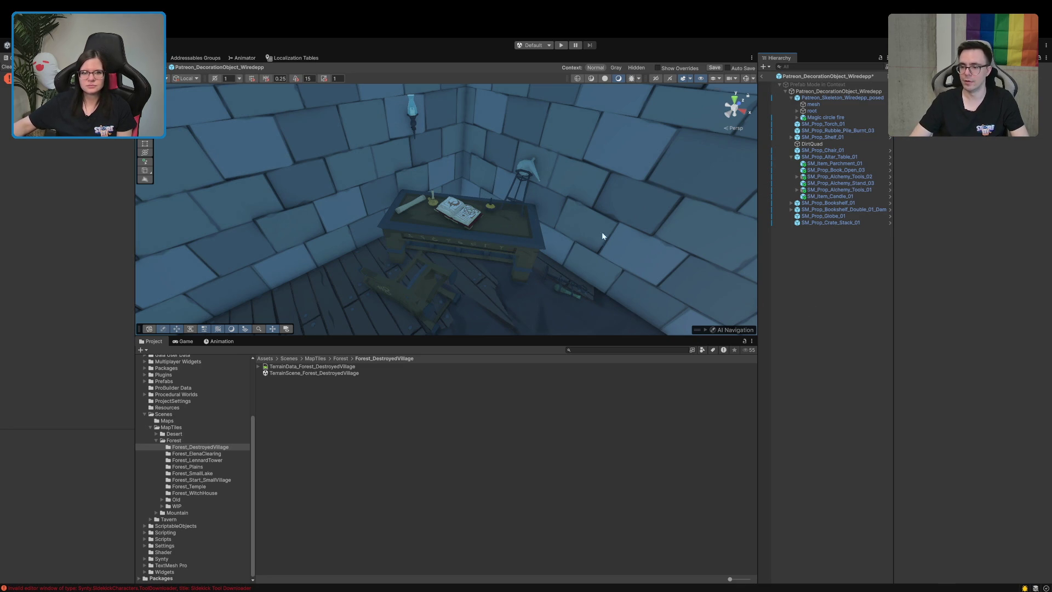
# - Slide the wall torch left along the basement wall
pyautogui.moveTo(658, 261); pyautogui.dragTo(392, 81)
pyautogui.click(485, 170)
pyautogui.moveTo(454, 189)
pyautogui.mouseDown()
pyautogui.moveTo(358, 193)
pyautogui.moveTo(325, 206)
pyautogui.moveTo(347, 237)
pyautogui.moveTo(376, 238)
pyautogui.moveTo(471, 178)
pyautogui.mouseUp()
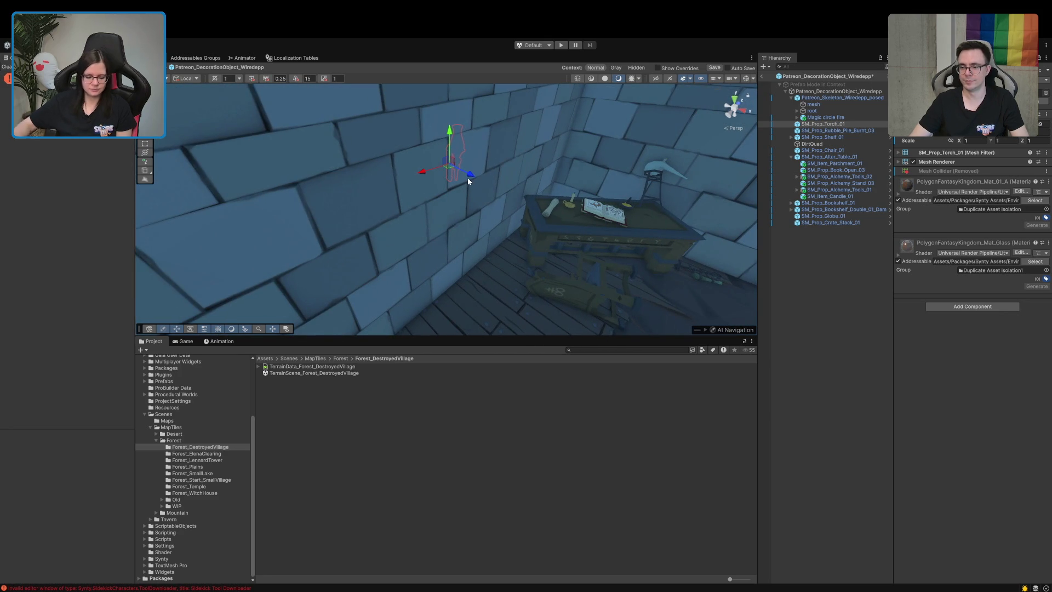
# - Set handles back to local axes and slide the torch left along the wall
pyautogui.hotkey('ctrl', 'z')
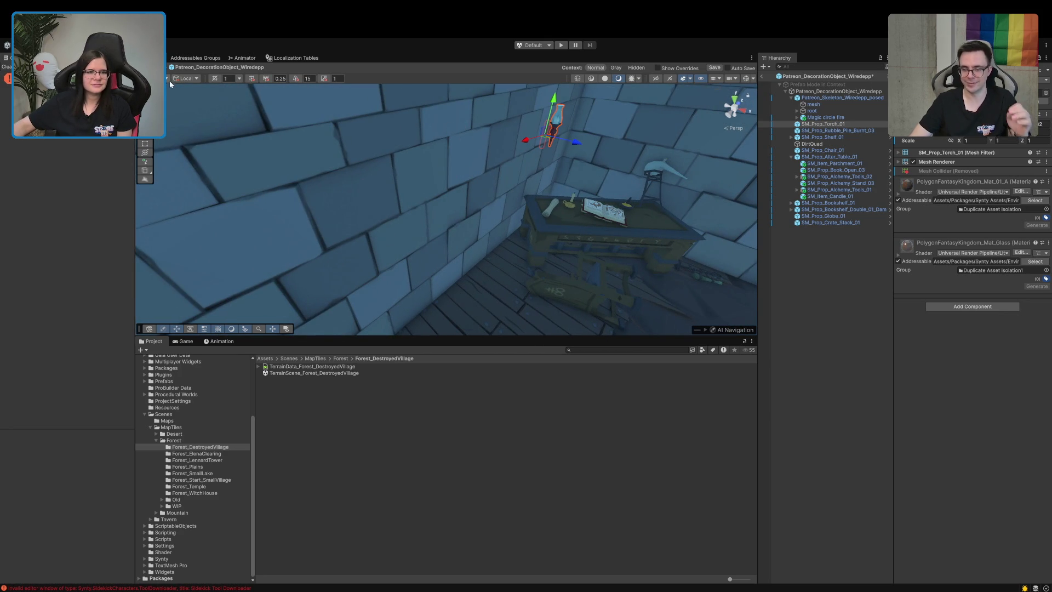
pyautogui.press('x')
pyautogui.moveTo(497, 166); pyautogui.dragTo(449, 171)
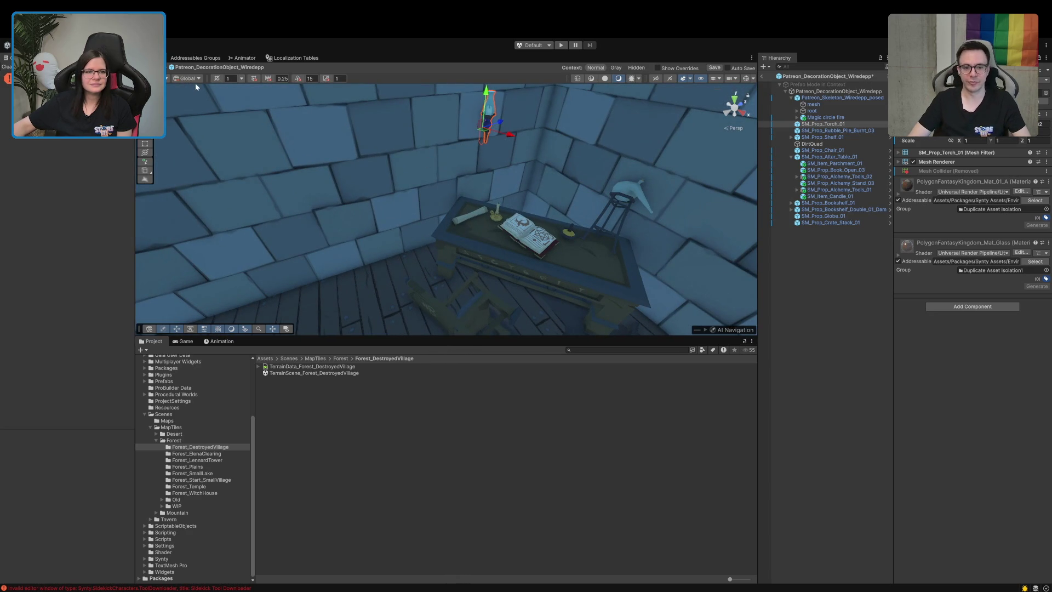
pyautogui.click(195, 78)
pyautogui.click(193, 96)
pyautogui.moveTo(451, 130); pyautogui.dragTo(327, 159)
# - Tilt the torch slightly and slide it right along the wall
pyautogui.press('e')
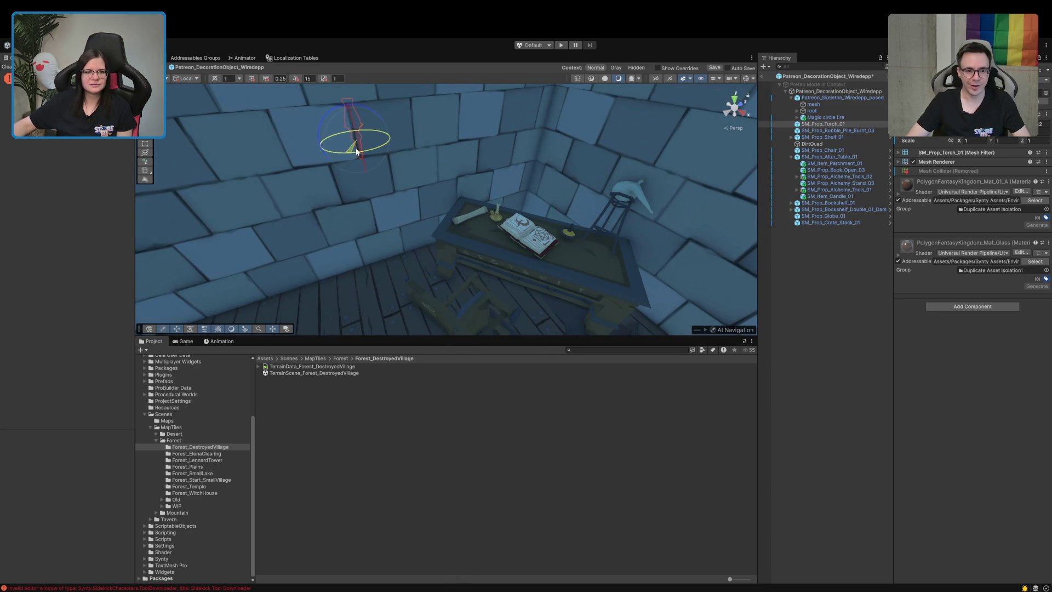
pyautogui.hotkey('ctrl', 'z')
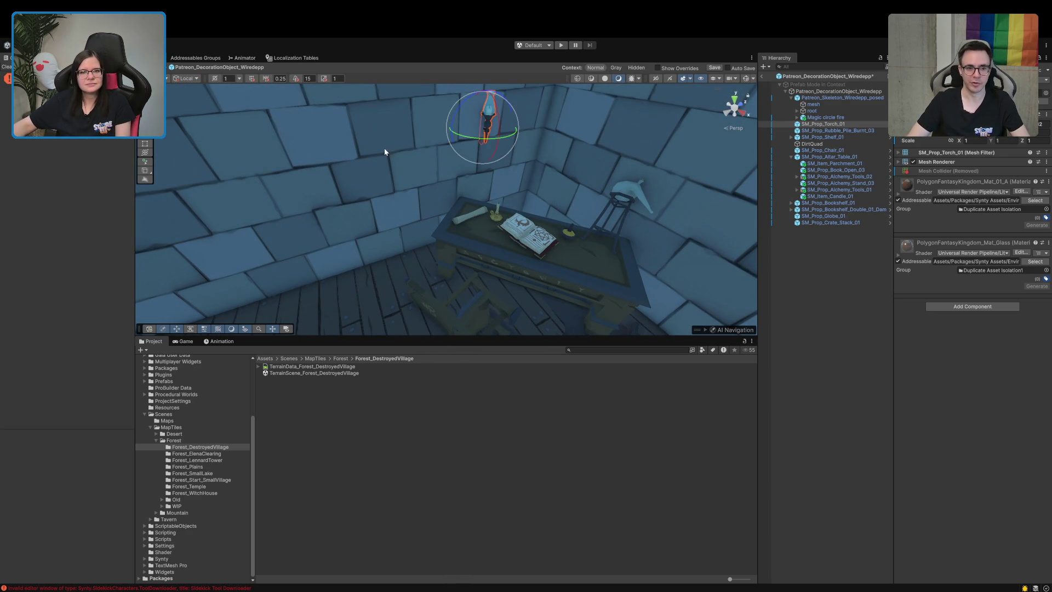
pyautogui.moveTo(475, 138)
pyautogui.mouseDown()
pyautogui.moveTo(487, 138)
pyautogui.moveTo(284, 178)
pyautogui.moveTo(320, 180)
pyautogui.mouseUp()
pyautogui.press('w')
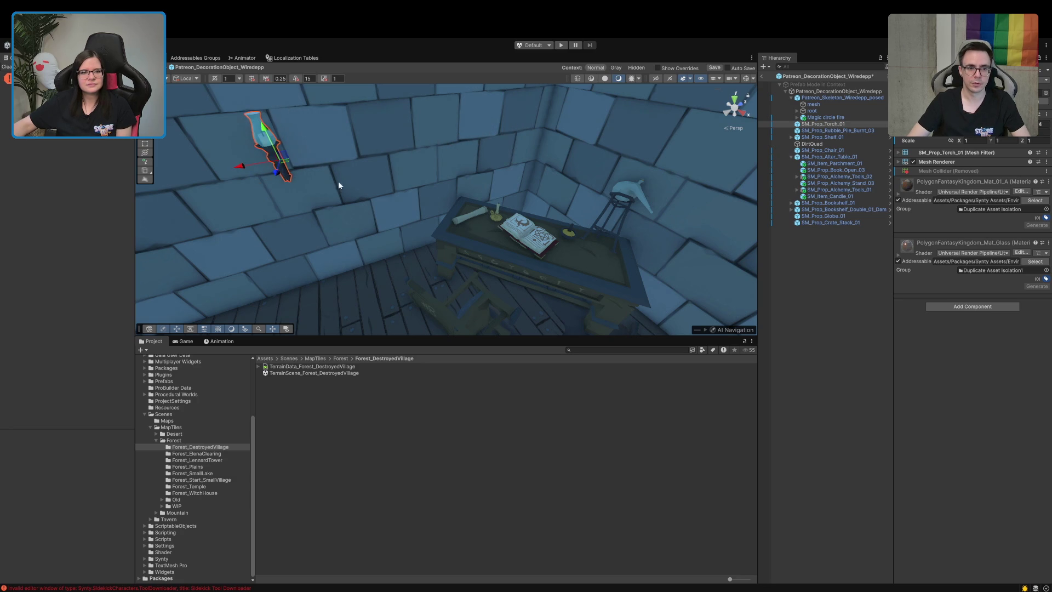
pyautogui.press('f')
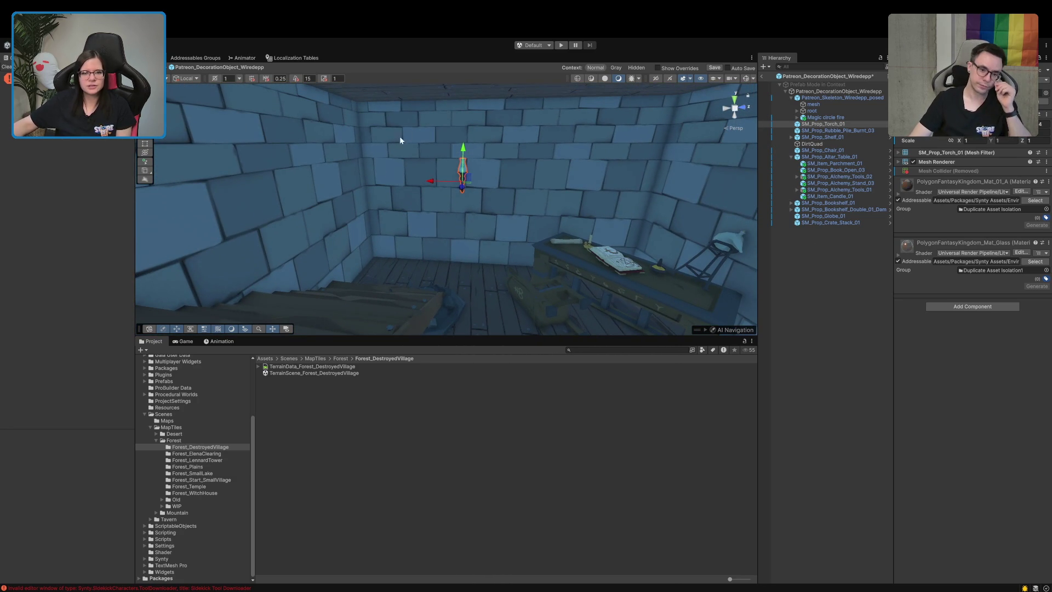
pyautogui.moveTo(426, 179)
pyautogui.mouseDown()
pyautogui.moveTo(477, 214)
pyautogui.moveTo(512, 265)
pyautogui.mouseUp()
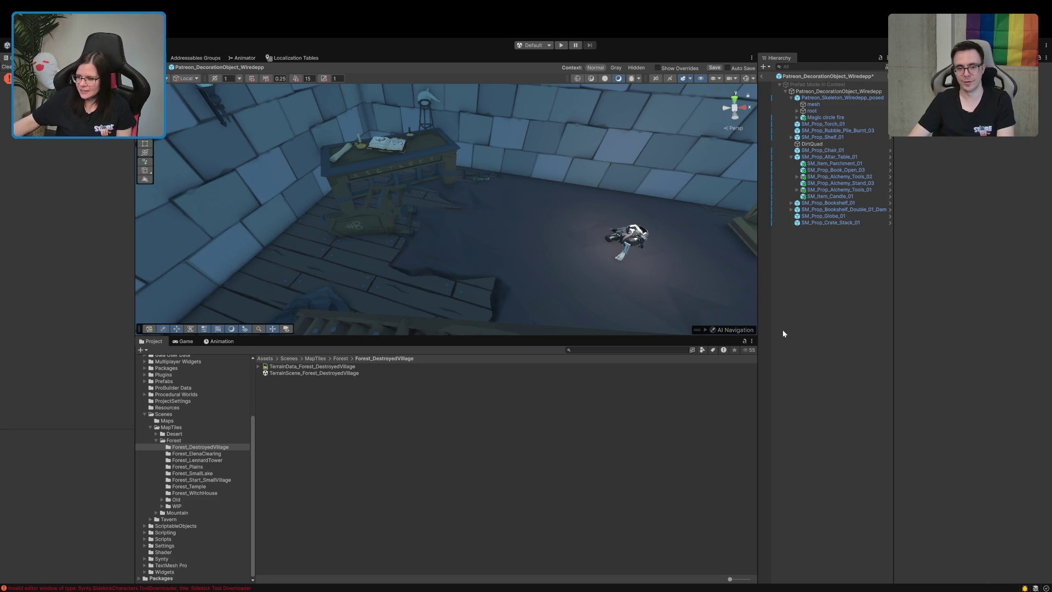
# - Move Alchemy_Tools_02 near the table and lay it flat
pyautogui.moveTo(356, 157)
pyautogui.mouseDown()
pyautogui.moveTo(522, 142)
pyautogui.moveTo(543, 98)
pyautogui.moveTo(744, 303)
pyautogui.mouseUp()
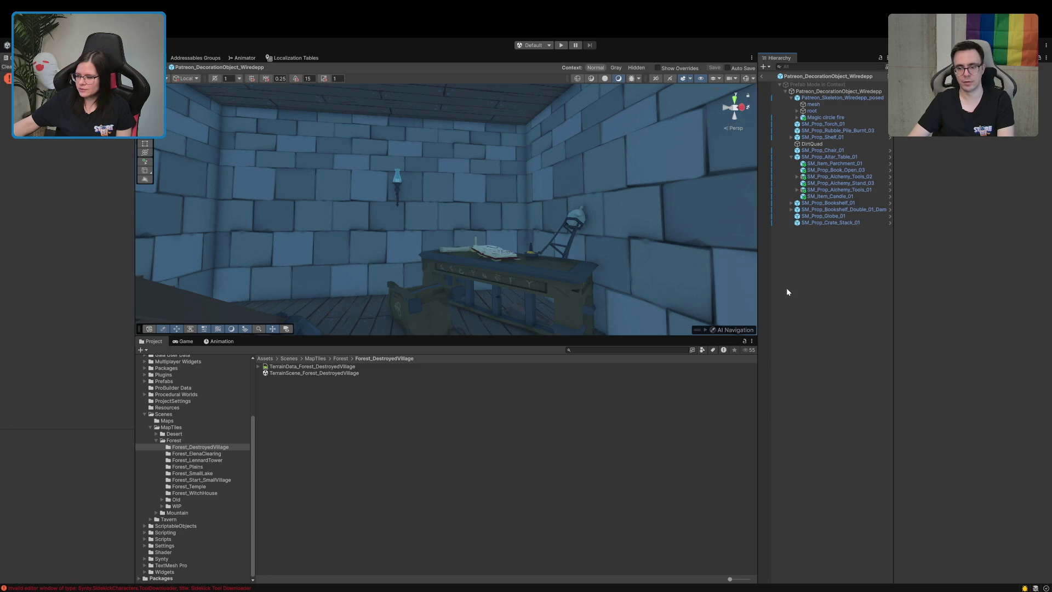
pyautogui.moveTo(446, 254)
pyautogui.mouseDown()
pyautogui.moveTo(451, 294)
pyautogui.moveTo(620, 349)
pyautogui.mouseUp()
pyautogui.press('f')
pyautogui.moveTo(709, 333)
pyautogui.mouseDown()
pyautogui.moveTo(728, 372)
pyautogui.moveTo(534, 184)
pyautogui.mouseUp()
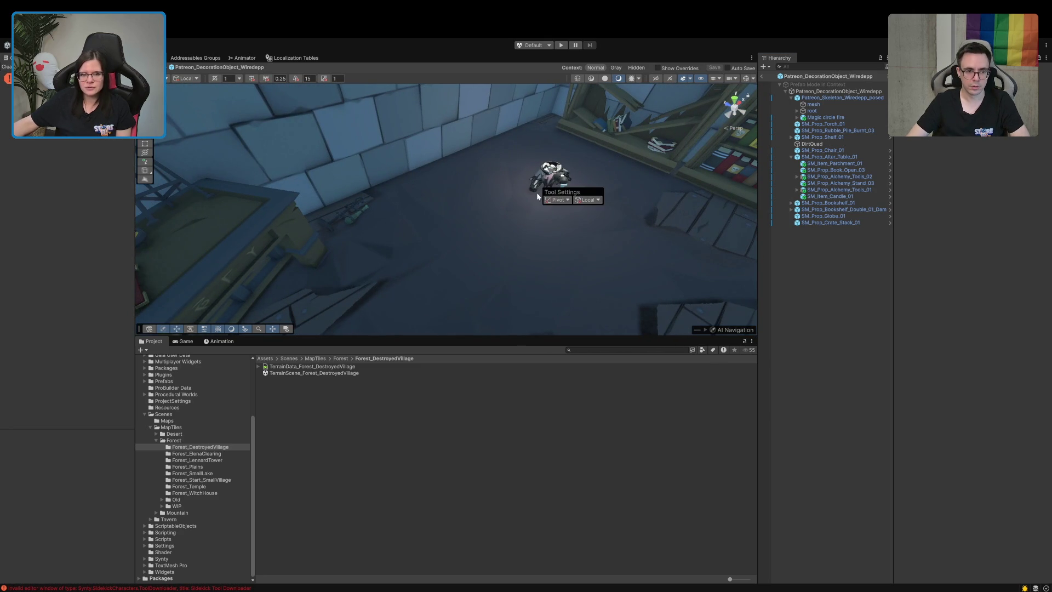
pyautogui.moveTo(712, 263)
pyautogui.mouseDown()
pyautogui.moveTo(441, 261)
pyautogui.moveTo(474, 269)
pyautogui.mouseUp()
pyautogui.click(469, 182)
pyautogui.click(471, 183)
pyautogui.moveTo(442, 182)
pyautogui.mouseDown()
pyautogui.moveTo(470, 204)
pyautogui.moveTo(446, 231)
pyautogui.mouseUp()
pyautogui.press('e')
pyautogui.press('w')
pyautogui.moveTo(471, 195); pyautogui.dragTo(470, 188)
pyautogui.click(660, 253)
# - Shift the bookshelf beside the stairs to the right along its X axis
pyautogui.moveTo(659, 253)
pyautogui.mouseDown()
pyautogui.moveTo(416, 252)
pyautogui.moveTo(460, 223)
pyautogui.mouseUp()
pyautogui.click(505, 212)
pyautogui.moveTo(470, 267); pyautogui.dragTo(470, 269)
pyautogui.click(751, 258)
pyautogui.moveTo(649, 278); pyautogui.dragTo(537, 275)
pyautogui.hotkey('ctrl', 'z')
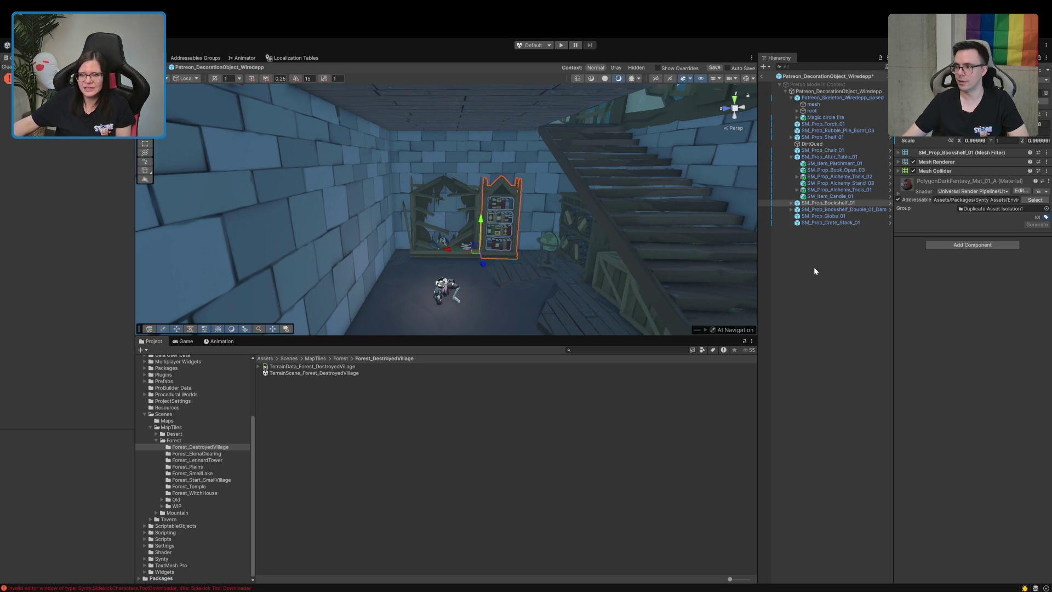
pyautogui.click(833, 272)
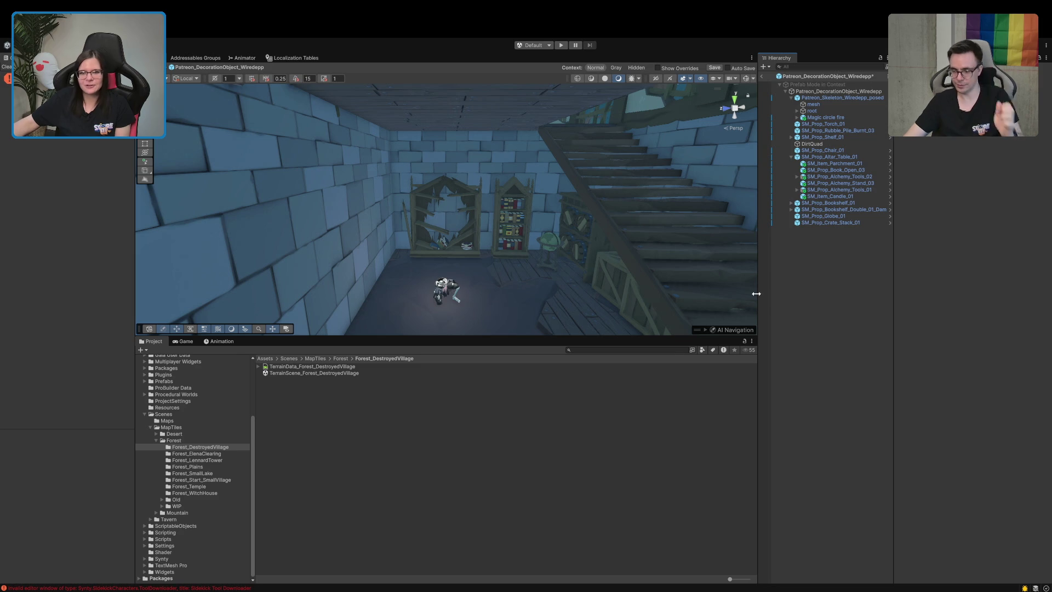
# - Leave Prefab Mode to return to the TerrainScene_Forest_DestroyedVillage scene
pyautogui.moveTo(756, 294); pyautogui.dragTo(757, 293)
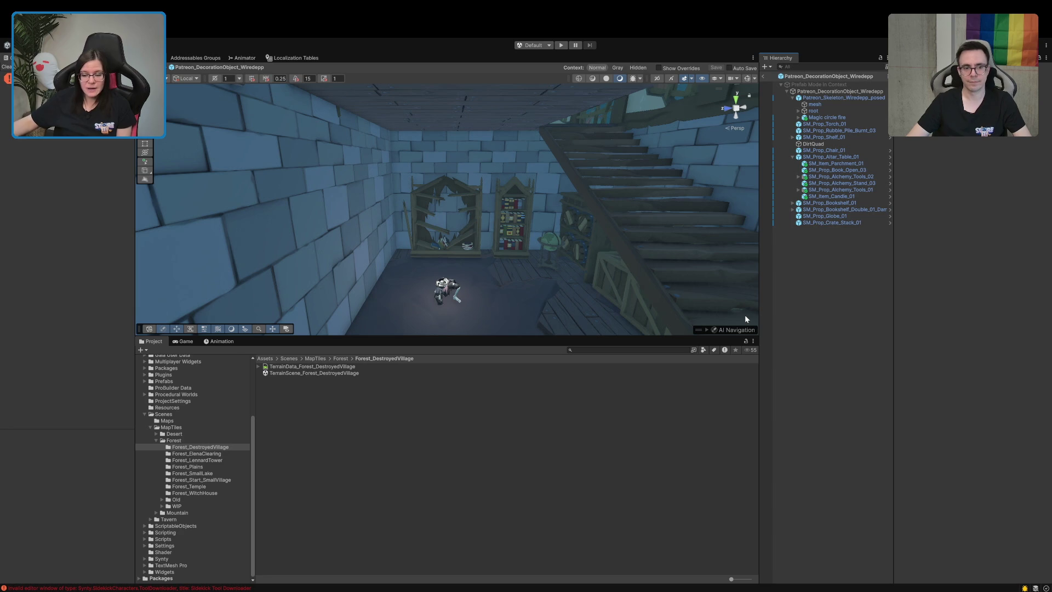
pyautogui.moveTo(721, 256)
pyautogui.mouseDown()
pyautogui.moveTo(399, 301)
pyautogui.moveTo(482, 258)
pyautogui.moveTo(362, 272)
pyautogui.moveTo(230, 260)
pyautogui.moveTo(228, 225)
pyautogui.moveTo(218, 239)
pyautogui.moveTo(606, 277)
pyautogui.moveTo(681, 296)
pyautogui.moveTo(721, 277)
pyautogui.moveTo(828, 301)
pyautogui.moveTo(570, 285)
pyautogui.moveTo(698, 329)
pyautogui.moveTo(770, 294)
pyautogui.mouseUp()
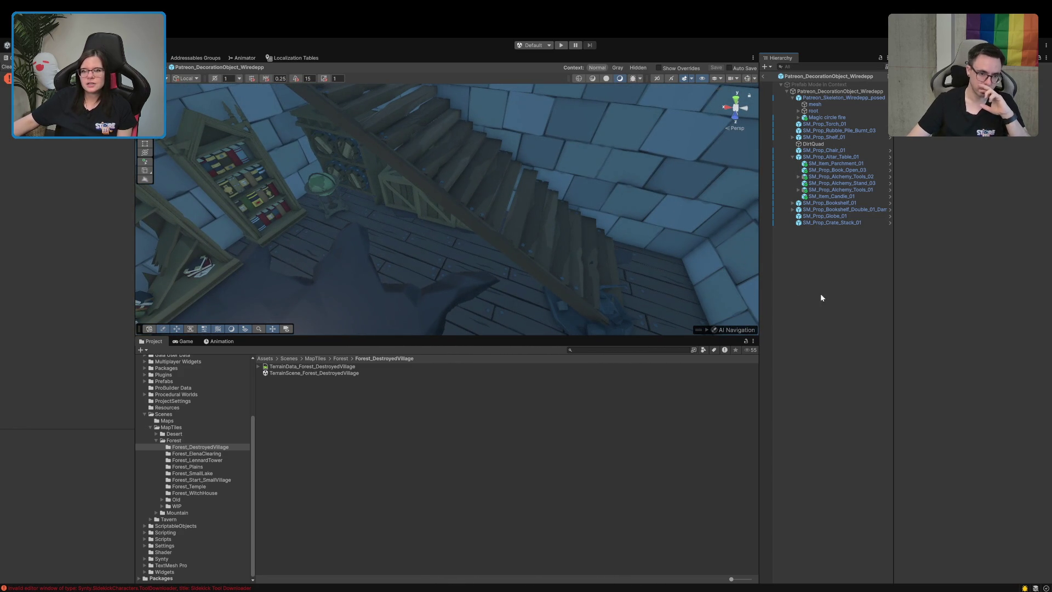
pyautogui.click(765, 78)
pyautogui.moveTo(729, 230)
pyautogui.mouseDown()
pyautogui.moveTo(704, 218)
pyautogui.moveTo(847, 440)
pyautogui.moveTo(395, 195)
pyautogui.moveTo(359, 220)
pyautogui.moveTo(235, 176)
pyautogui.moveTo(153, 200)
pyautogui.moveTo(114, 230)
pyautogui.mouseUp()
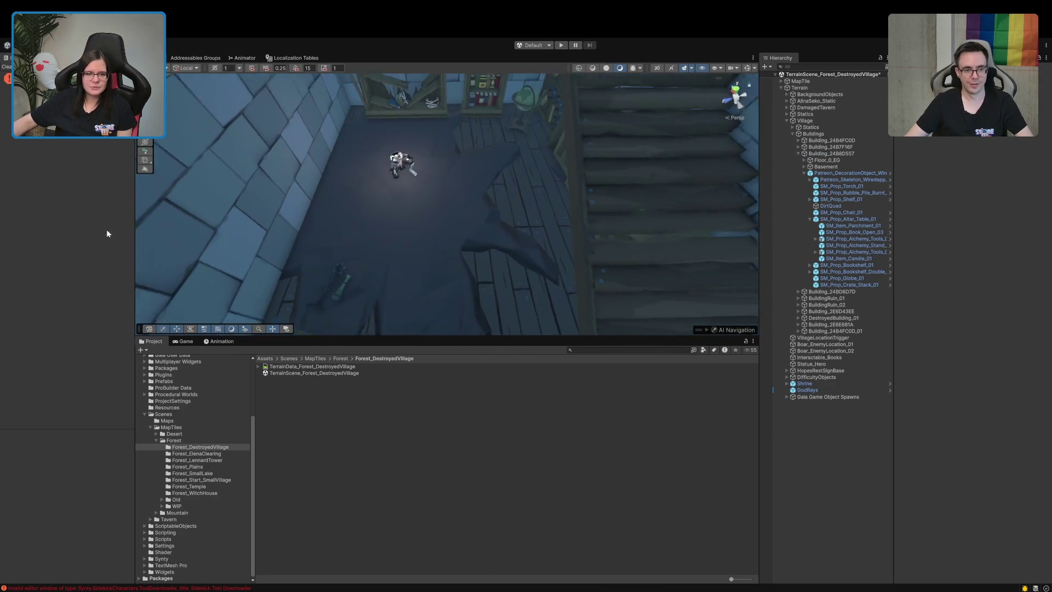
# - Open the decoration prefab and collapse the skeleton and altar table children in the Hierarchy
pyautogui.click(889, 173)
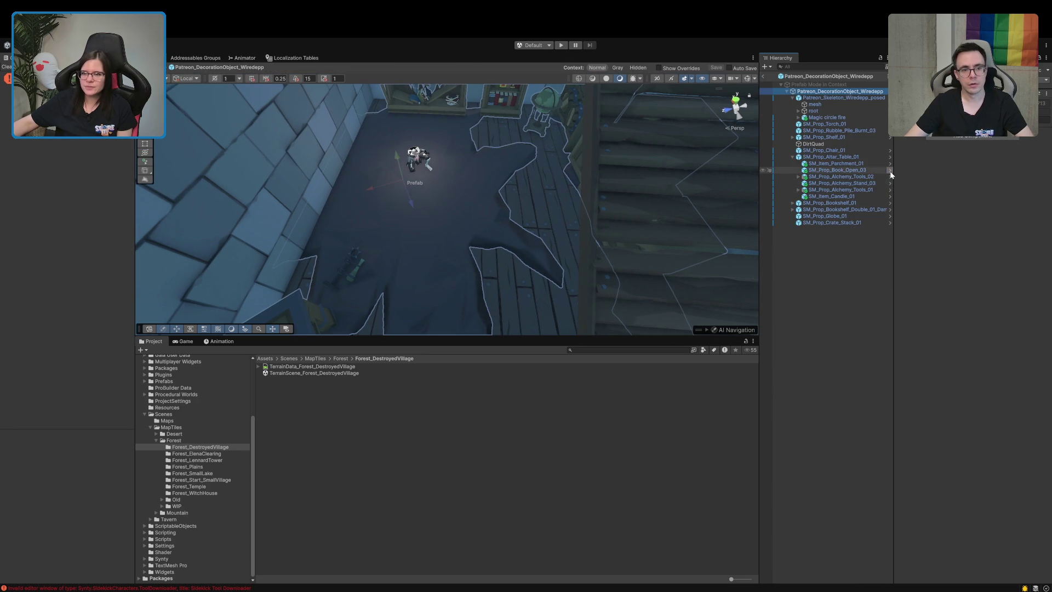
pyautogui.click(792, 97)
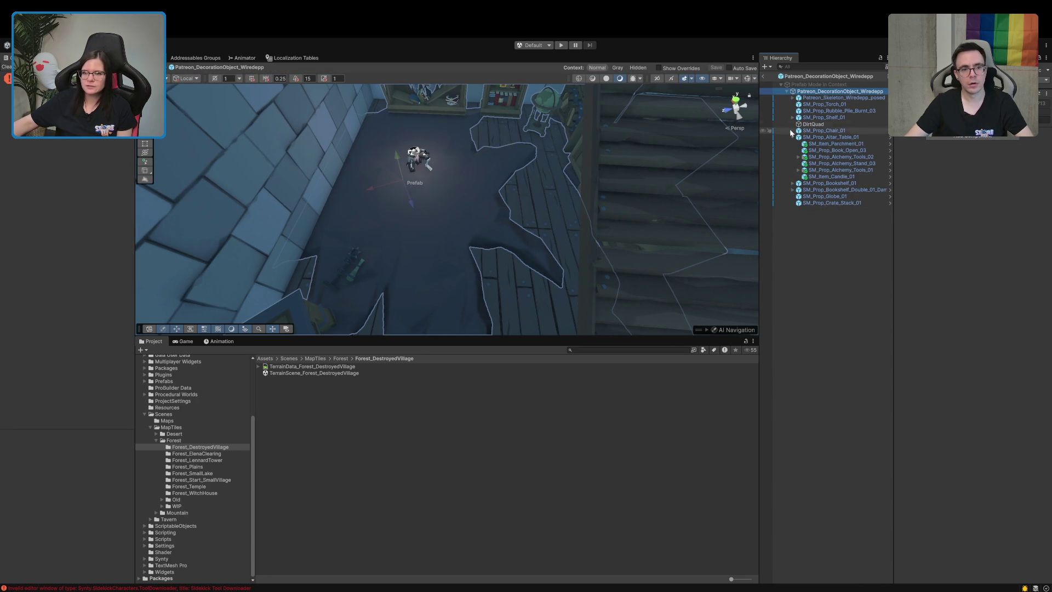
pyautogui.click(792, 137)
pyautogui.moveTo(446, 181); pyautogui.dragTo(461, 192)
pyautogui.click(876, 299)
pyautogui.click(822, 125)
pyautogui.click(820, 185)
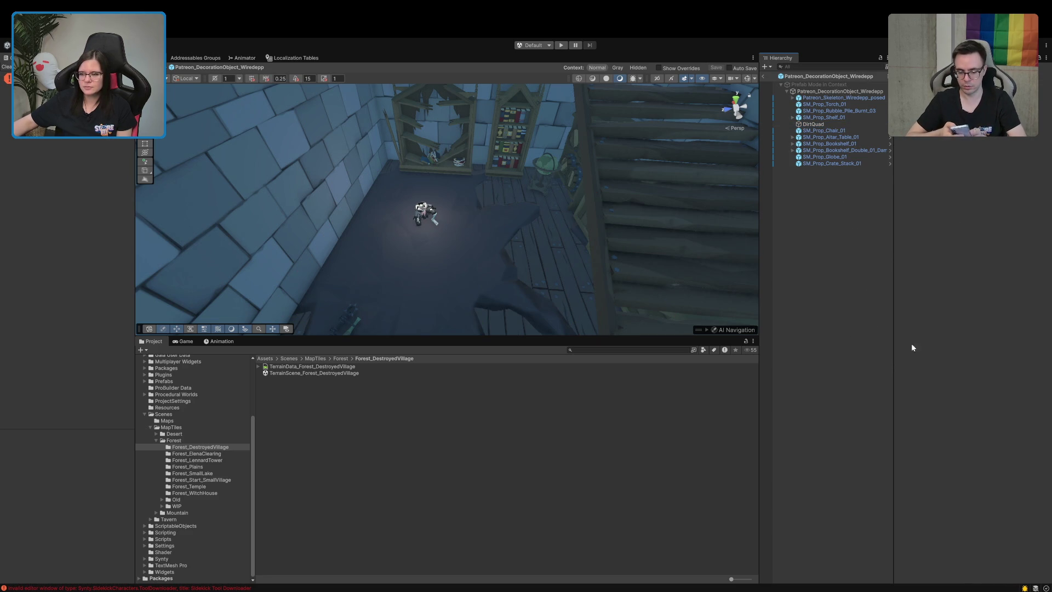
# - Create a sphere named Damage and place it on the skeleton
pyautogui.hotkey('ctrl', 'alt', 's')
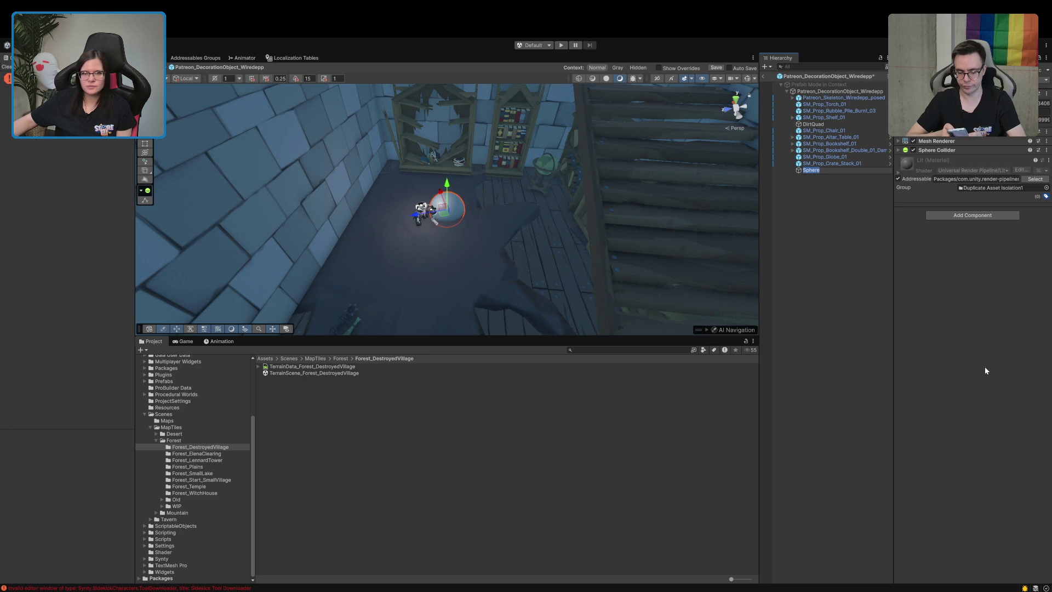
pyautogui.write('rt')
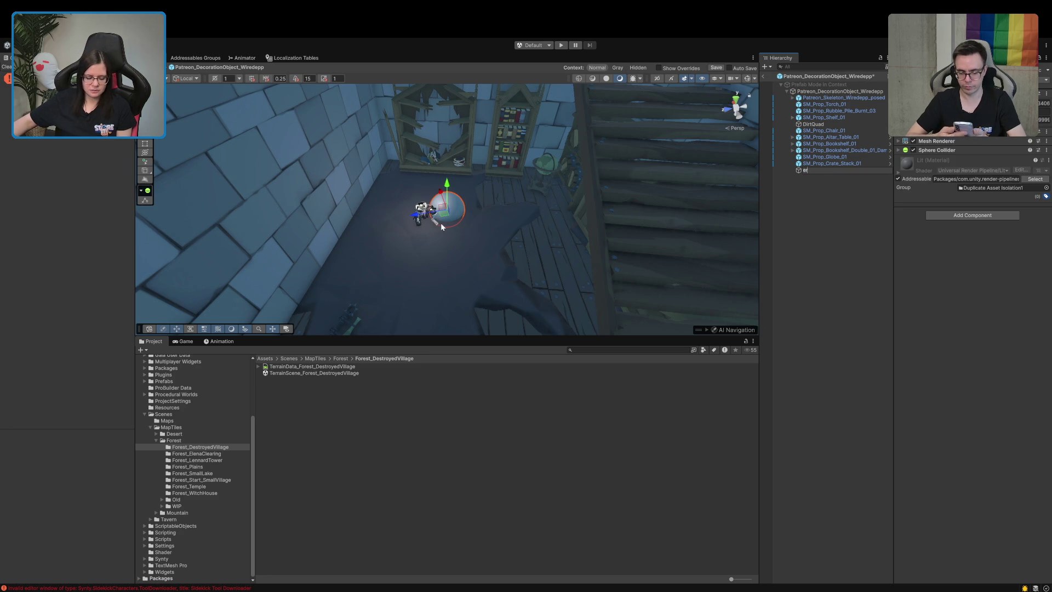
pyautogui.press('Return')
pyautogui.press('F2')
pyautogui.write('Damage')
pyautogui.press('Return')
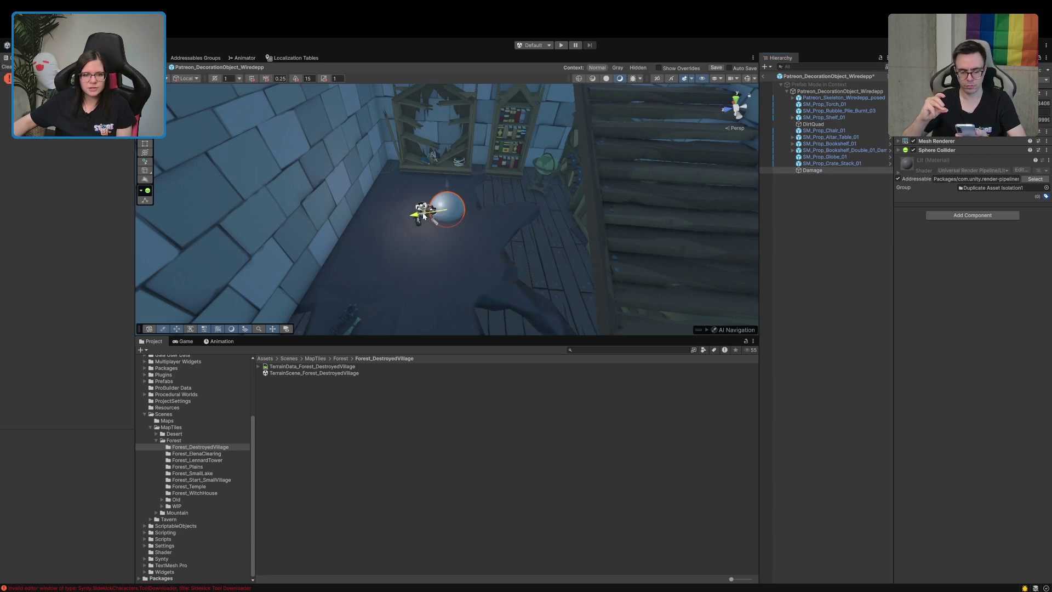
pyautogui.moveTo(425, 216); pyautogui.dragTo(408, 226)
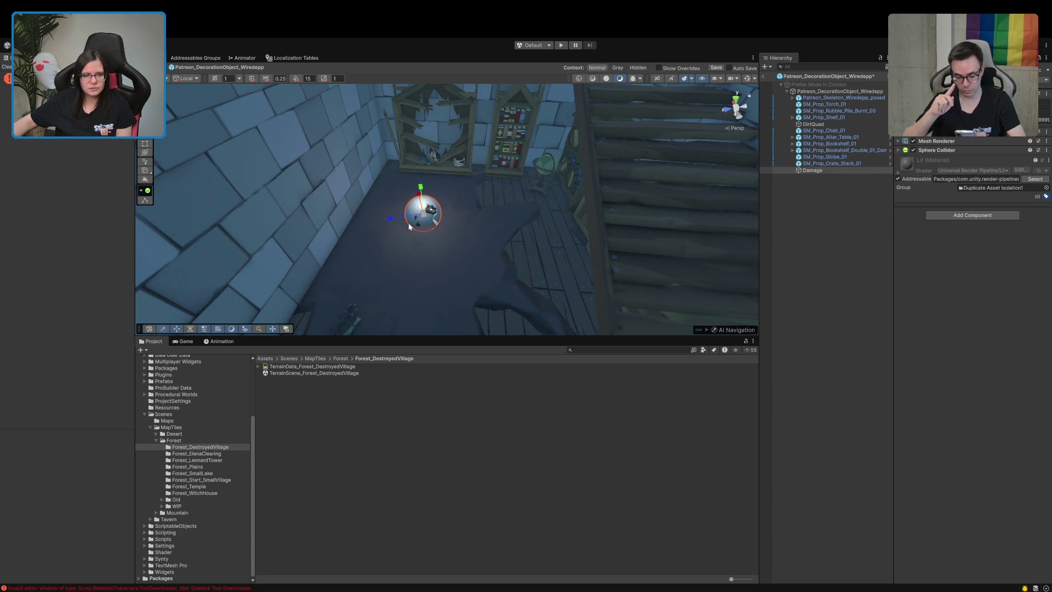
# - Browse the shelf and skeleton children, selecting the Magic circle fire effect
pyautogui.click(805, 111)
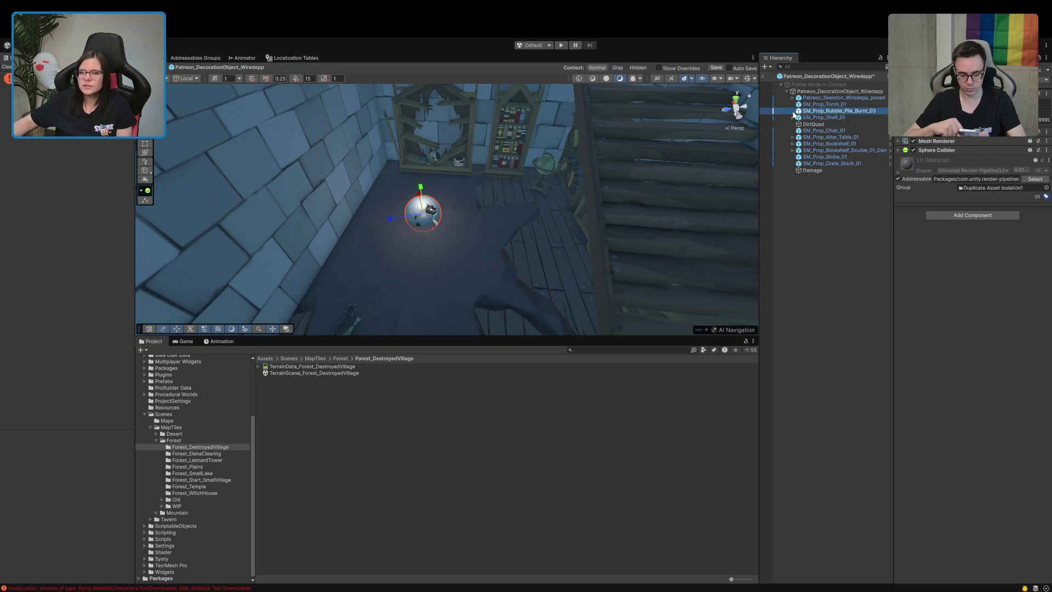
pyautogui.click(791, 117)
pyautogui.click(792, 118)
pyautogui.click(793, 98)
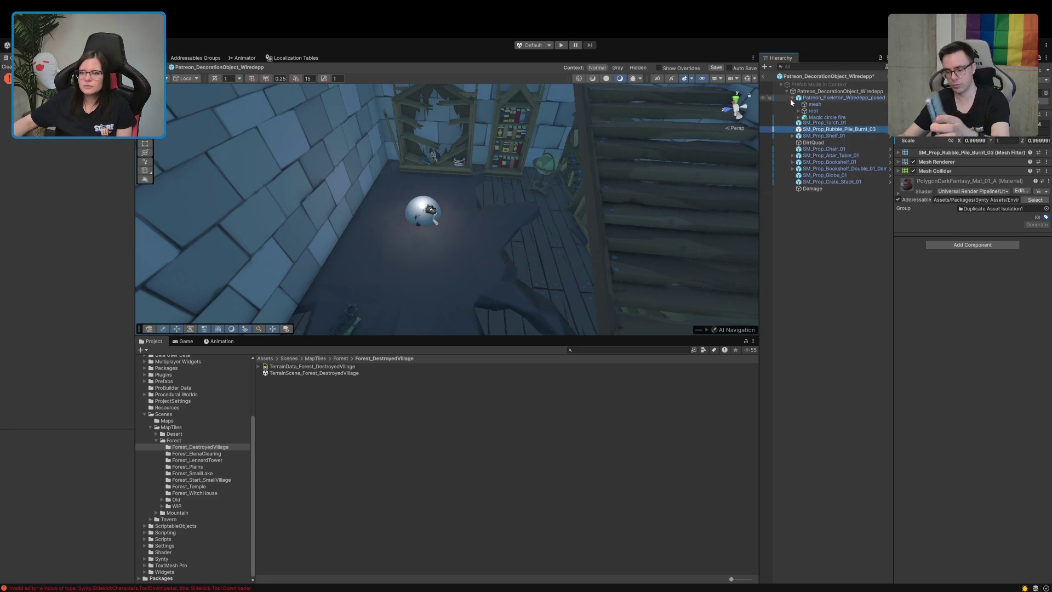
pyautogui.click(827, 118)
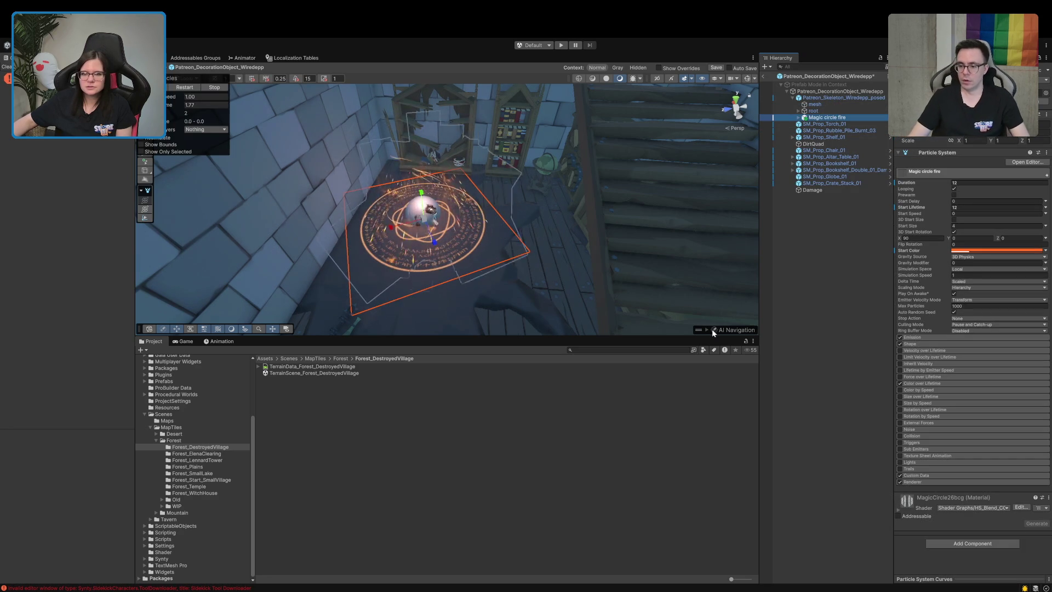
# - Scale the Damage sphere up over the magic circle and remove its Mesh Renderer
pyautogui.moveTo(152, 78); pyautogui.dragTo(682, 258)
pyautogui.click(682, 268)
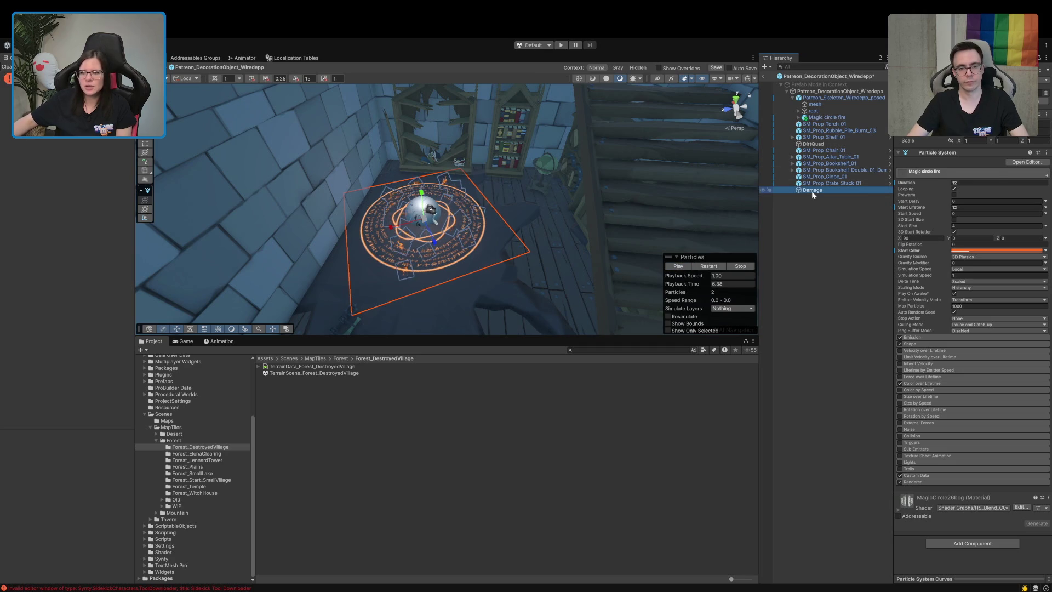
pyautogui.click(812, 191)
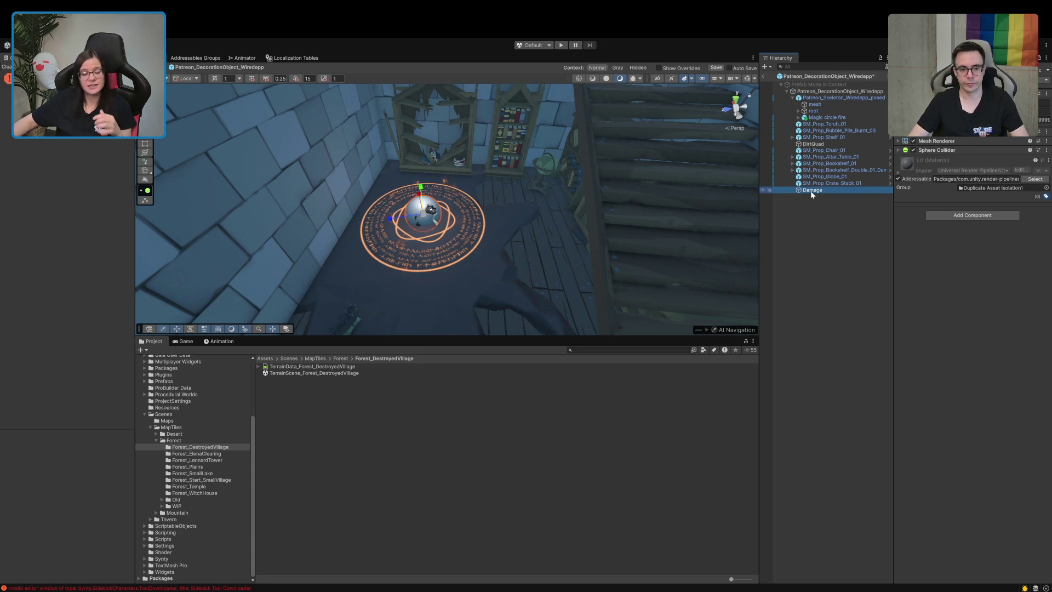
pyautogui.moveTo(426, 221); pyautogui.dragTo(495, 166)
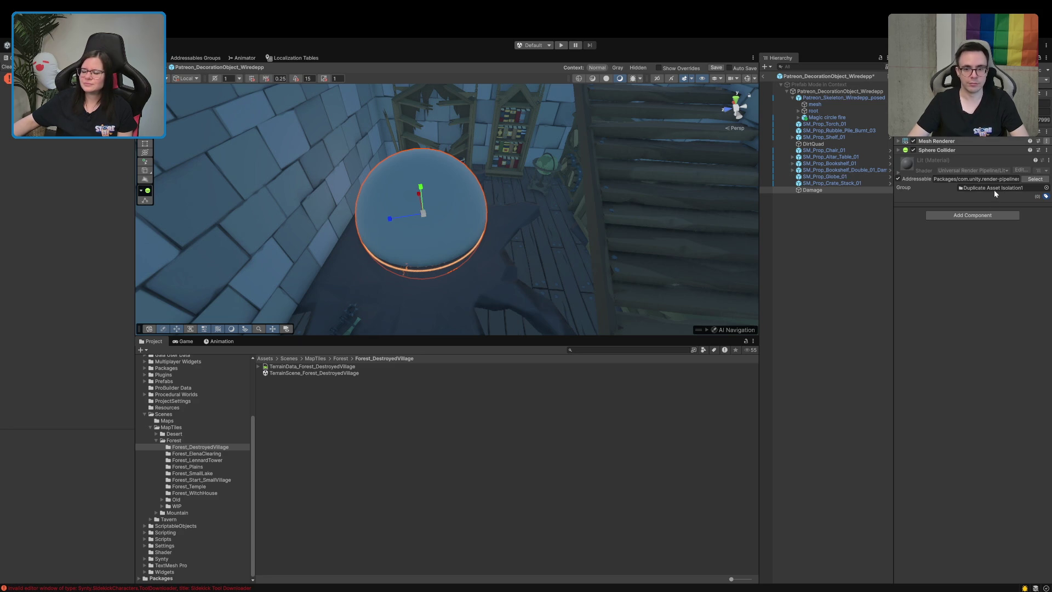
pyautogui.hotkey('ctrl', 'z')
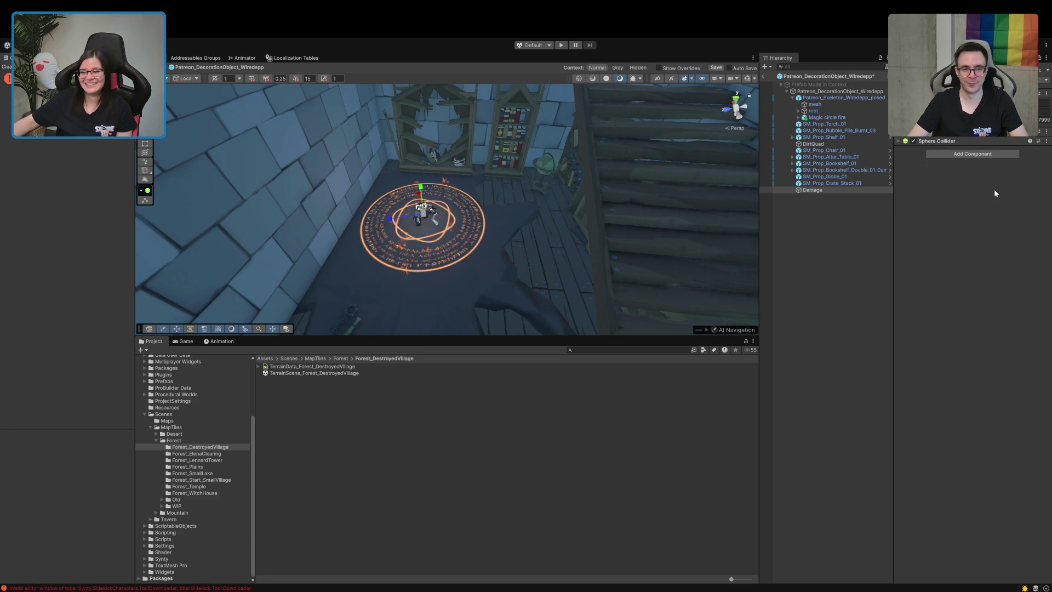
# - Set Damage's Trigger Effect to use its Sphere Collider, type Stay, PlayerStatusEffect_SawDamage
pyautogui.hotkey('ctrl', 'z')
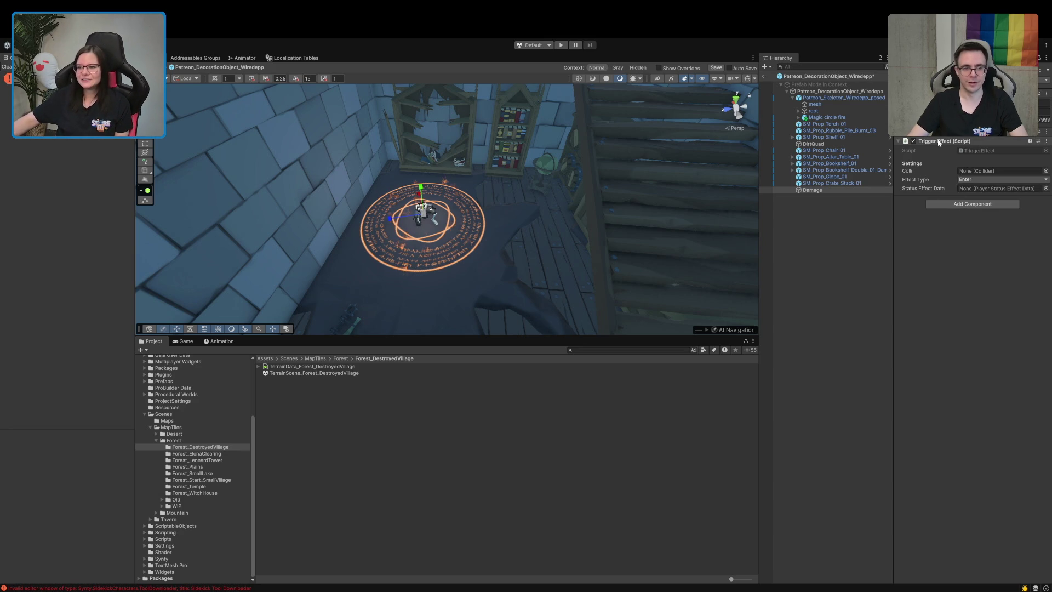
pyautogui.click(995, 172)
pyautogui.moveTo(995, 172); pyautogui.dragTo(995, 171)
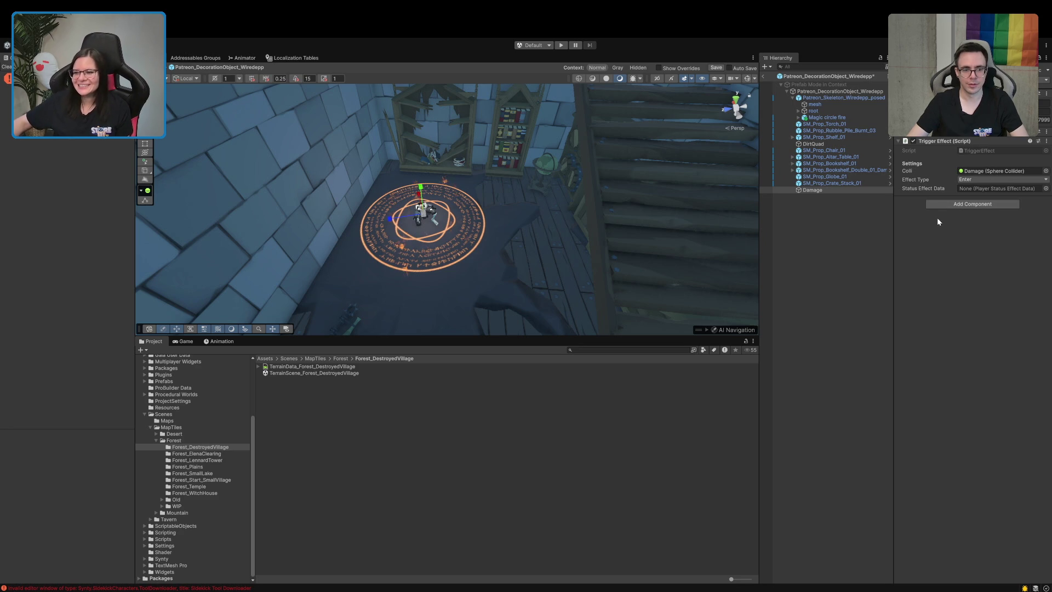
pyautogui.click(984, 181)
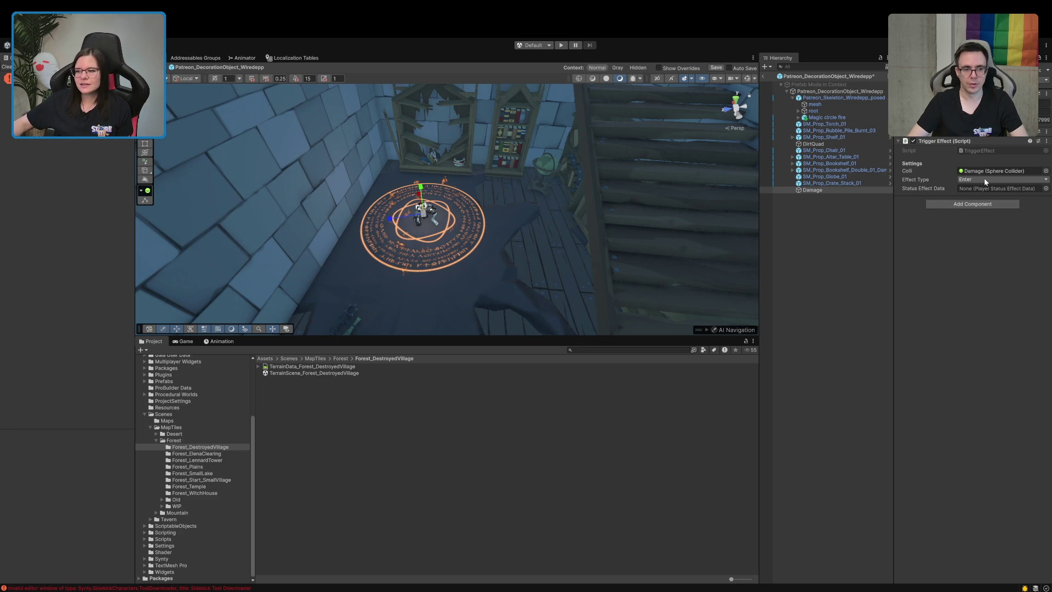
pyautogui.click(984, 209)
pyautogui.click(1045, 188)
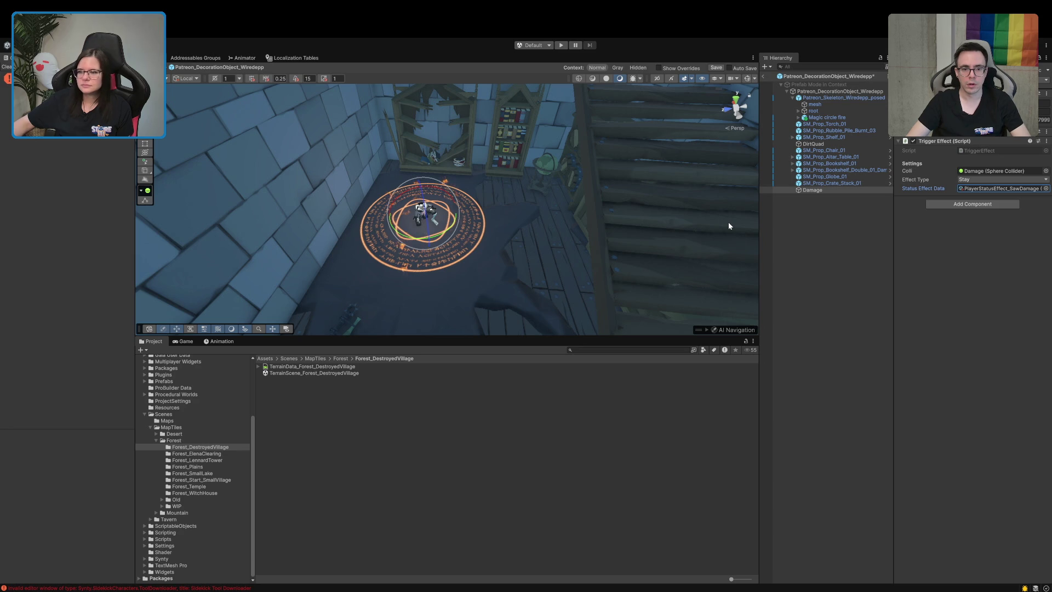
pyautogui.click(989, 189)
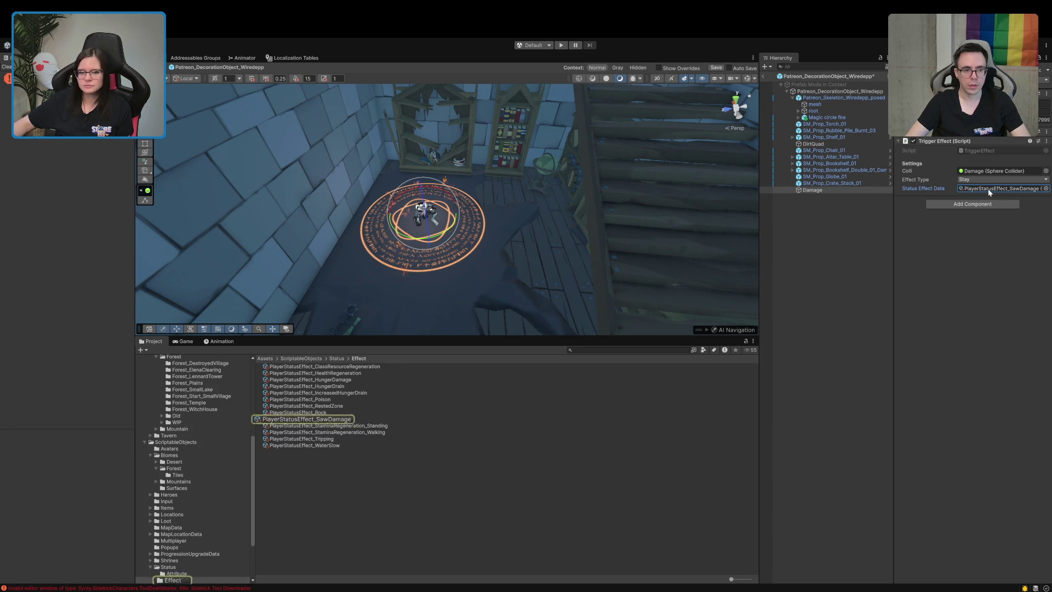
pyautogui.click(572, 515)
pyautogui.hotkey('ctrl', 's')
# - Tick Is Trigger on Damage's Sphere Collider and save the prefab
pyautogui.click(811, 190)
pyautogui.click(749, 80)
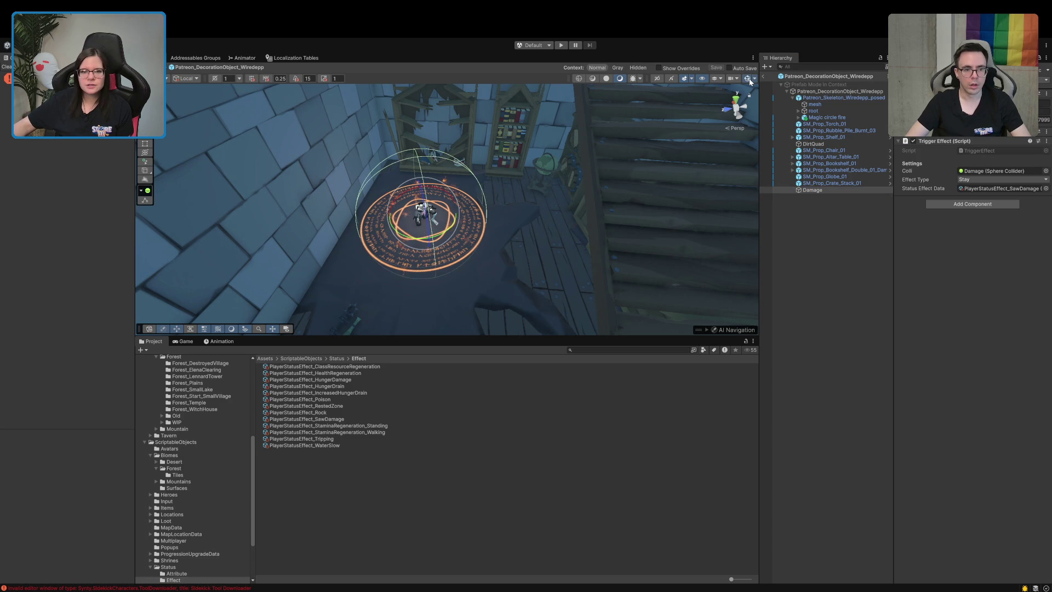
pyautogui.moveTo(521, 241)
pyautogui.mouseDown()
pyautogui.moveTo(482, 270)
pyautogui.moveTo(536, 267)
pyautogui.moveTo(482, 283)
pyautogui.moveTo(489, 237)
pyautogui.mouseUp()
pyautogui.scroll(3, 964, 142)
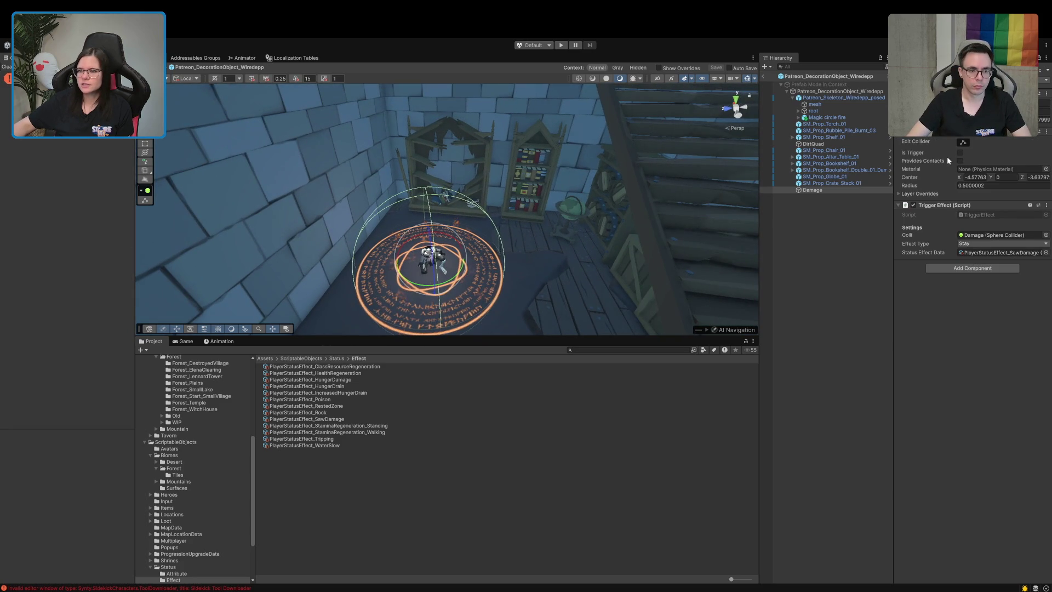
pyautogui.click(961, 153)
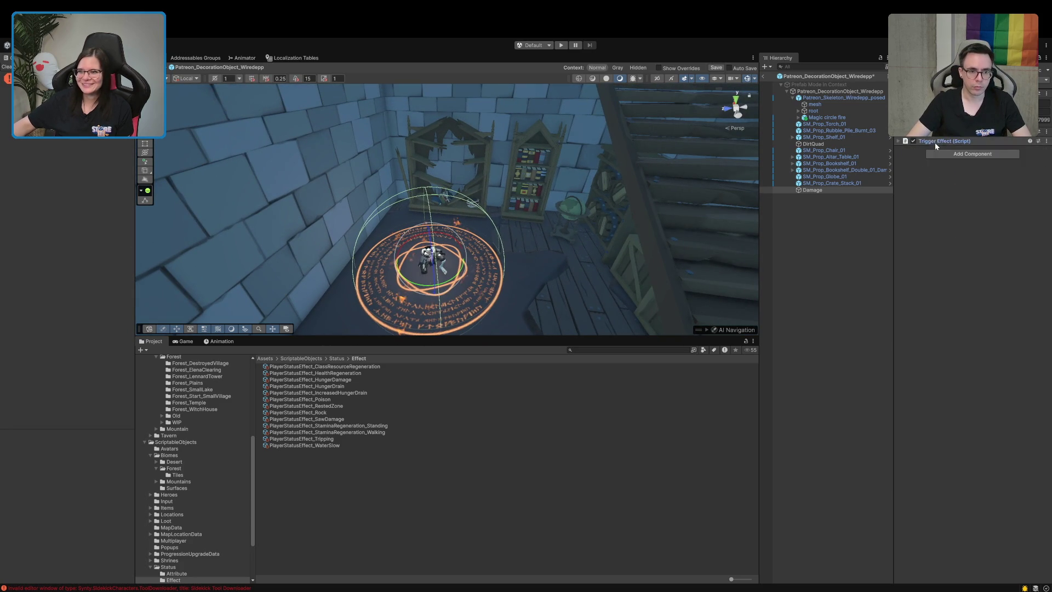
pyautogui.click(859, 258)
pyautogui.hotkey('ctrl', 's')
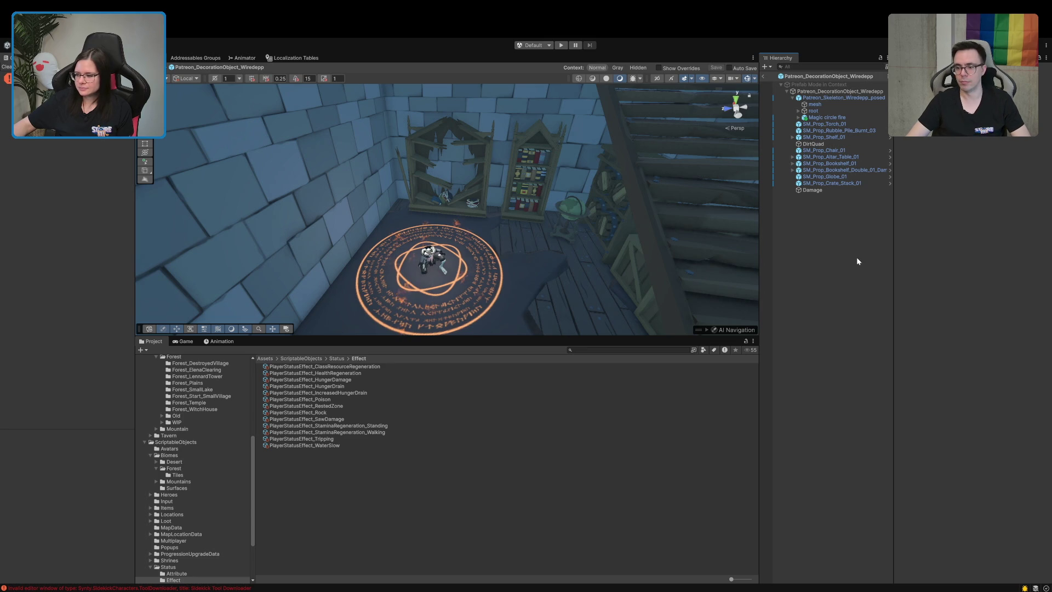
# - Exit prefab editing and save the destroyed-village scene
pyautogui.moveTo(638, 285)
pyautogui.mouseDown()
pyautogui.moveTo(789, 301)
pyautogui.moveTo(891, 280)
pyautogui.moveTo(841, 204)
pyautogui.moveTo(761, 188)
pyautogui.mouseUp()
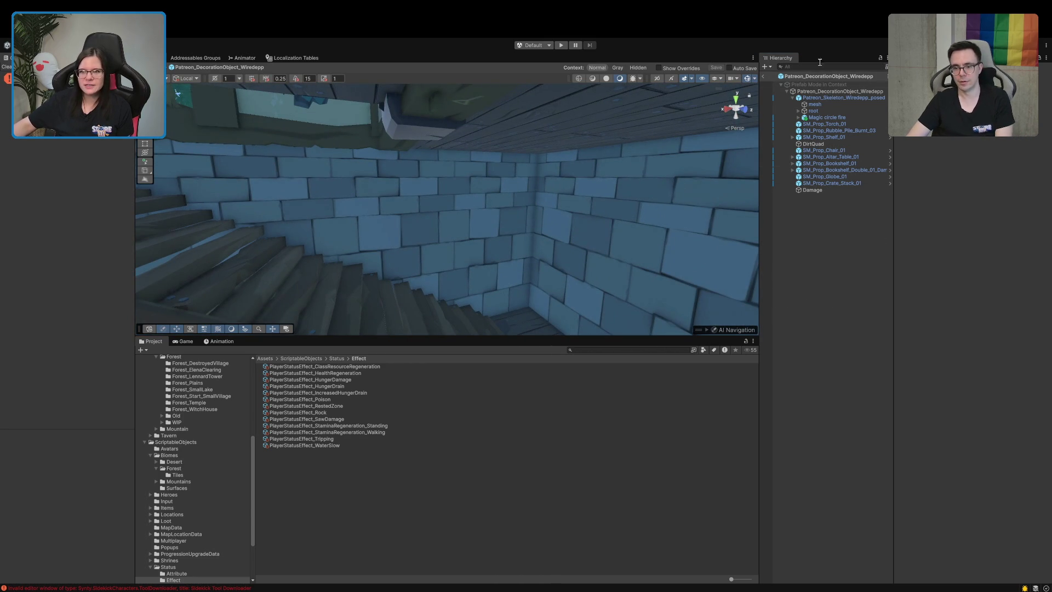
pyautogui.click(762, 77)
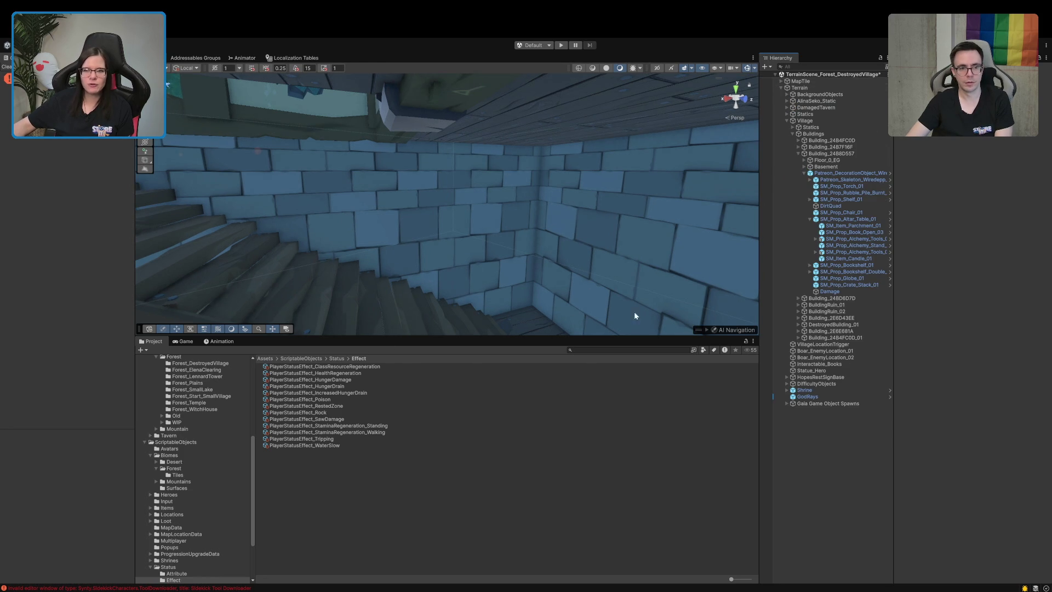
pyautogui.hotkey('ctrl', 's')
# - Open the Boot scene from the Assets/Scenes folder
pyautogui.moveTo(316, 335); pyautogui.dragTo(316, 223)
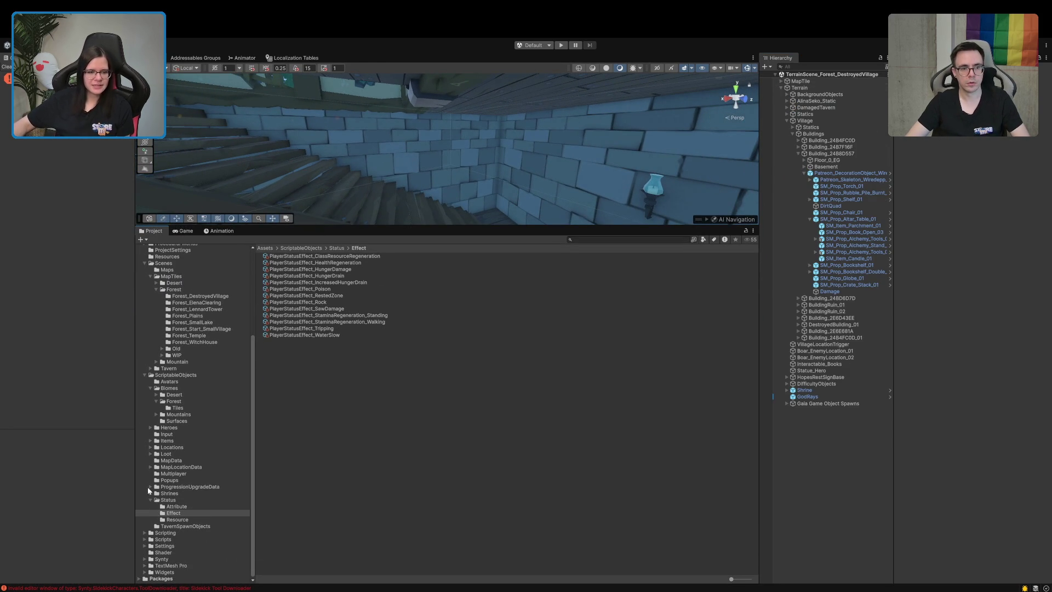
pyautogui.scroll(3, 168, 416)
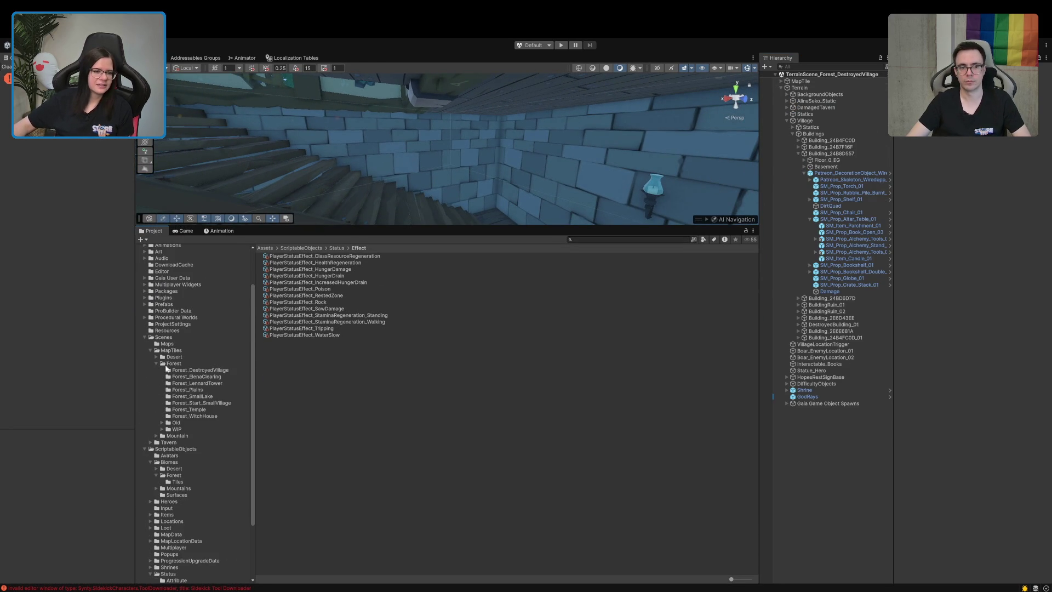
pyautogui.click(163, 339)
pyautogui.click(271, 276)
pyautogui.doubleClick(272, 276)
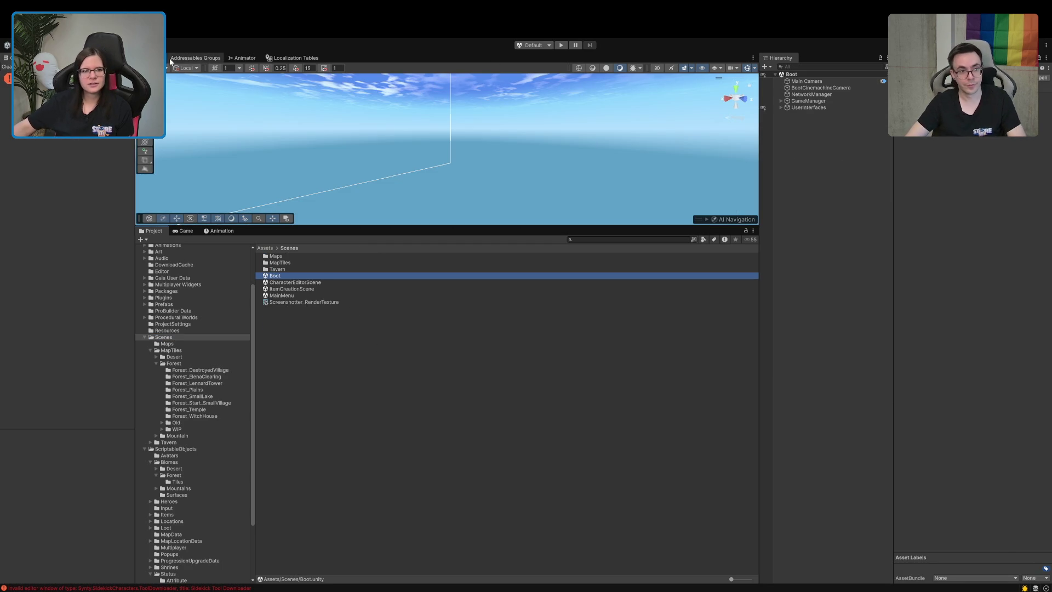
# - Enter Play mode, dismiss the early access notice and start an Einzelspieler game
pyautogui.click(170, 58)
pyautogui.click(561, 45)
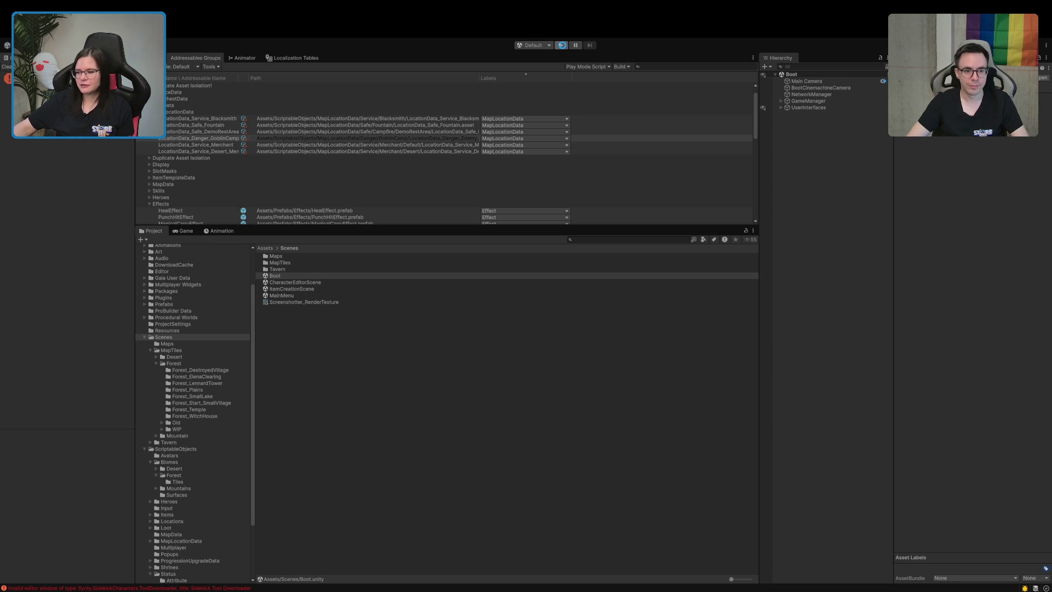
pyautogui.click(561, 45)
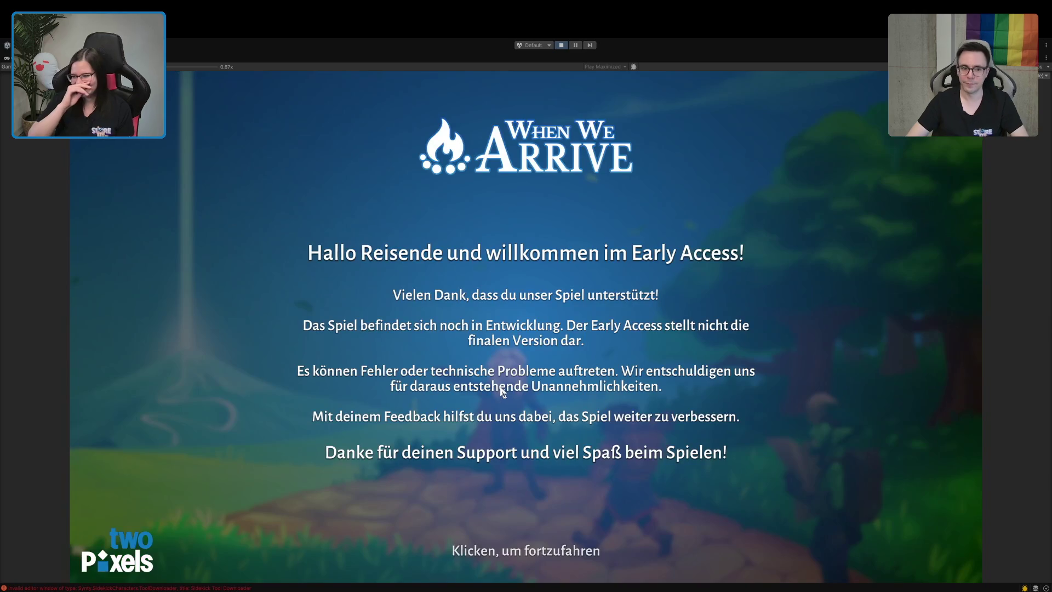
pyautogui.click(563, 522)
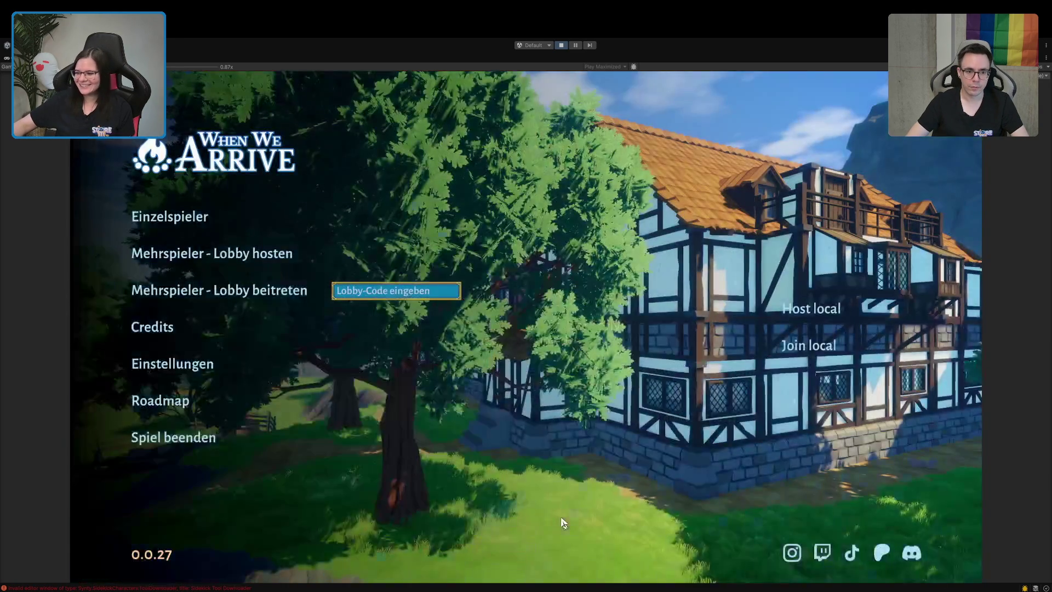
pyautogui.click(170, 219)
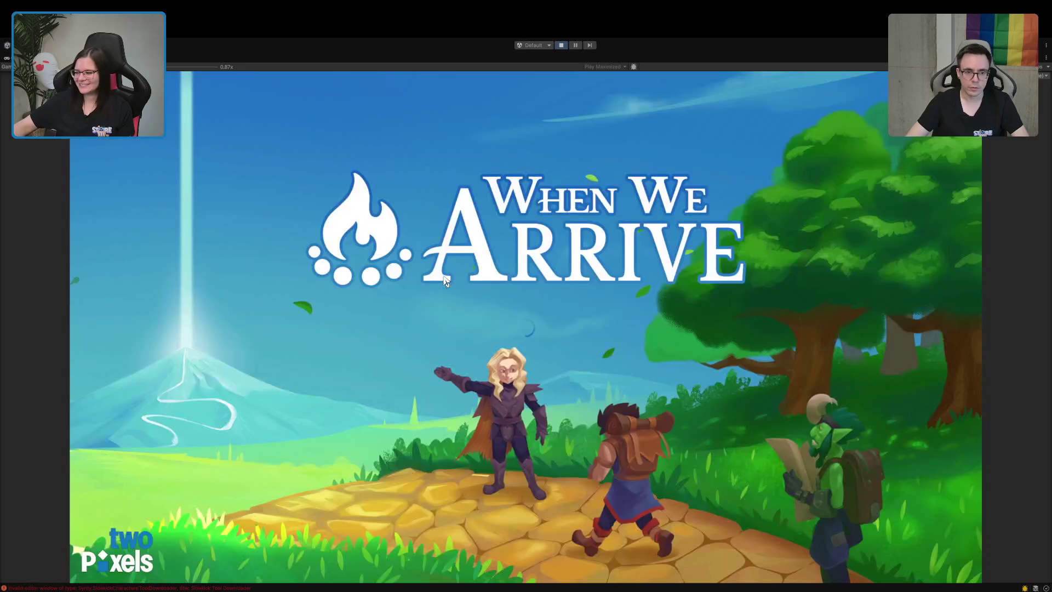
# - Walk the character through the tavern and up the path into the village
pyautogui.press('w')
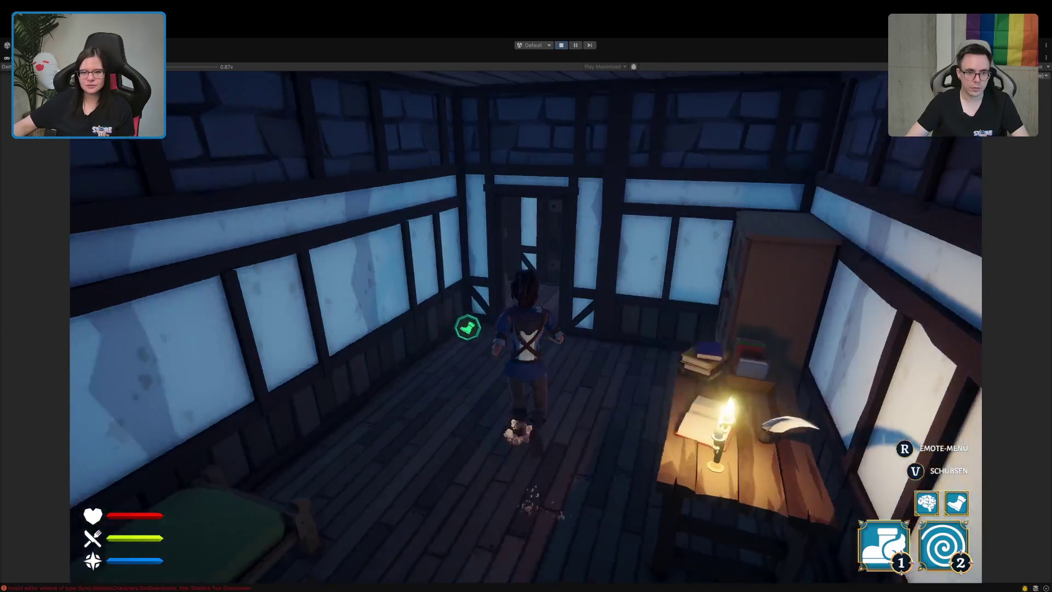
pyautogui.press('e')
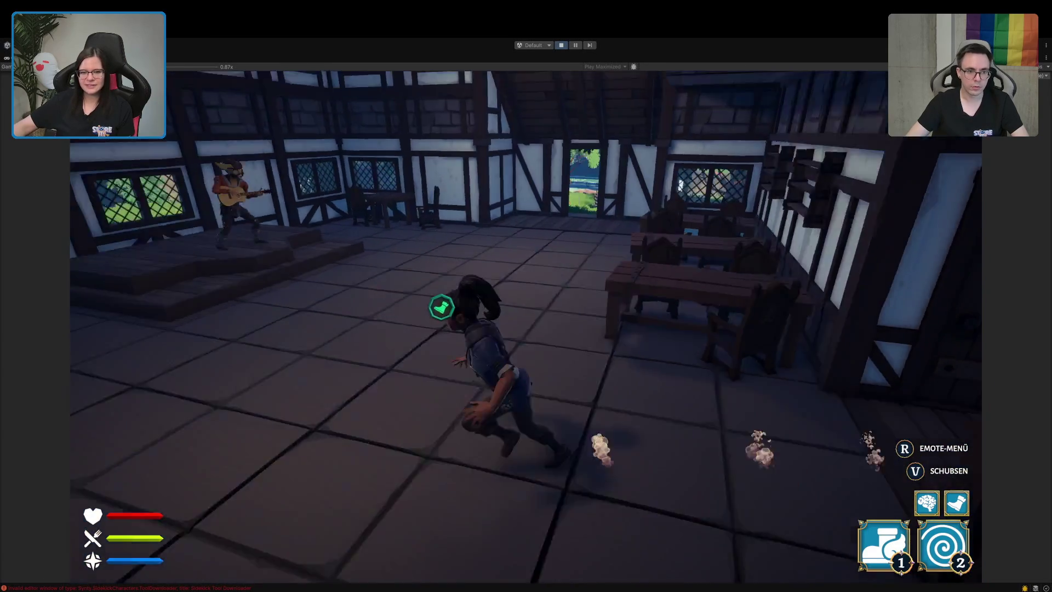
pyautogui.press('w')
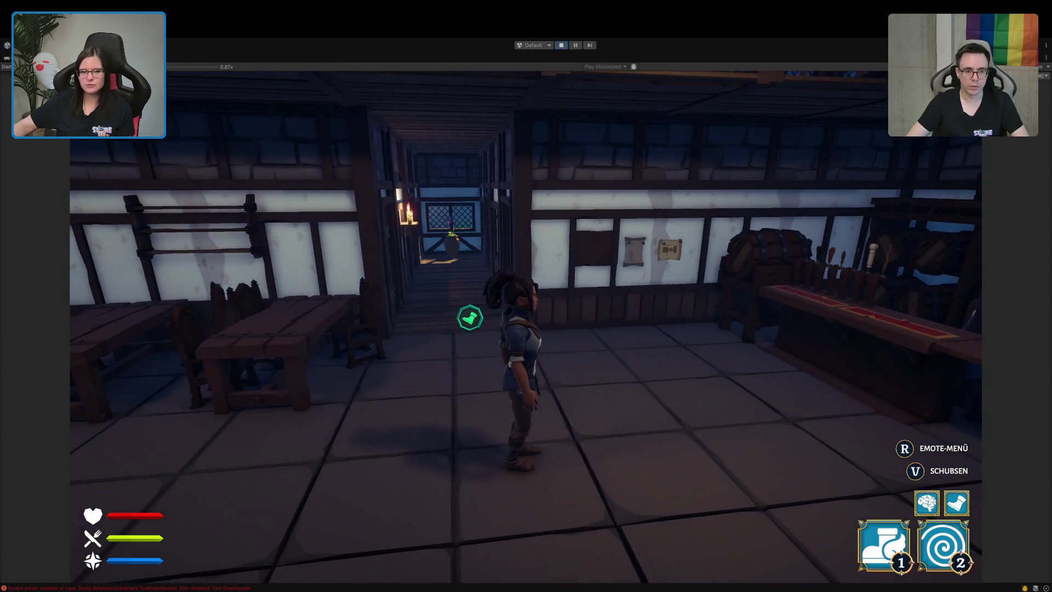
pyautogui.press('w')
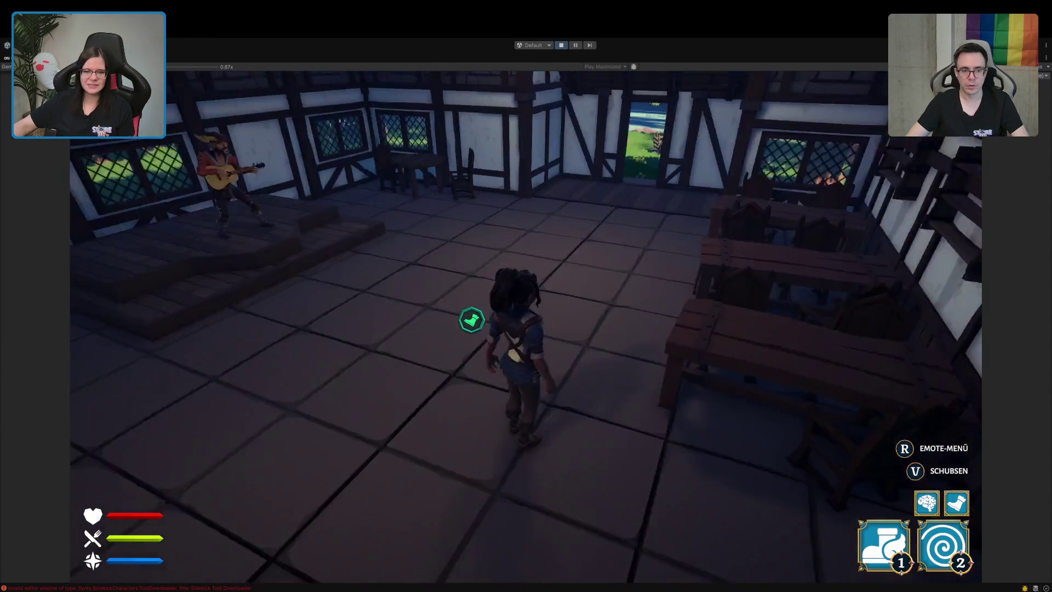
pyautogui.press('w')
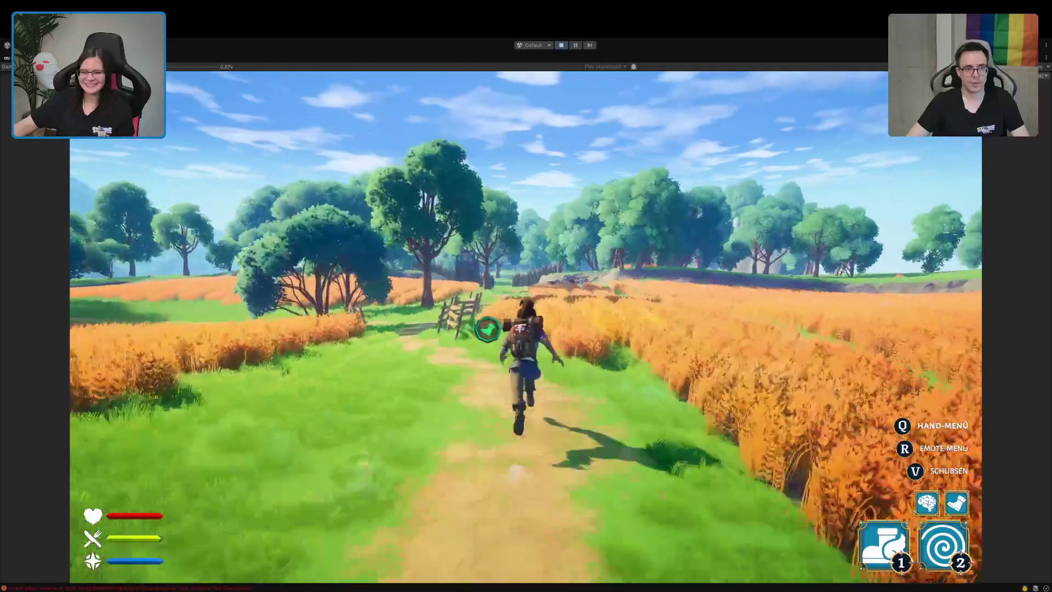
pyautogui.press('w')
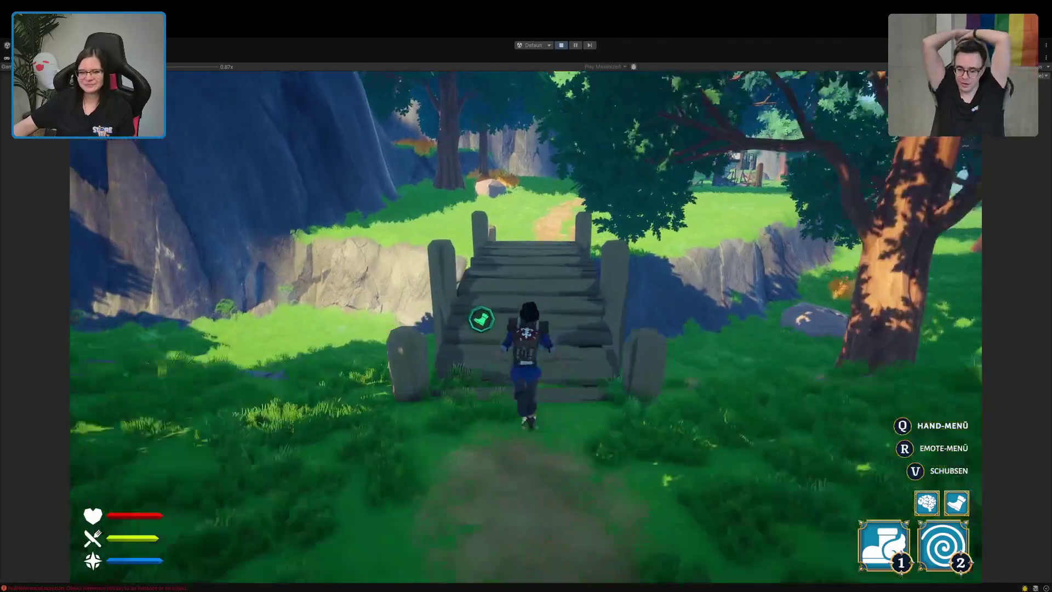
pyautogui.press('w')
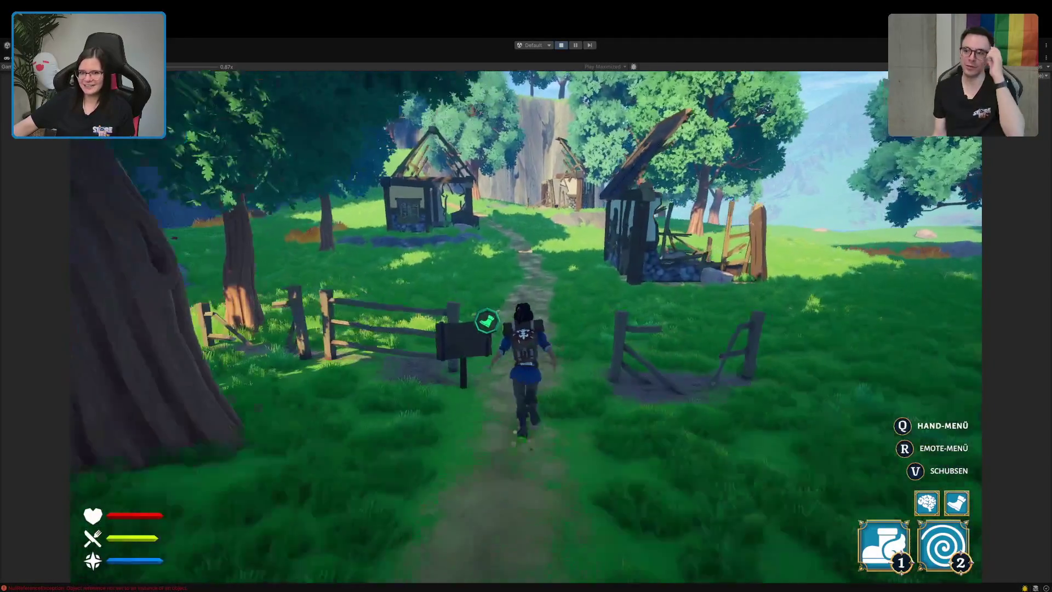
pyautogui.press('w')
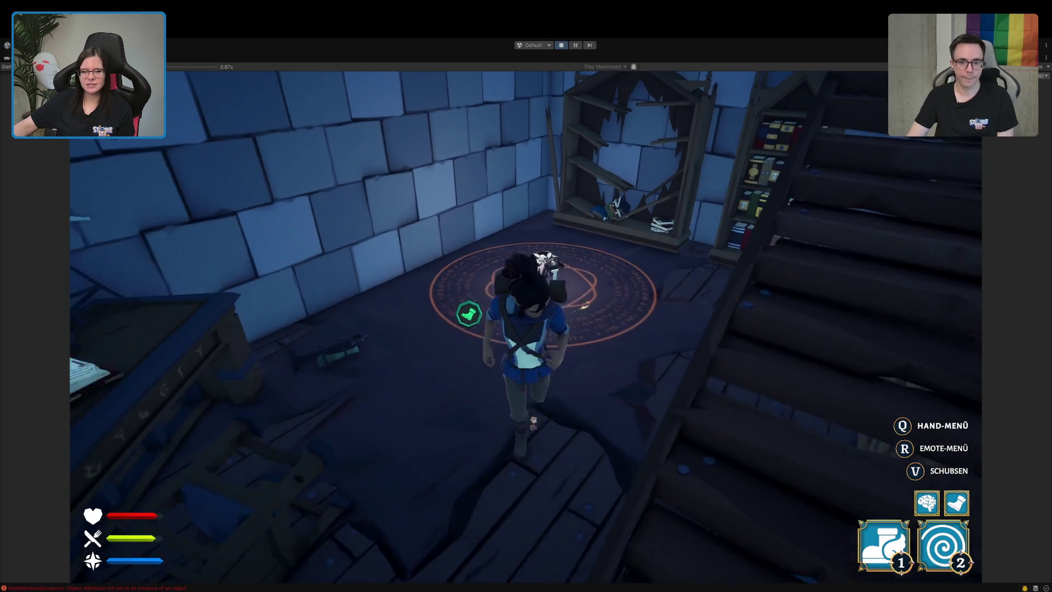
# - Walk from the circle to the desk, talk to Ignatius, then pause and stop Play mode
pyautogui.press('w')
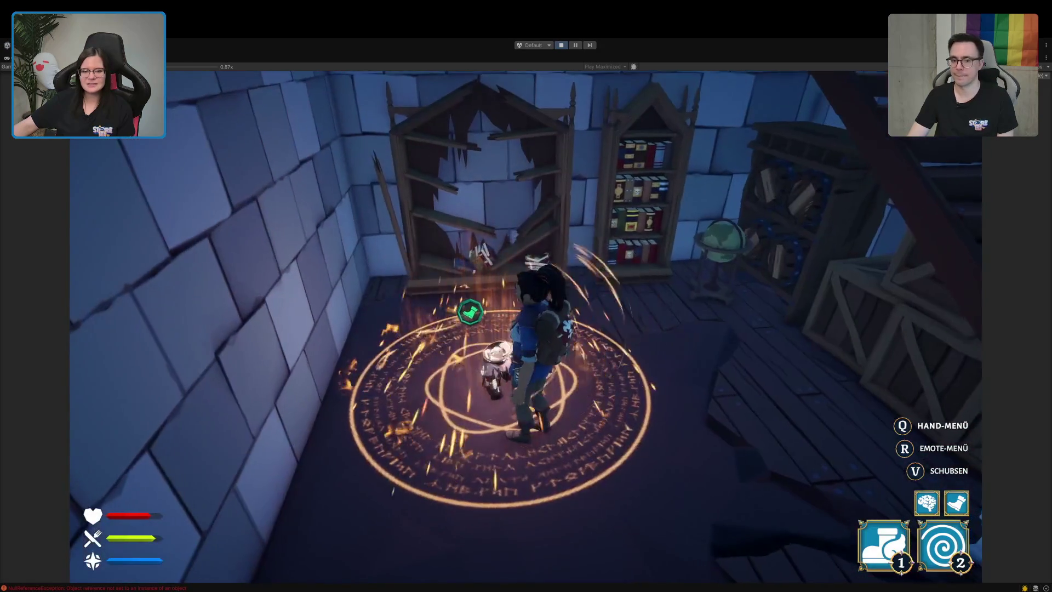
pyautogui.press('w')
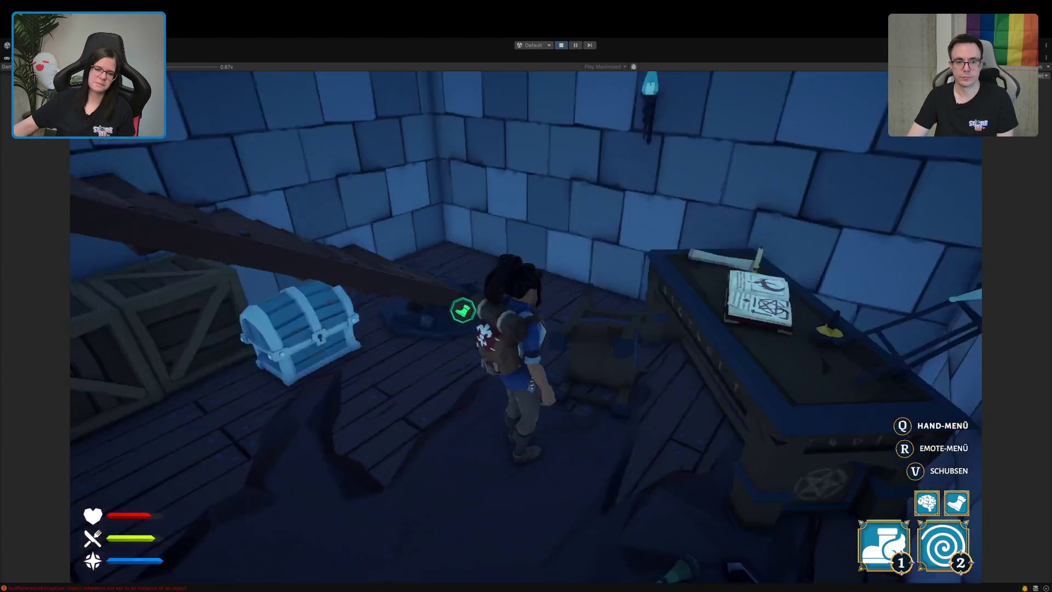
pyautogui.press('w')
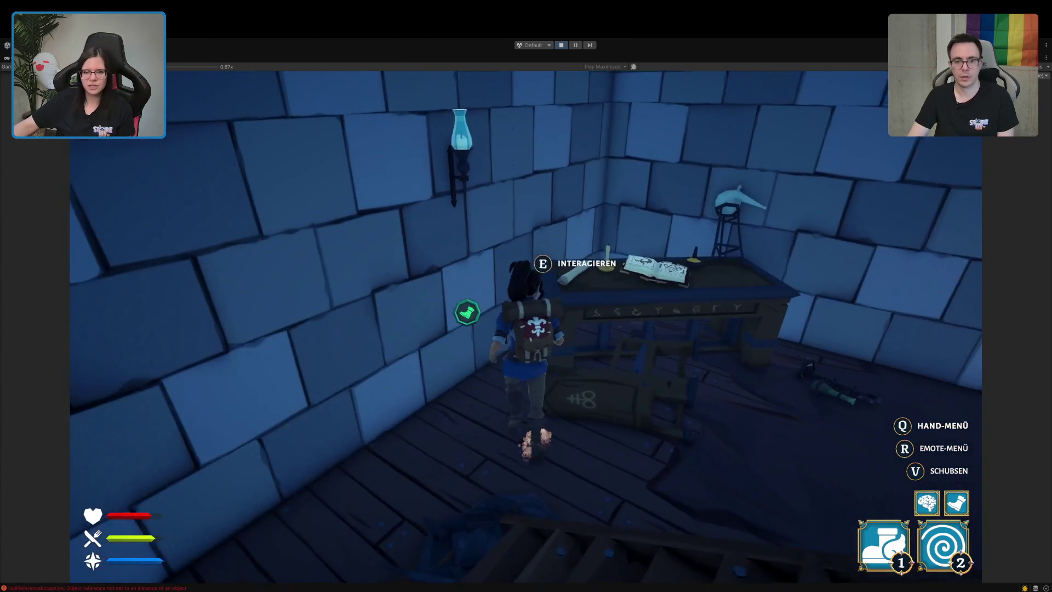
pyautogui.press('e')
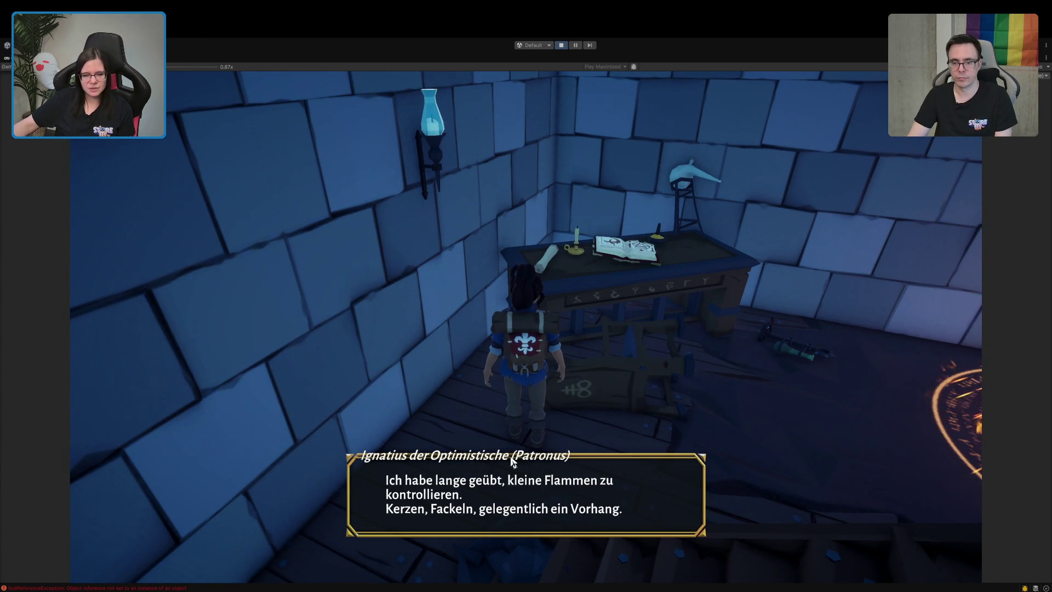
pyautogui.click(592, 419)
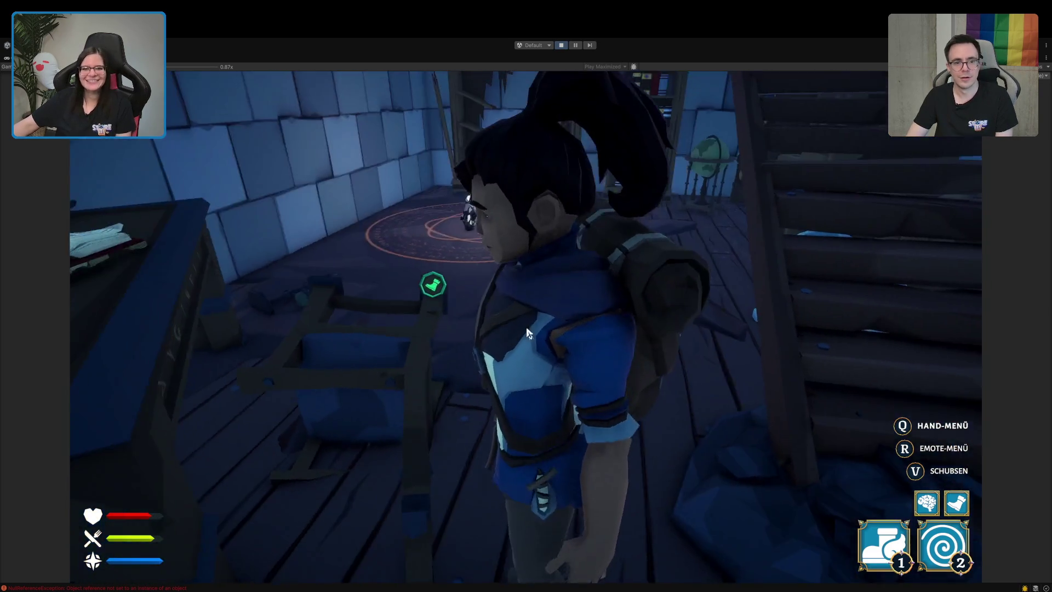
pyautogui.press('Escape')
pyautogui.hotkey('ctrl', 'p')
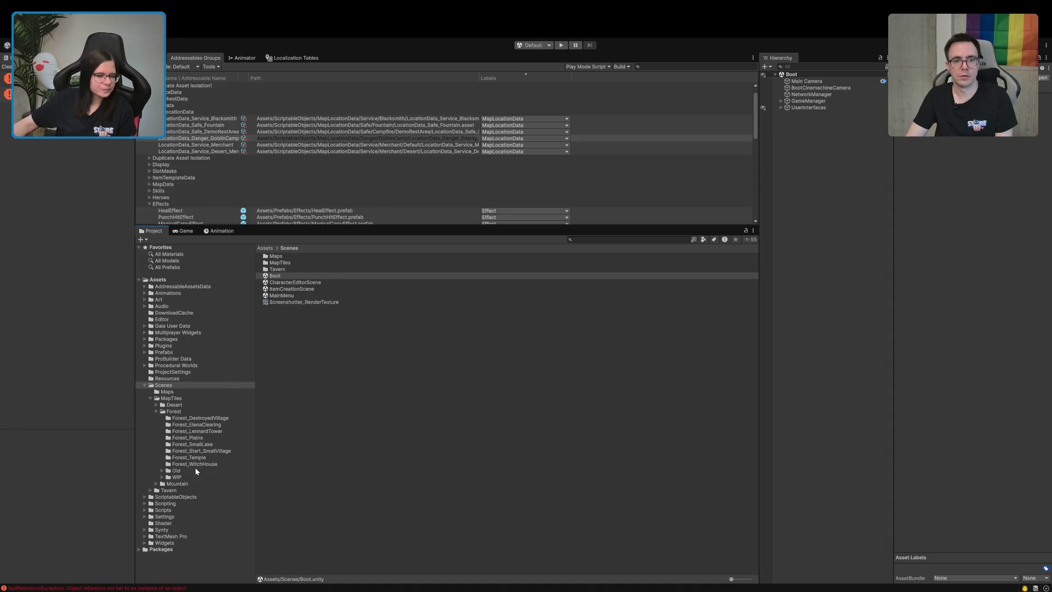
# - Open TerrainScene_Forest_DestroyedVillage, clear the Console and inspect MapTile's children
pyautogui.click(206, 419)
pyautogui.doubleClick(307, 264)
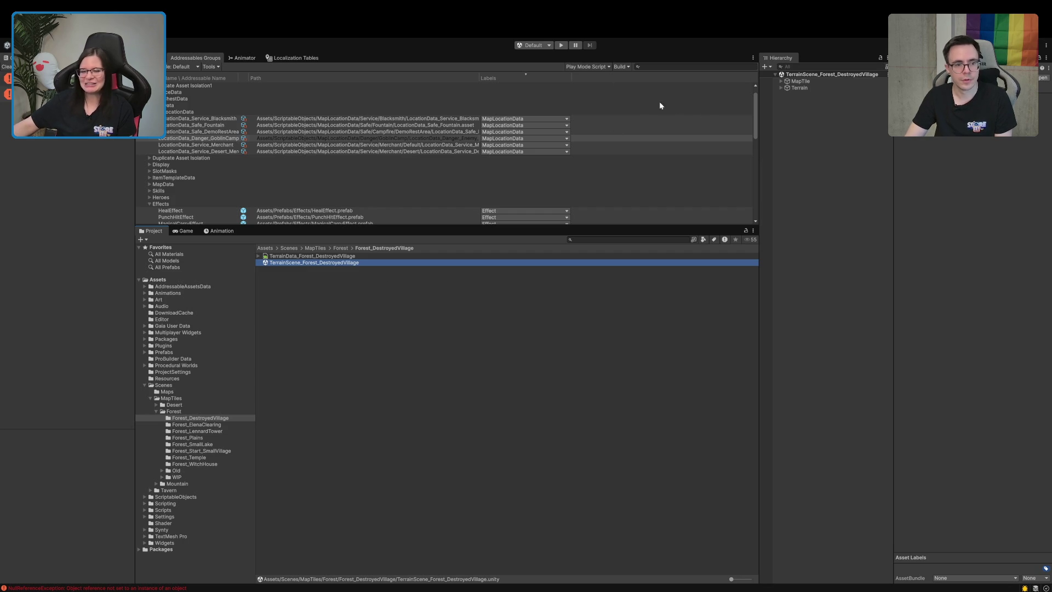
pyautogui.click(9, 69)
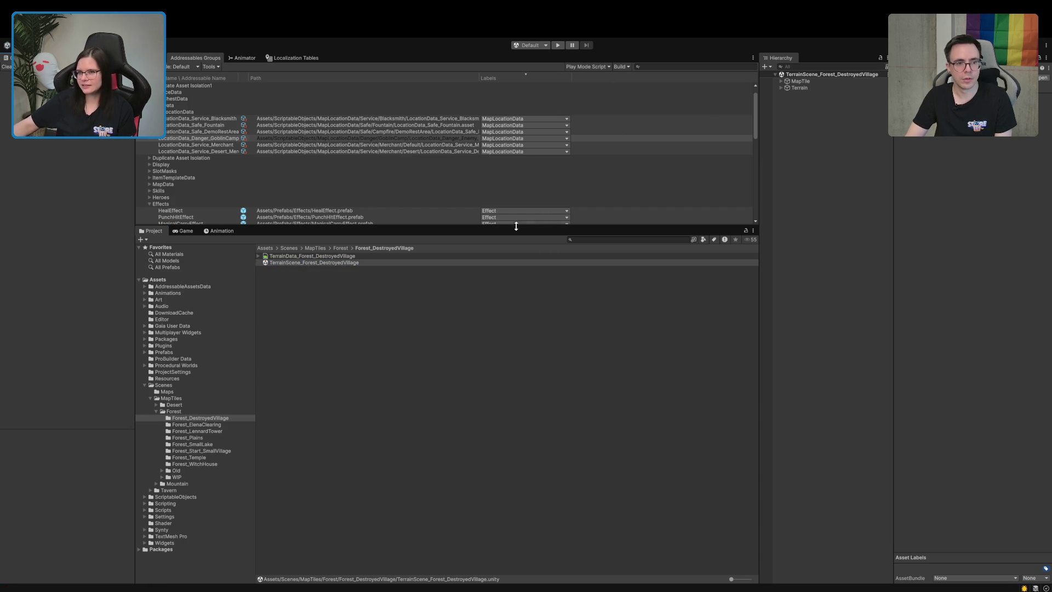
pyautogui.click(780, 82)
pyautogui.click(800, 81)
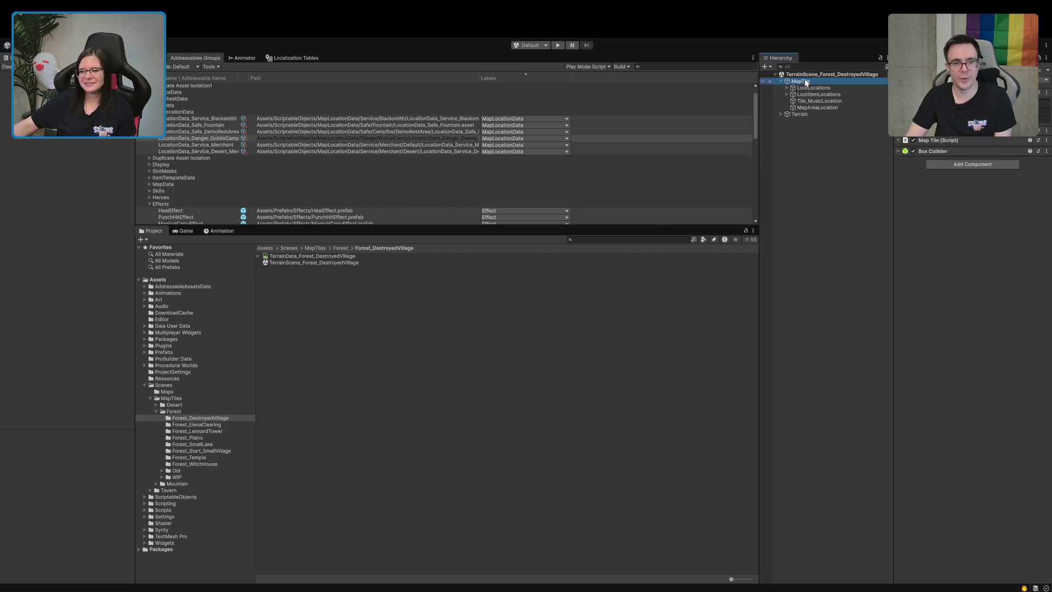
pyautogui.click(977, 308)
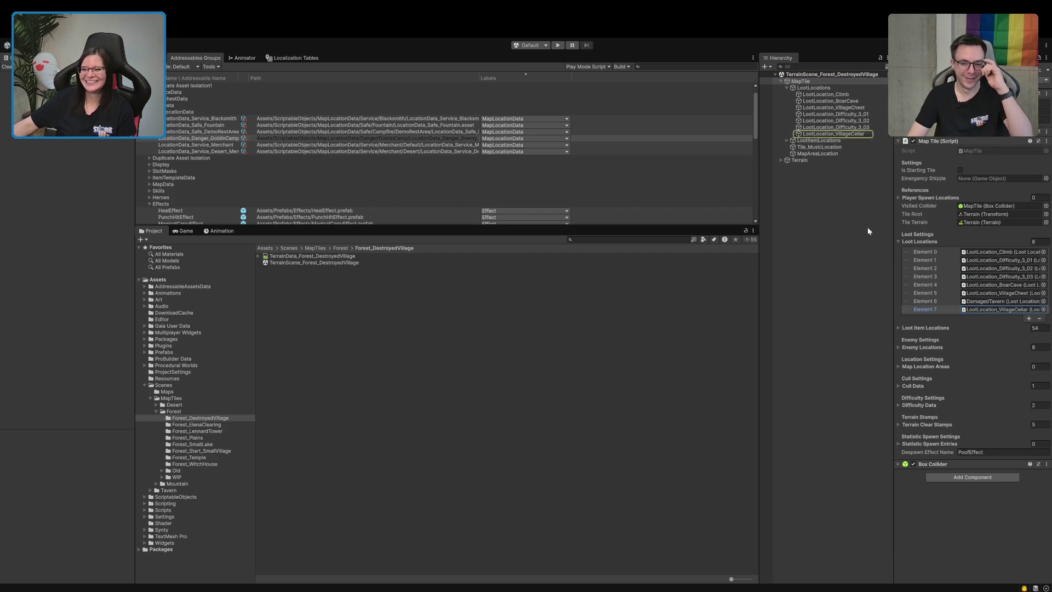
# - Select the basement skeleton decoration and open the Patreon_DecorationObject_Wiredepp prefab
pyautogui.click(148, 58)
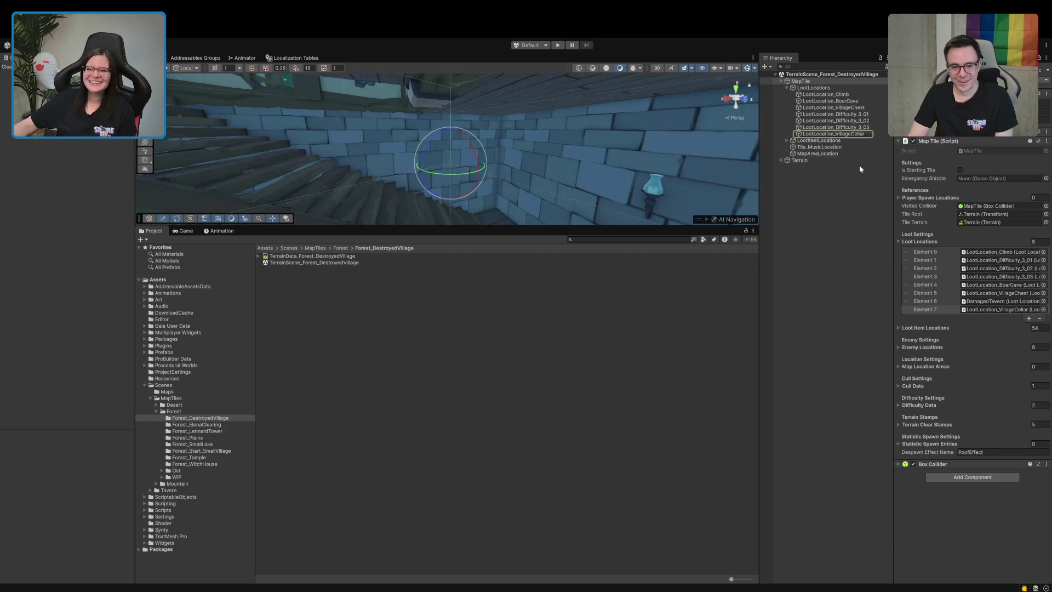
pyautogui.moveTo(493, 165); pyautogui.dragTo(336, 262)
pyautogui.click(405, 167)
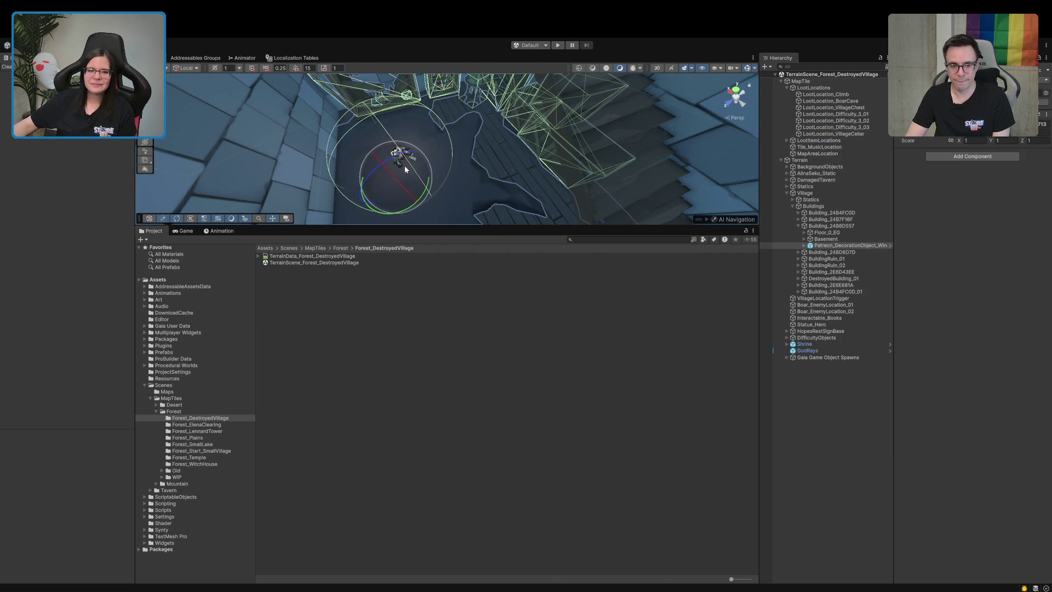
pyautogui.click(890, 245)
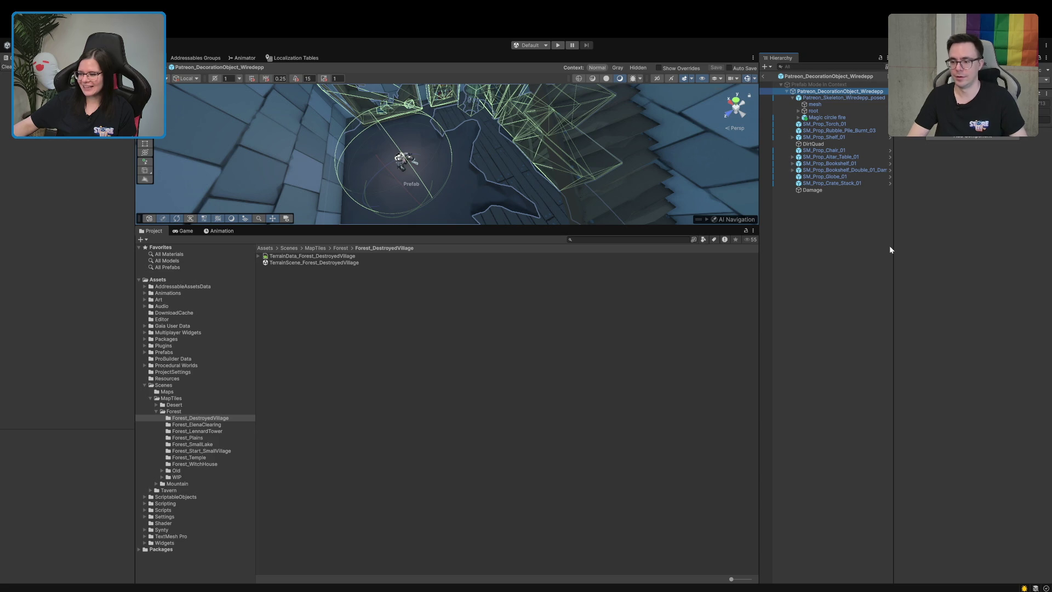
# - From Damage's Trigger Effect, open PlayerStatusEffect_SawDamage, an endless -10 Health effect
pyautogui.click(799, 305)
pyautogui.moveTo(417, 164)
pyautogui.mouseDown()
pyautogui.moveTo(457, 155)
pyautogui.moveTo(455, 121)
pyautogui.mouseUp()
pyautogui.moveTo(413, 231); pyautogui.dragTo(397, 363)
pyautogui.scroll(-2, 411, 299)
pyautogui.moveTo(413, 303); pyautogui.dragTo(435, 243)
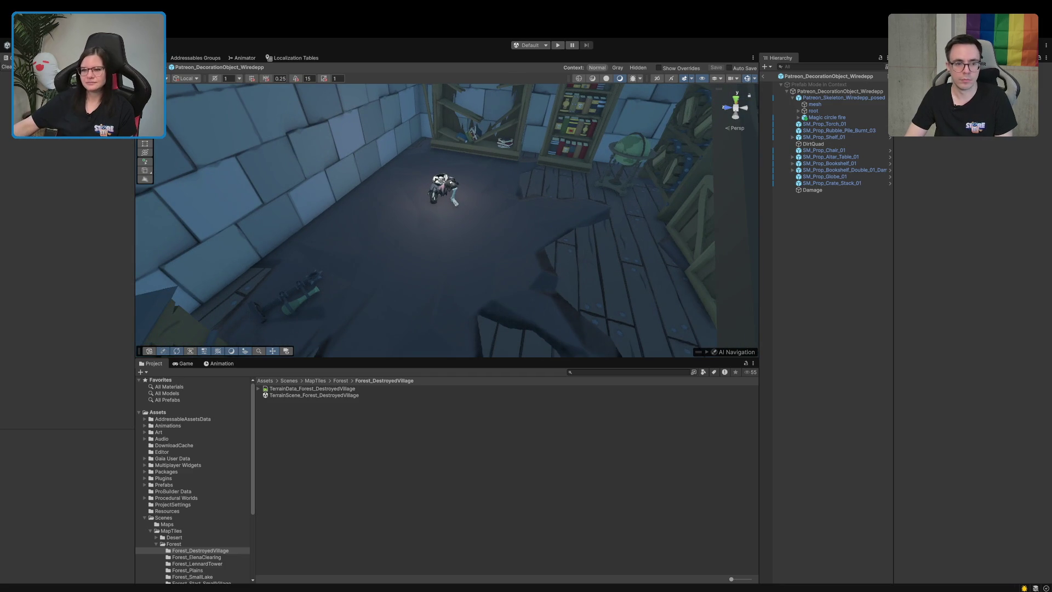
pyautogui.click(792, 98)
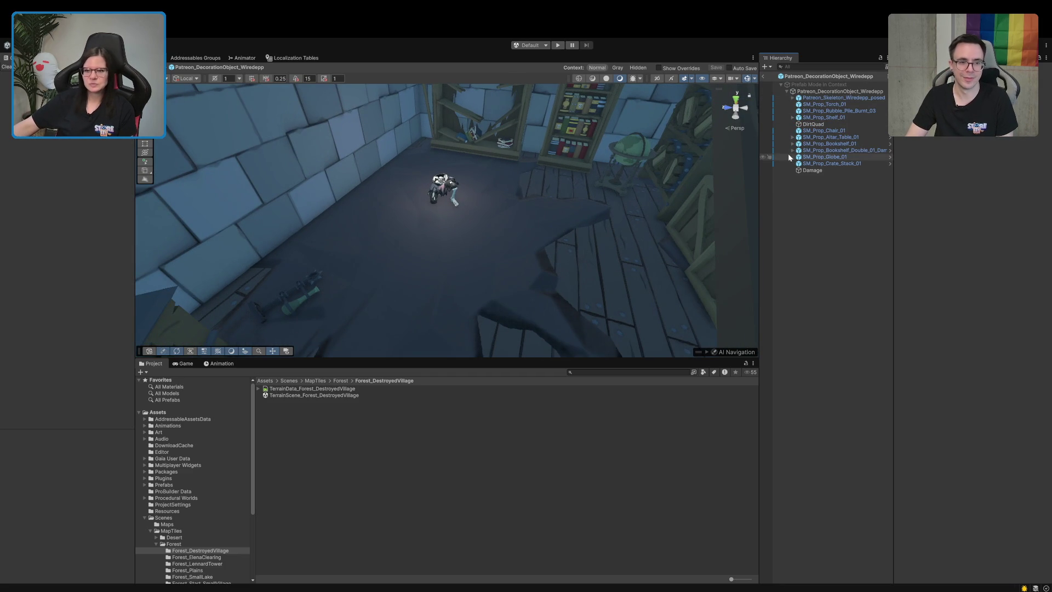
pyautogui.click(812, 170)
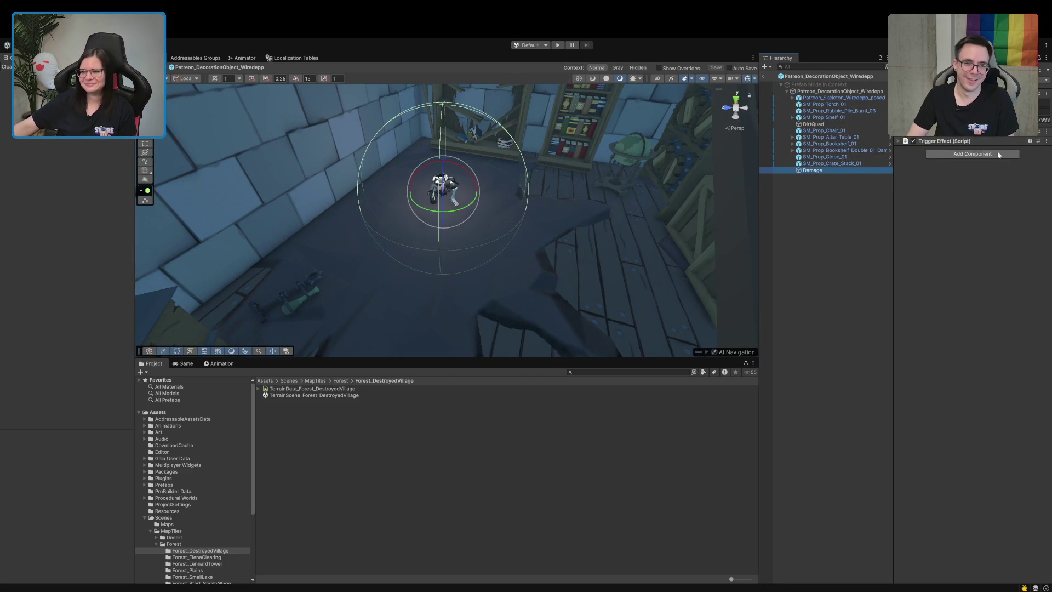
pyautogui.click(977, 141)
pyautogui.click(988, 188)
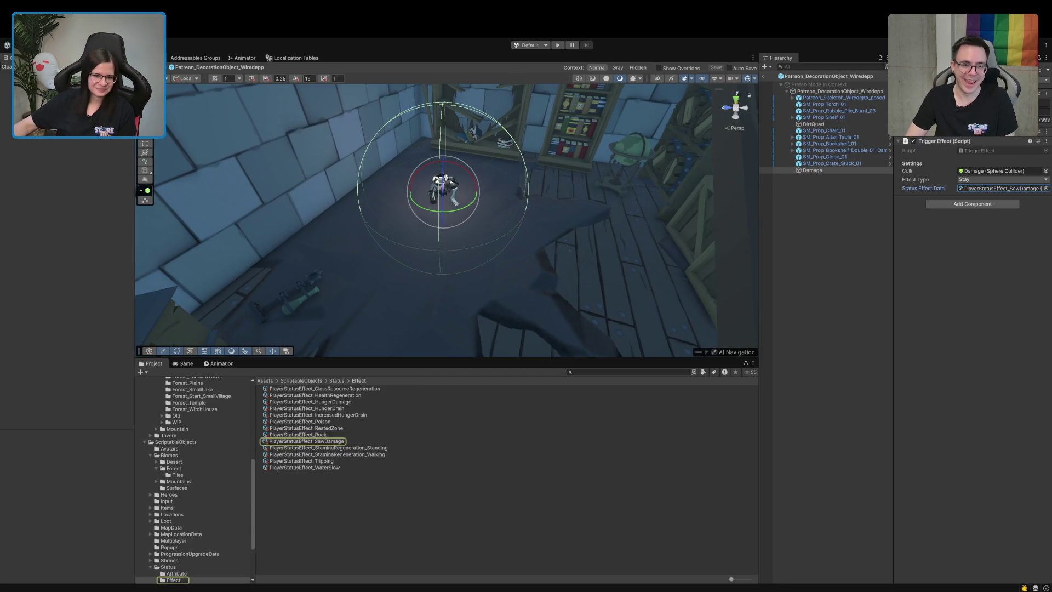
pyautogui.click(325, 441)
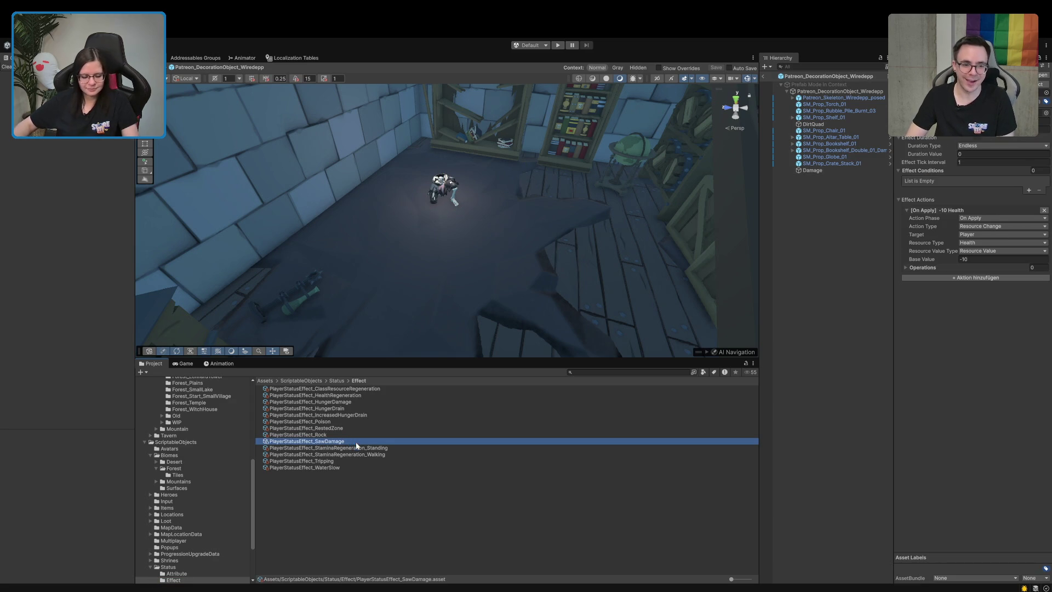
# - Duplicate PlayerStatusEffect_SawDamage and rename the copy to PlayerStatusEffect_FireDamage
pyautogui.hotkey('ctrl', 'd')
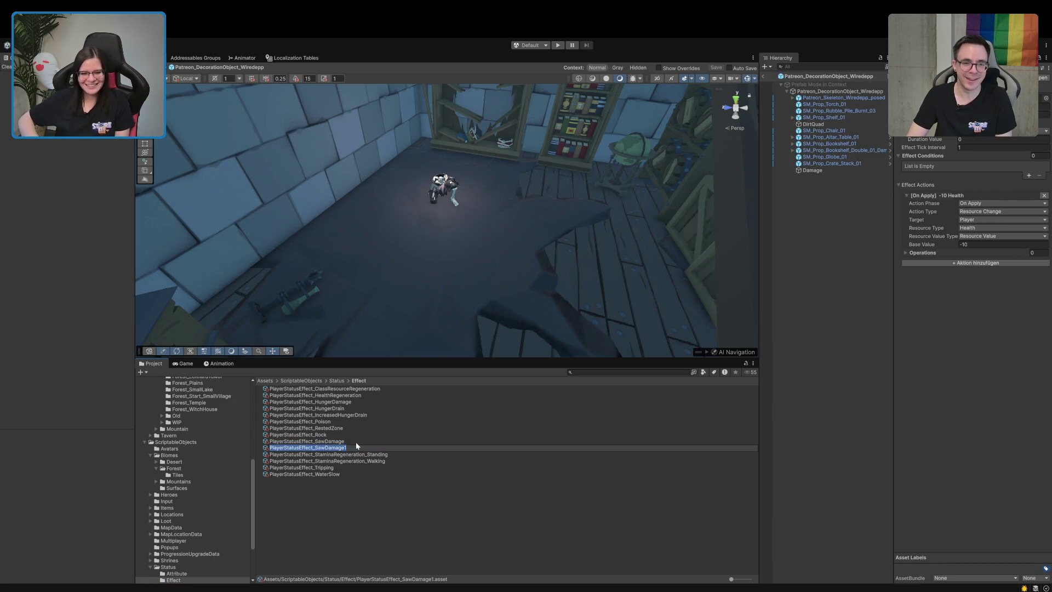
pyautogui.press('Right')
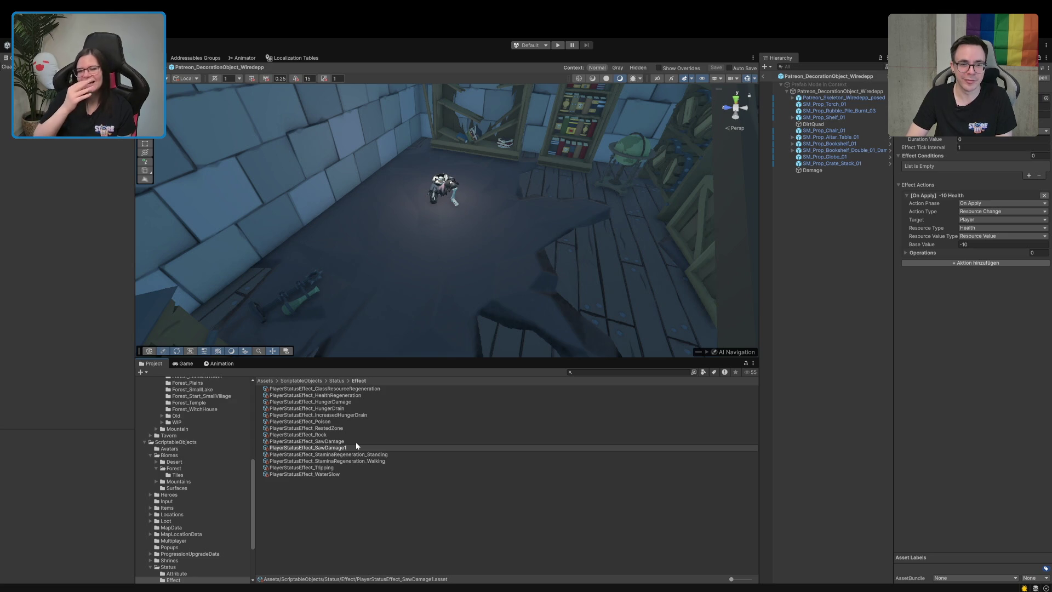
pyautogui.press('BackSpace')
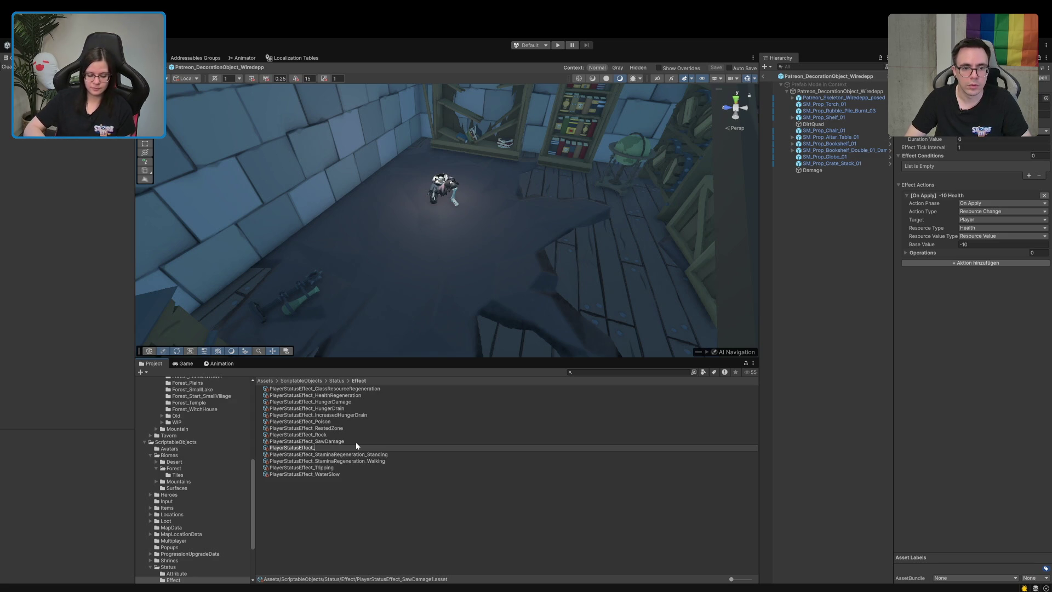
pyautogui.write('FireDamage')
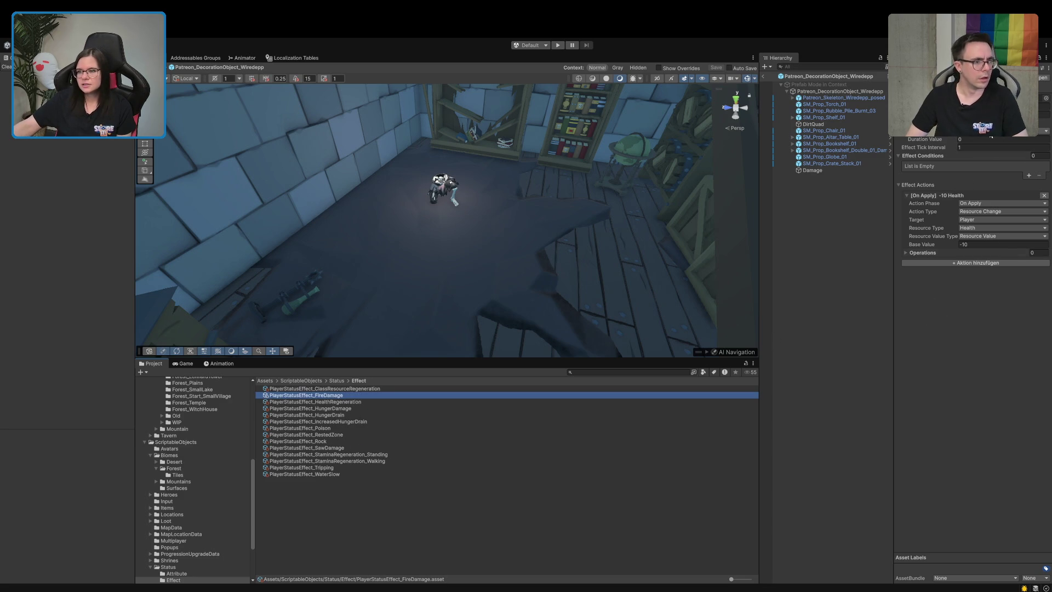
# - Change the FireDamage effect's Effect Tick Interval from 1 to 3
pyautogui.click(986, 139)
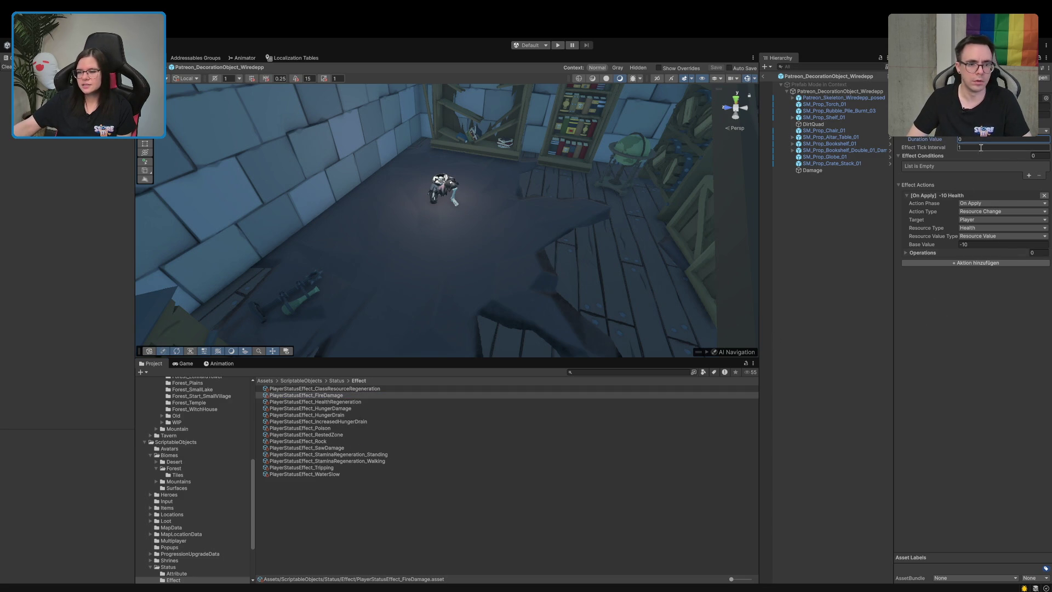
pyautogui.click(981, 148)
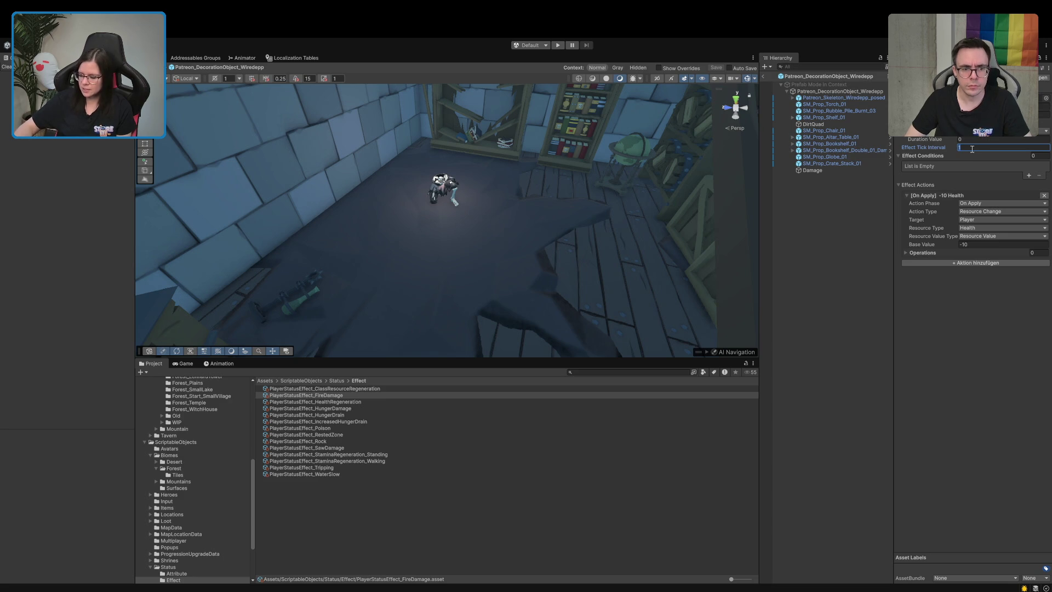
pyautogui.write('3')
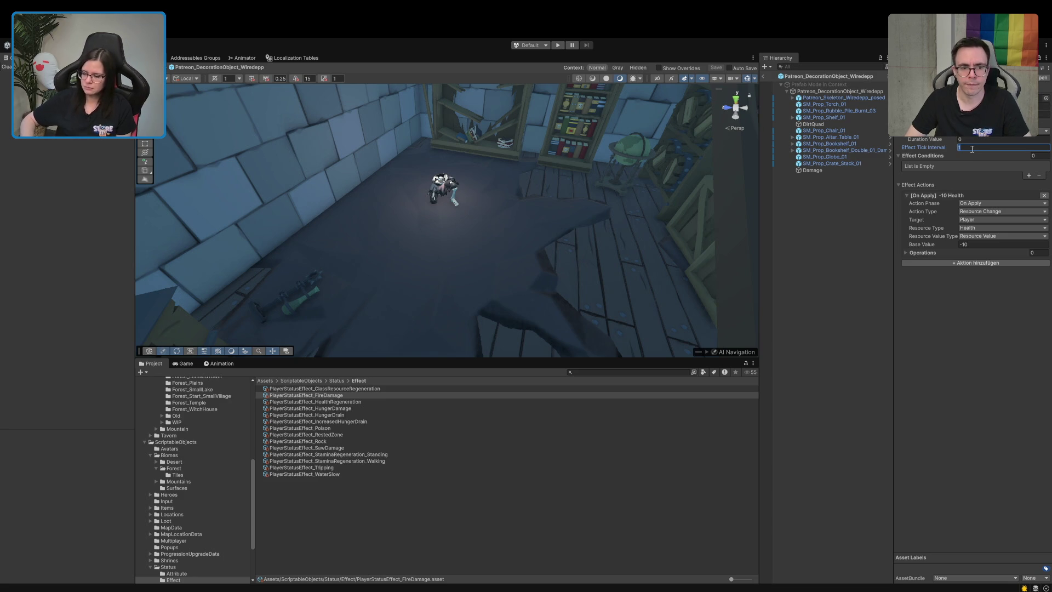
pyautogui.press('Return')
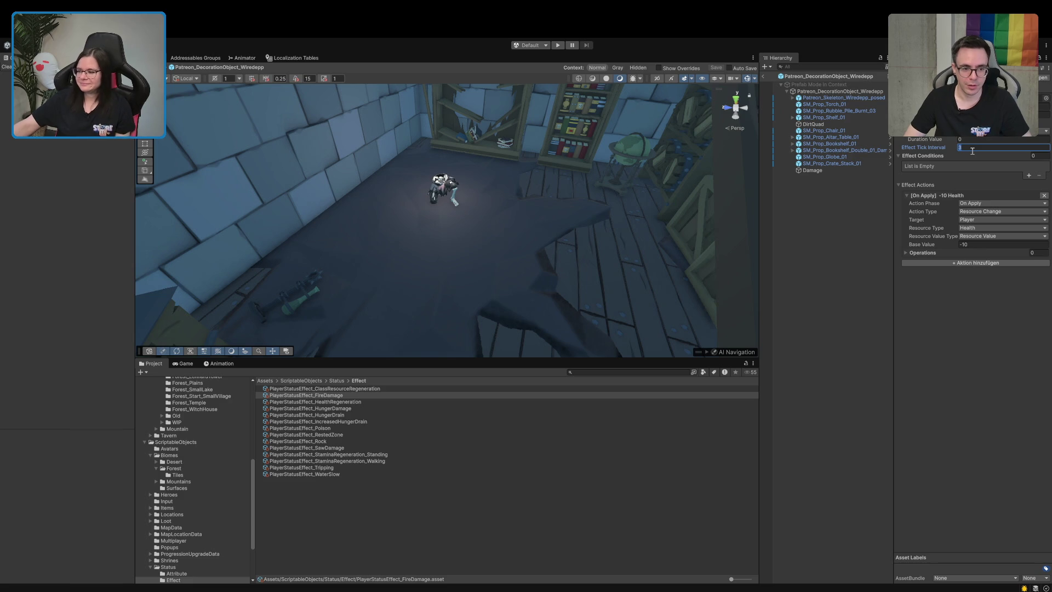
pyautogui.click(925, 253)
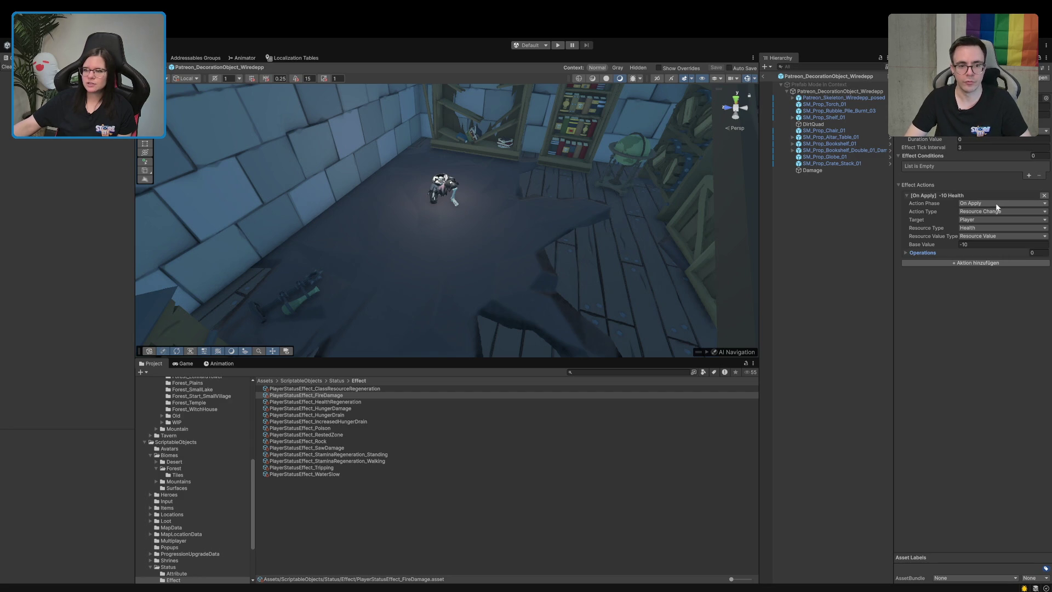
# - Make the -10 Health action run On Tick and add a State Change action adding Burning On Apply
pyautogui.click(985, 234)
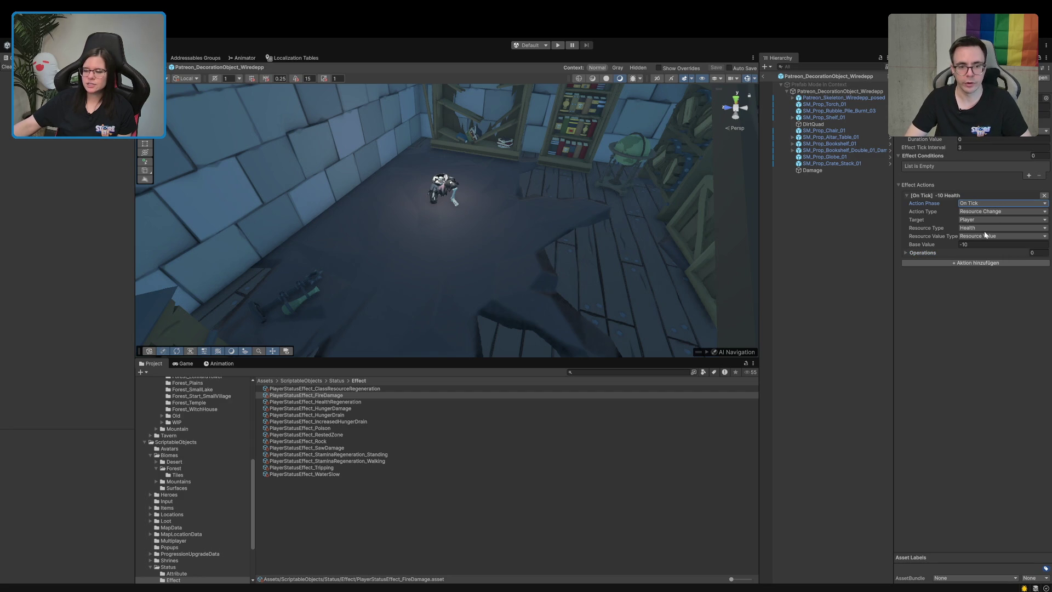
pyautogui.click(957, 263)
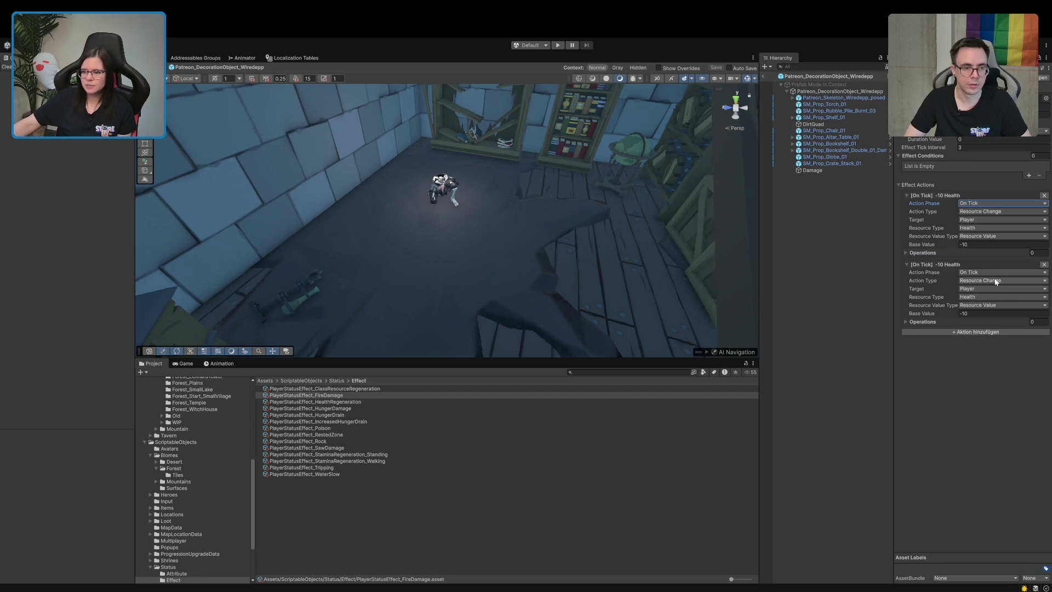
pyautogui.click(985, 280)
pyautogui.click(984, 277)
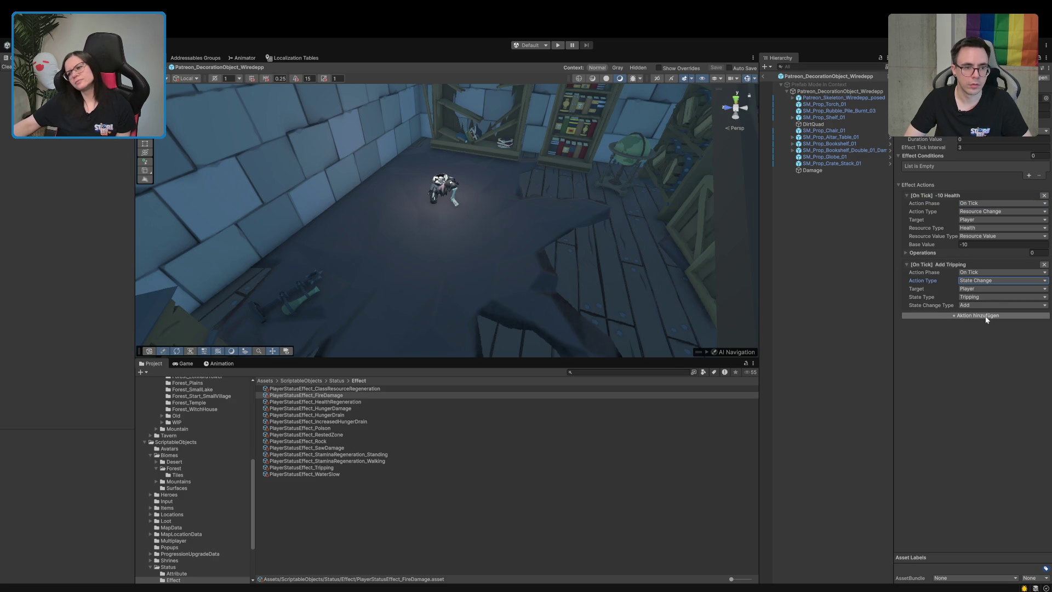
pyautogui.click(985, 273)
pyautogui.click(990, 281)
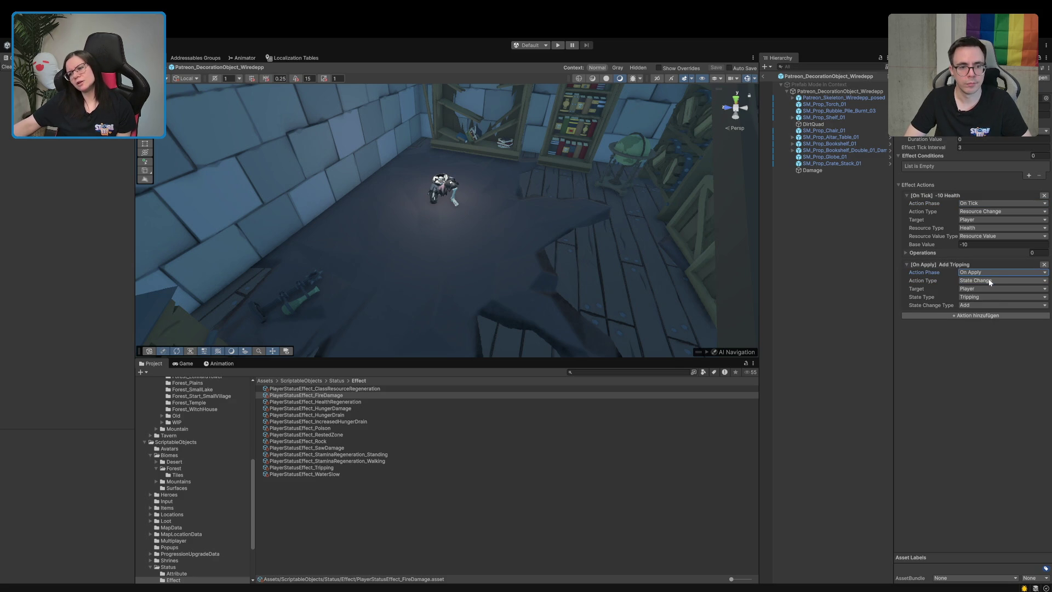
pyautogui.click(991, 321)
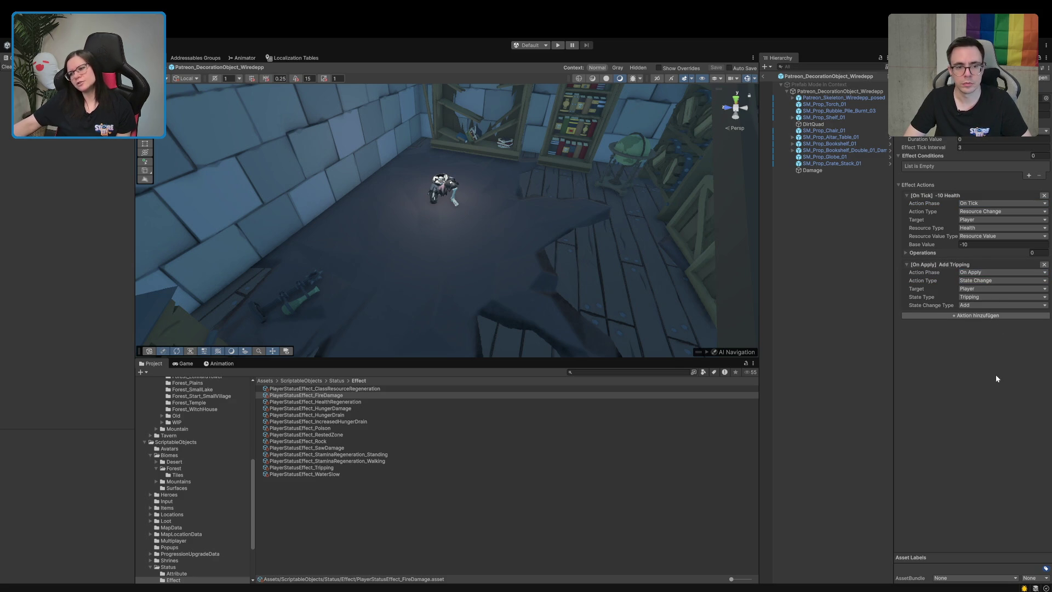
pyautogui.click(983, 298)
pyautogui.click(982, 326)
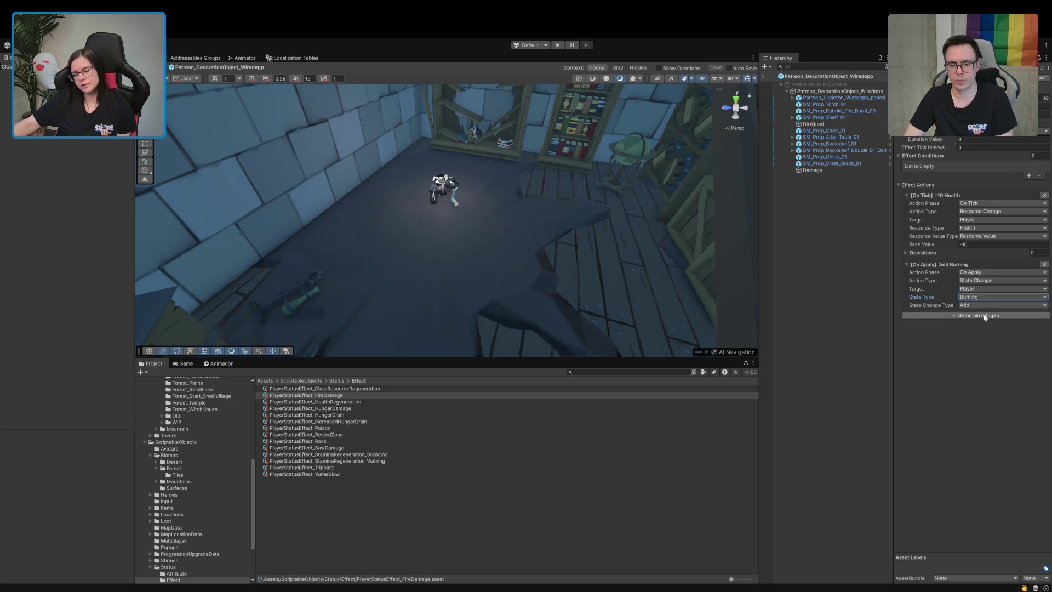
# - Add a third State Change action that removes Burning On Remove
pyautogui.click(981, 315)
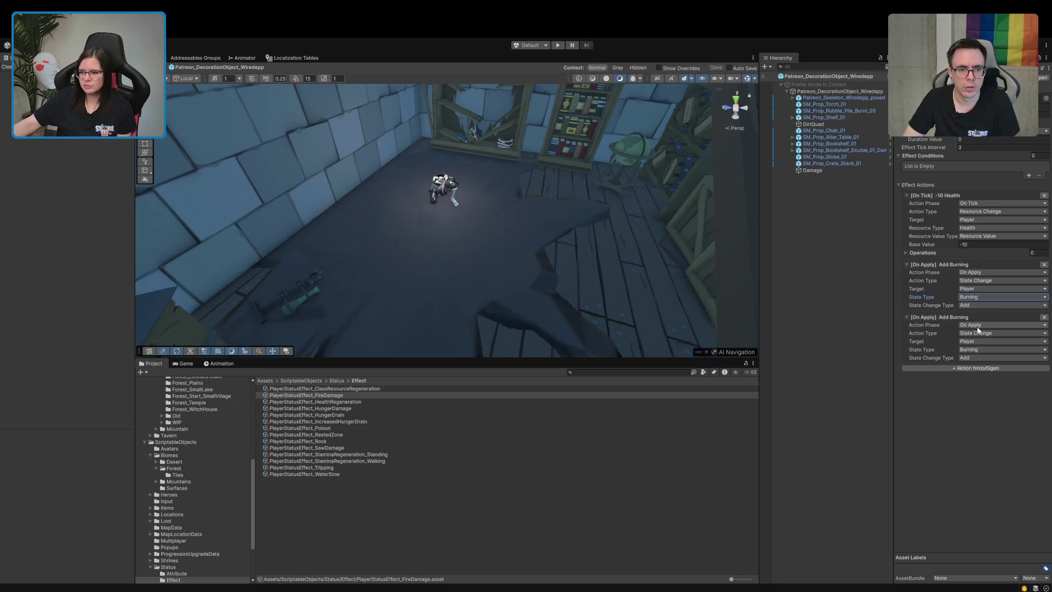
pyautogui.click(995, 325)
pyautogui.click(994, 345)
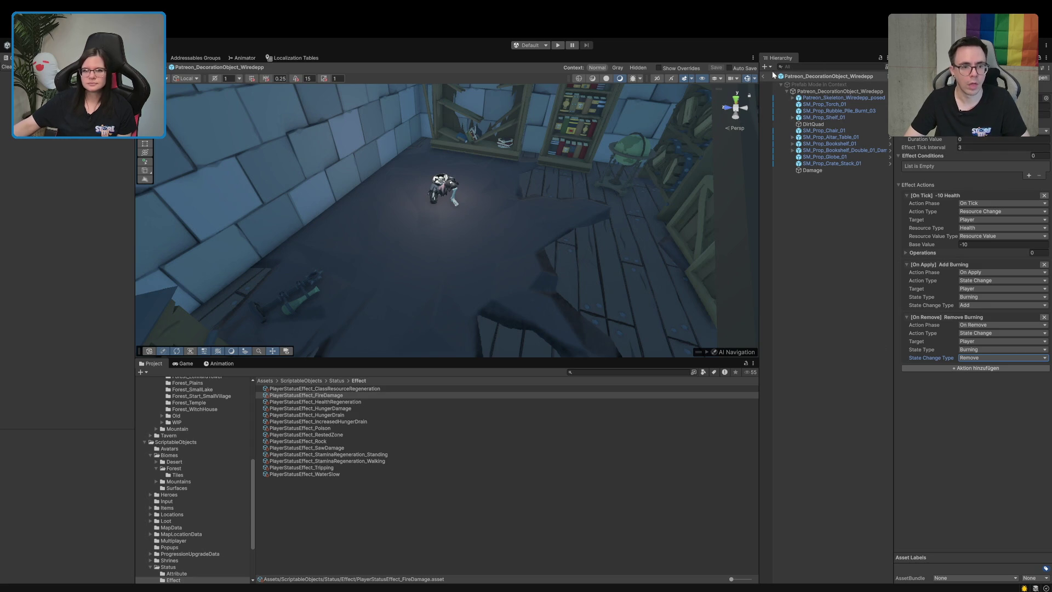
pyautogui.moveTo(498, 264); pyautogui.dragTo(695, 223)
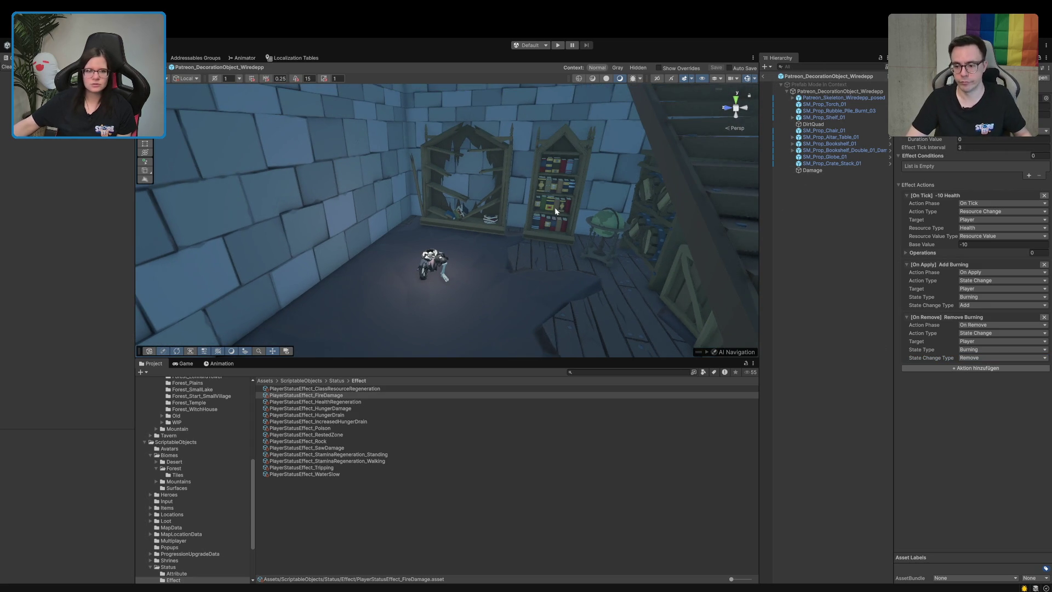
# - Switch to the Addressables Groups window and drag the FireDamage asset toward it
pyautogui.click(196, 58)
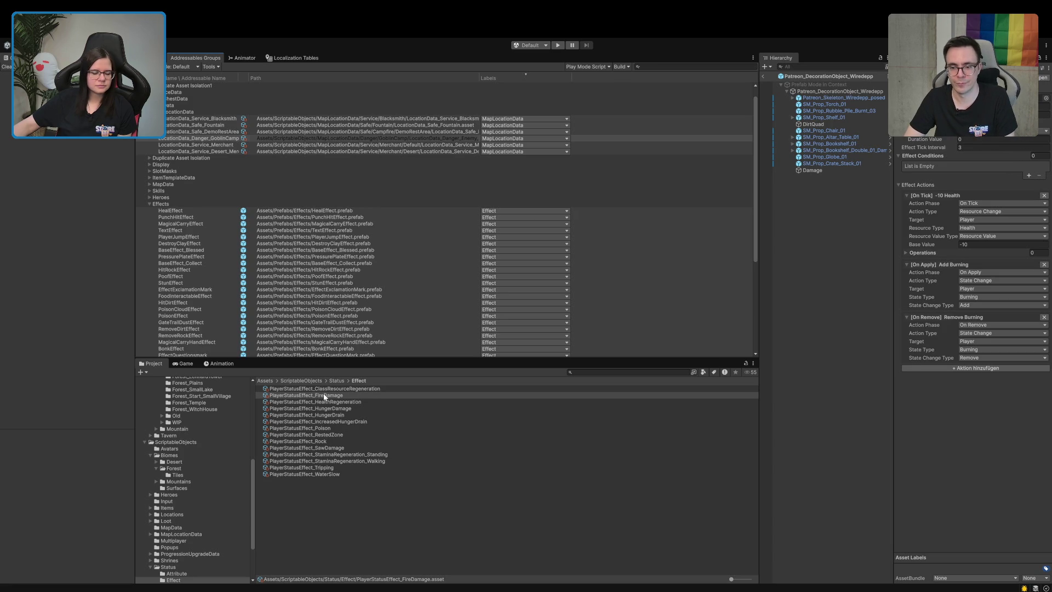
pyautogui.scroll(-5, 330, 333)
pyautogui.scroll(3, 326, 344)
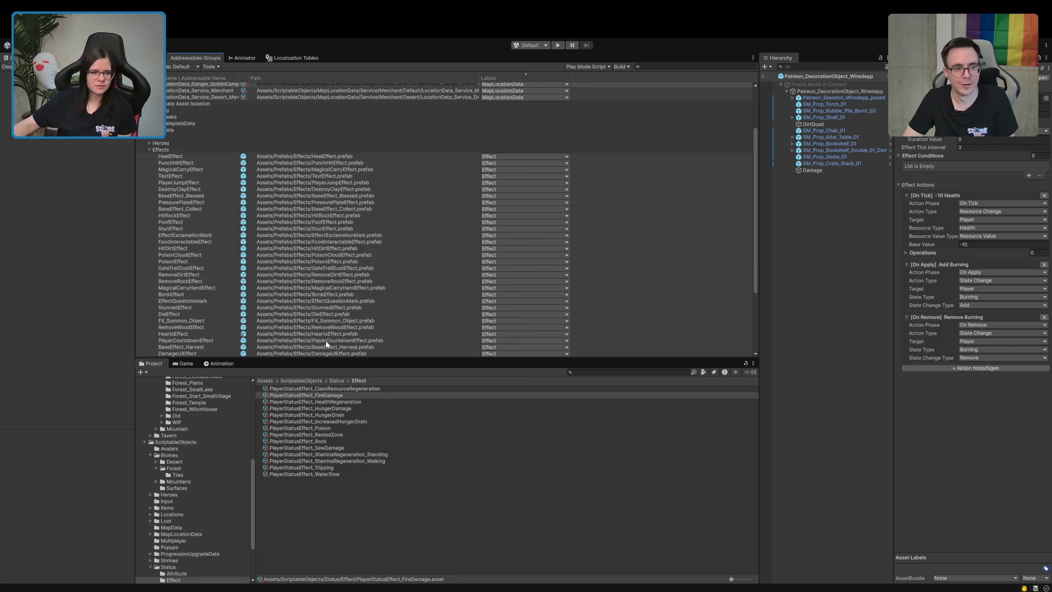
pyautogui.scroll(-3, 326, 340)
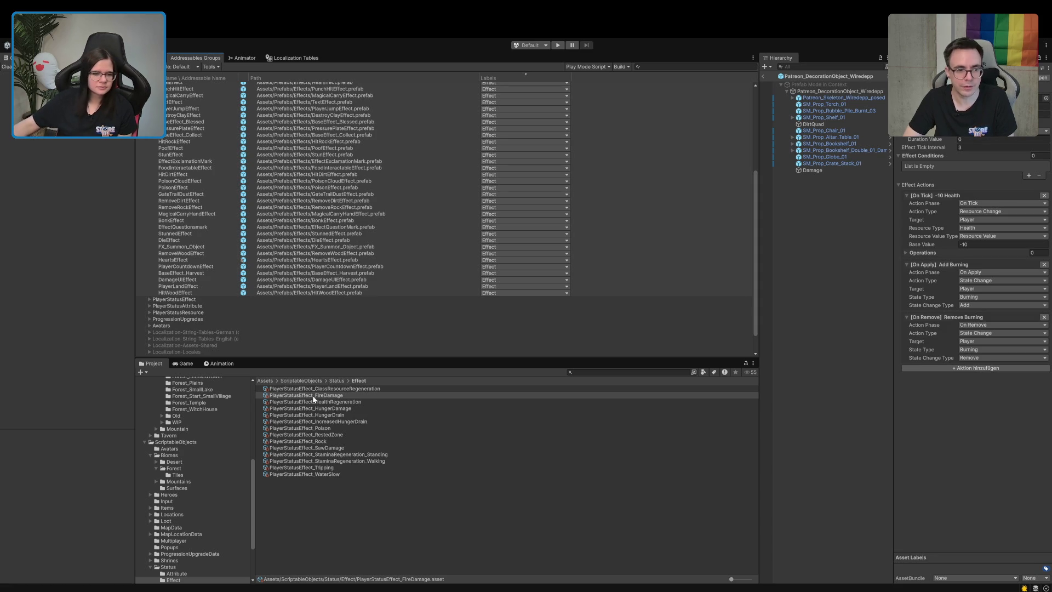
pyautogui.moveTo(313, 400)
pyautogui.mouseDown()
pyautogui.moveTo(305, 294)
pyautogui.moveTo(298, 301)
pyautogui.moveTo(257, 67)
pyautogui.moveTo(248, 77)
pyautogui.moveTo(371, 564)
pyautogui.mouseUp()
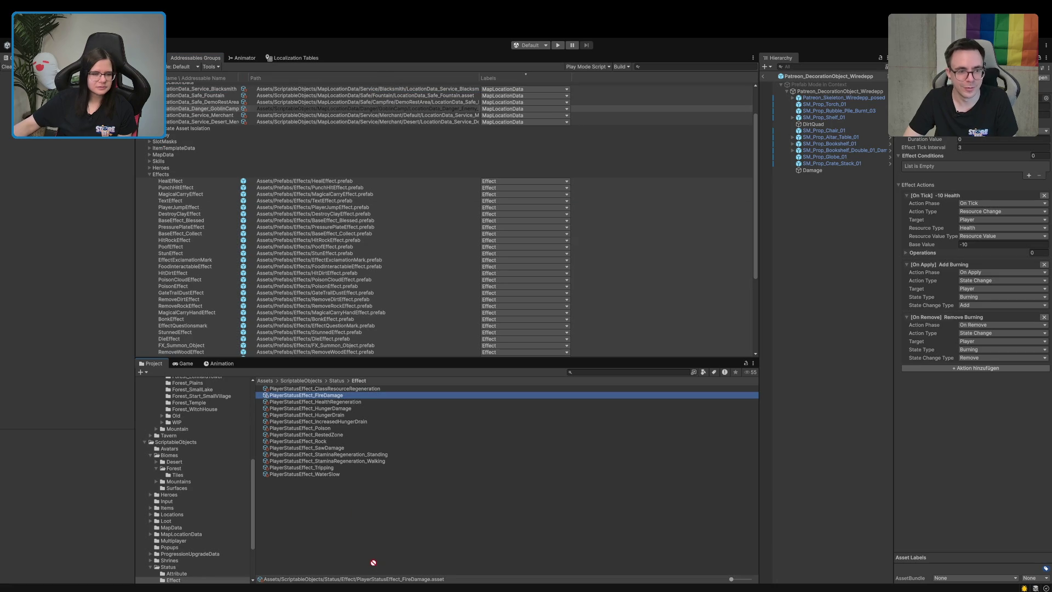
# - Collapse the LocationData and Effects groups and expand the PlayerStatusEffect group
pyautogui.scroll(3, 152, 210)
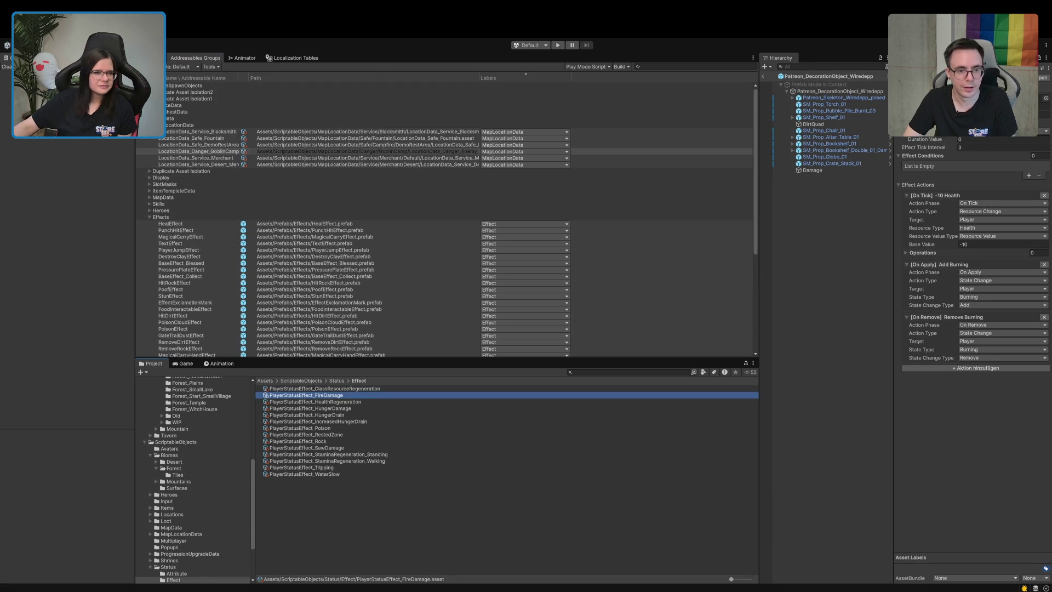
pyautogui.click(149, 125)
pyautogui.click(149, 178)
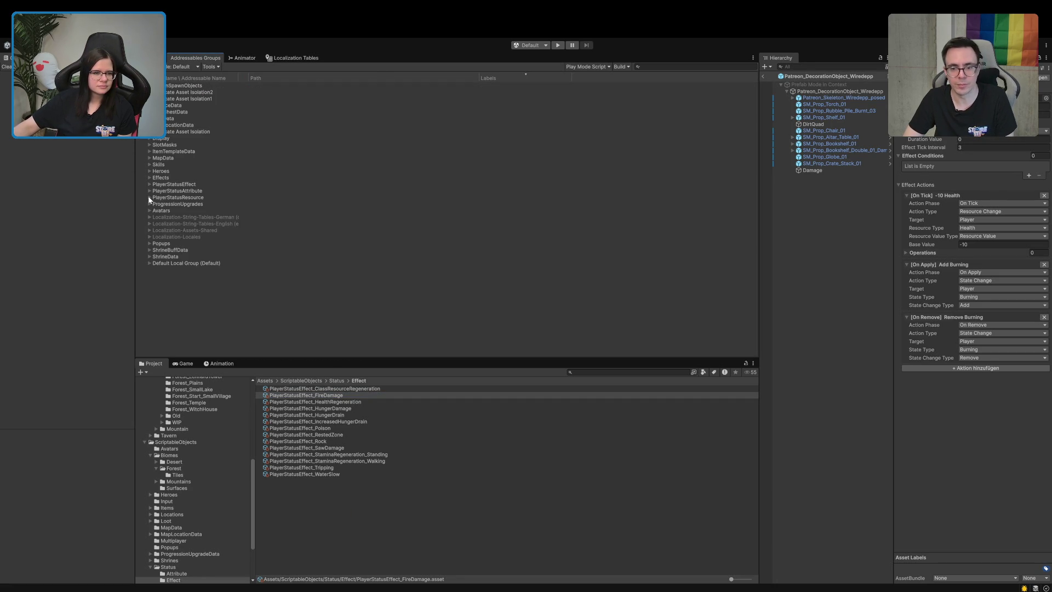
pyautogui.click(149, 184)
# - Widen the Name column and drop PlayerStatusEffect_FireDamage at the end of the PlayerStatusEffect group
pyautogui.scroll(-5, 153, 186)
pyautogui.scroll(5, 159, 190)
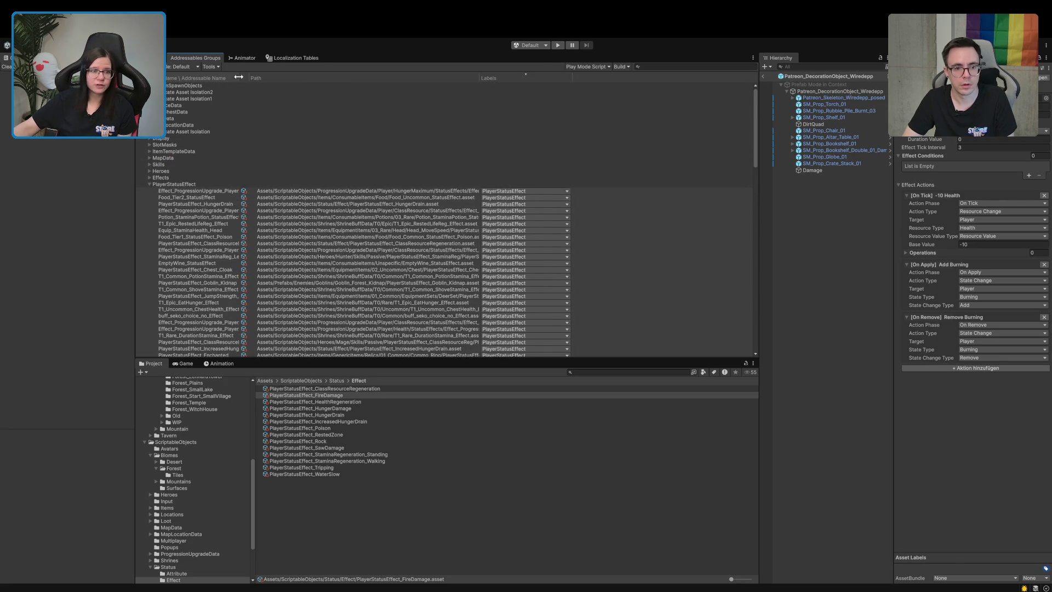
pyautogui.moveTo(238, 77); pyautogui.dragTo(346, 76)
pyautogui.scroll(-5, 170, 253)
pyautogui.scroll(-5, 170, 253)
pyautogui.scroll(-6, 274, 329)
pyautogui.moveTo(324, 396)
pyautogui.mouseDown()
pyautogui.moveTo(274, 326)
pyautogui.moveTo(258, 278)
pyautogui.mouseUp()
pyautogui.click(257, 279)
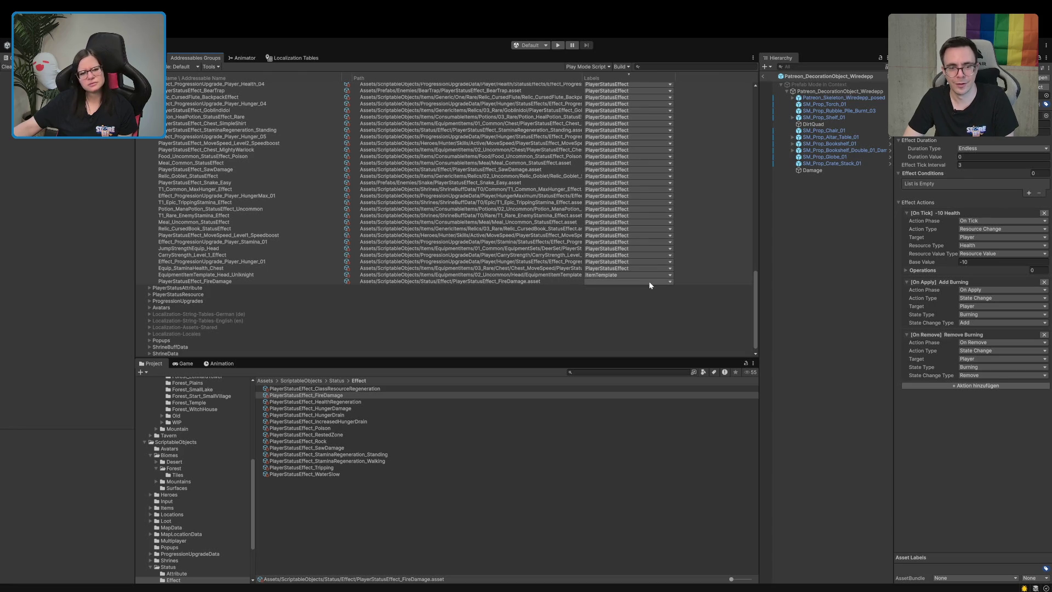
# - Move the misplaced EquipmentItemTemplate_Head_Uniknight entry into the ItemTemplateData group
pyautogui.click(480, 276)
pyautogui.scroll(15, 481, 278)
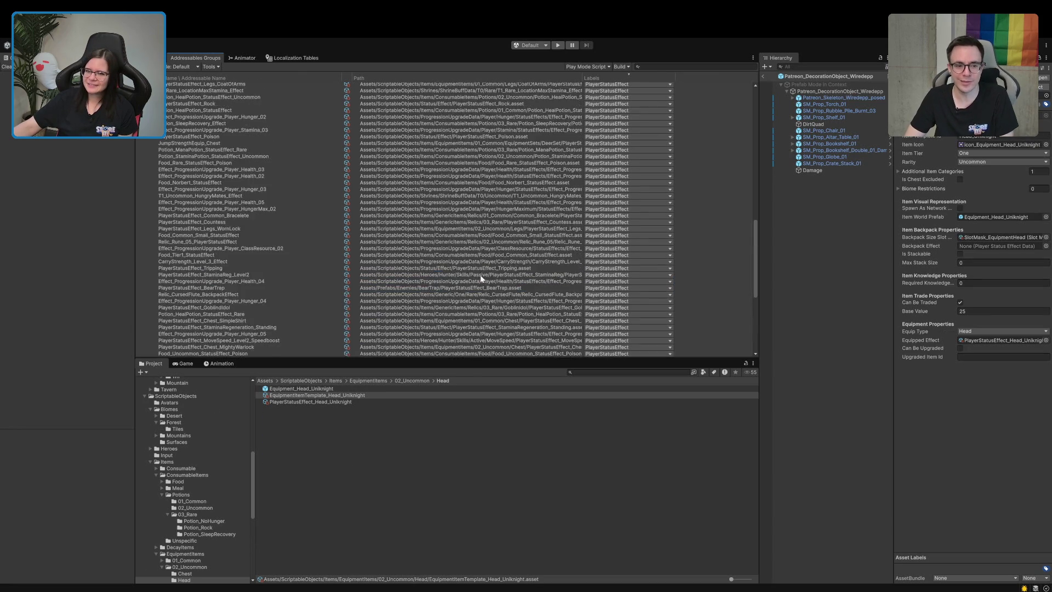
pyautogui.scroll(-15, 483, 278)
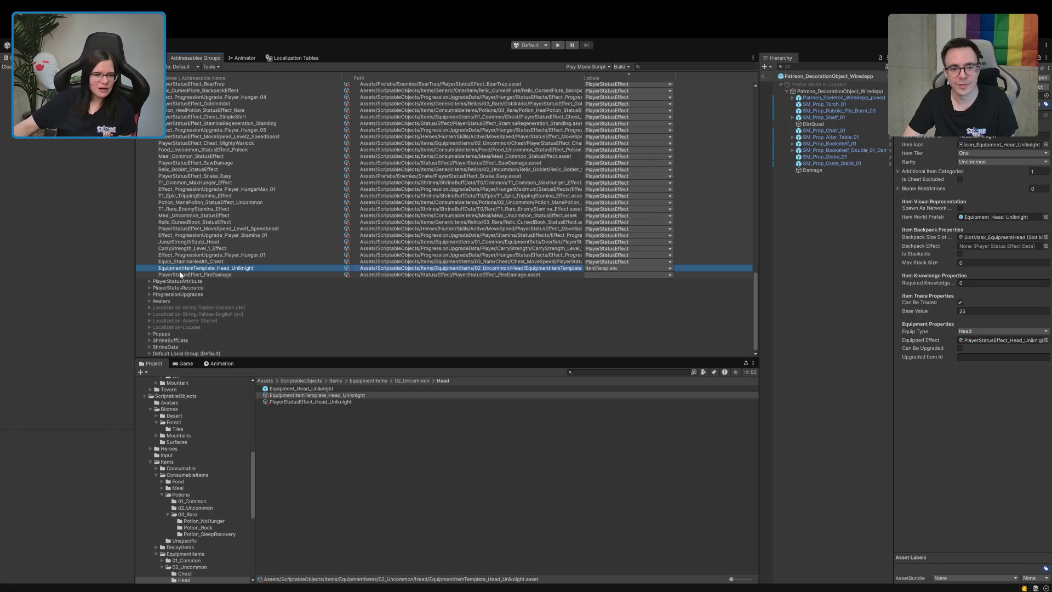
pyautogui.scroll(15, 274, 284)
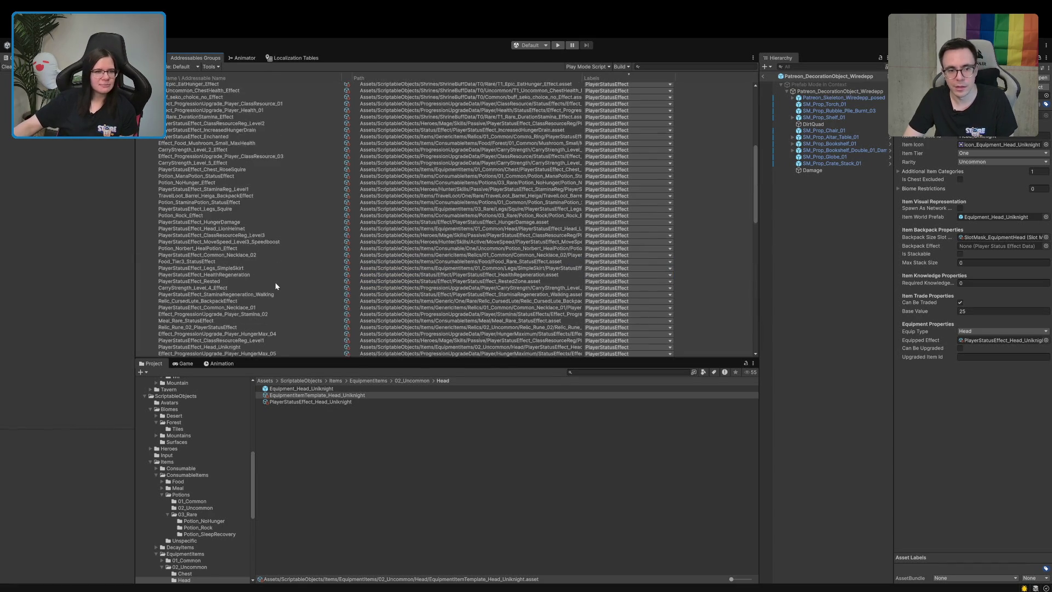
pyautogui.scroll(-15, 275, 282)
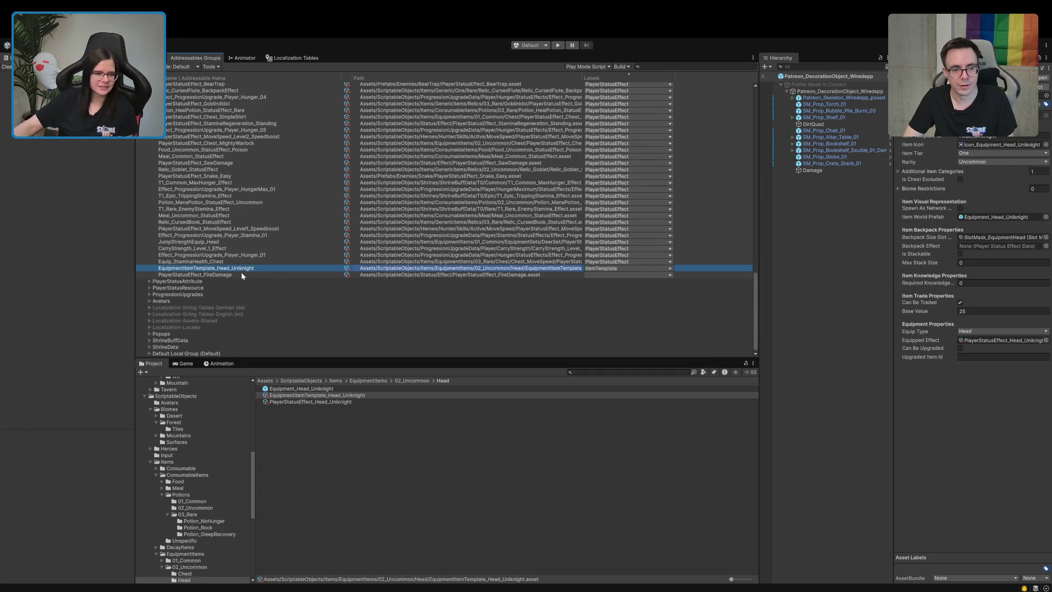
pyautogui.scroll(15, 241, 274)
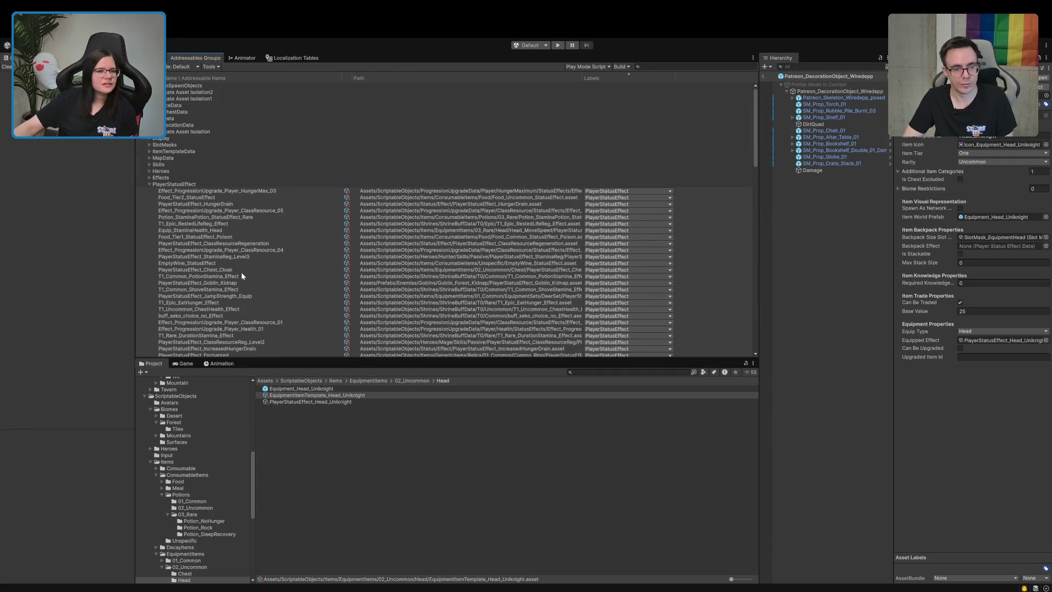
pyautogui.scroll(-15, 241, 274)
pyautogui.moveTo(238, 273)
pyautogui.mouseDown()
pyautogui.moveTo(229, 80)
pyautogui.moveTo(165, 184)
pyautogui.moveTo(164, 153)
pyautogui.mouseUp()
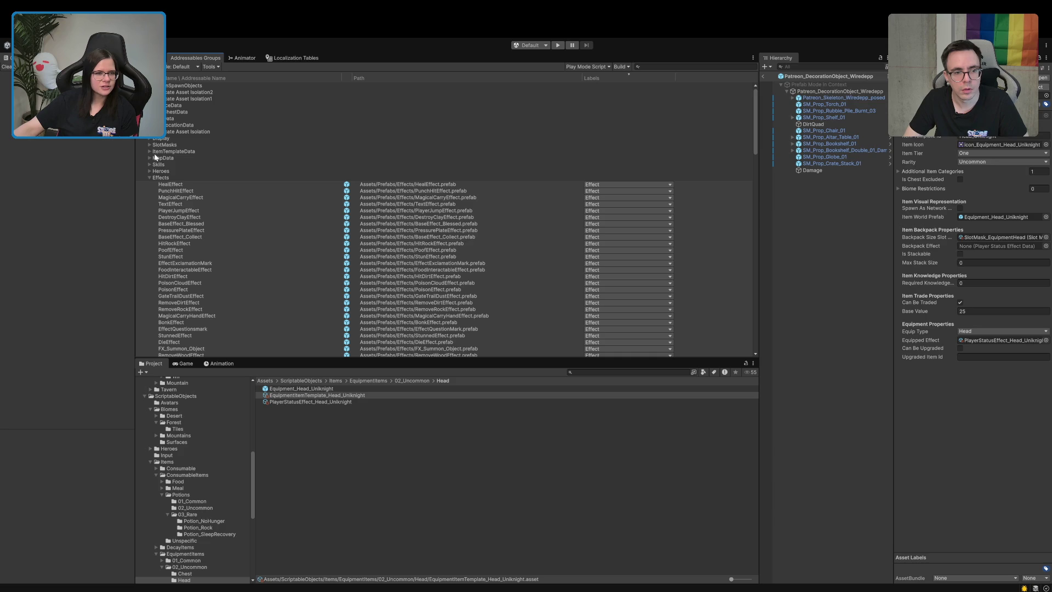
# - Expand ItemTemplateData, collapse Effects, and check the FireDamage entry before deselecting
pyautogui.click(152, 154)
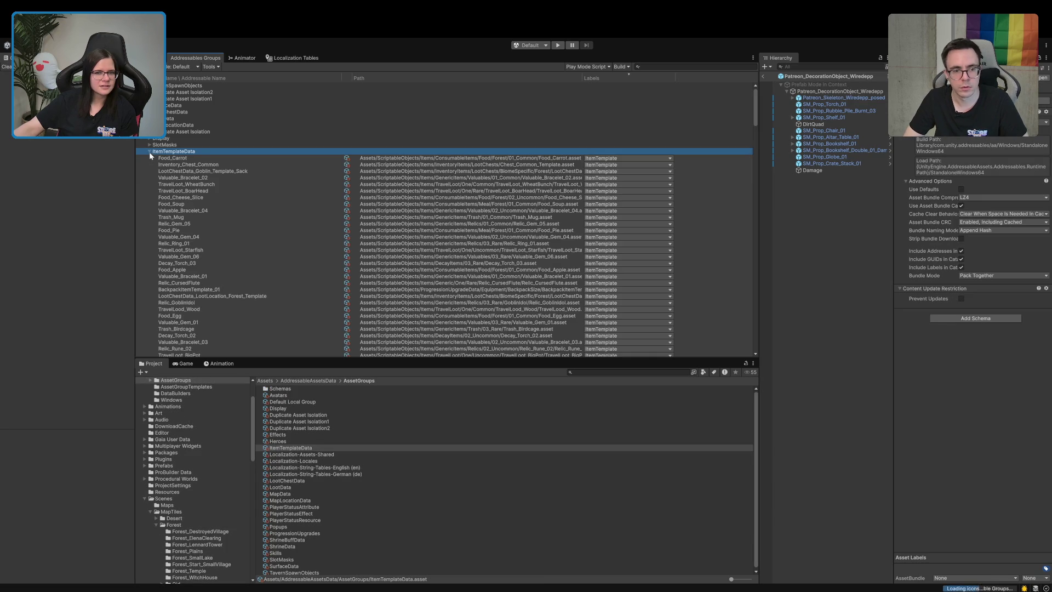
pyautogui.scroll(-5, 159, 160)
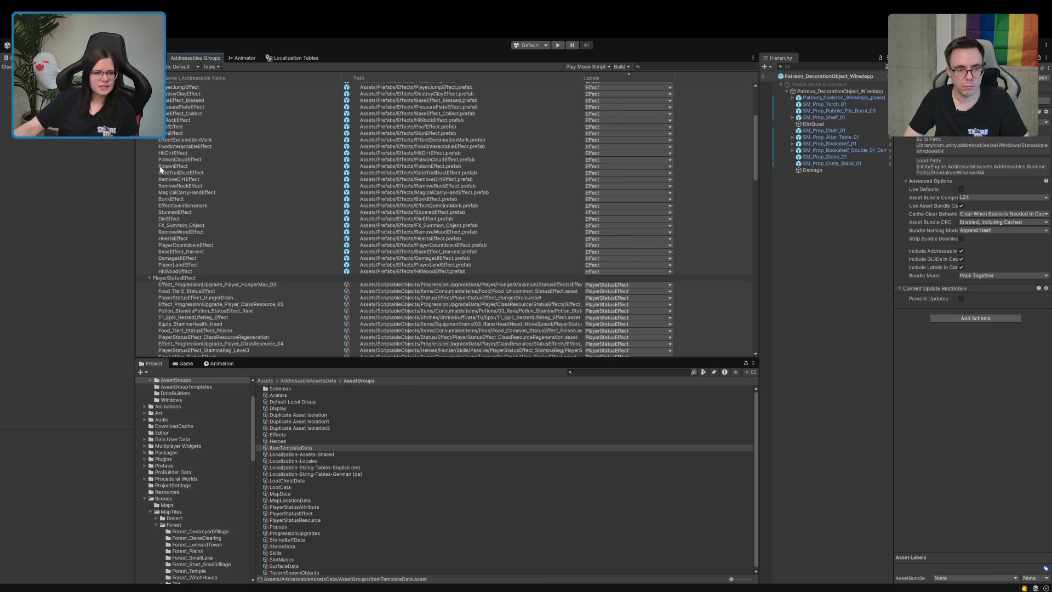
pyautogui.click(153, 278)
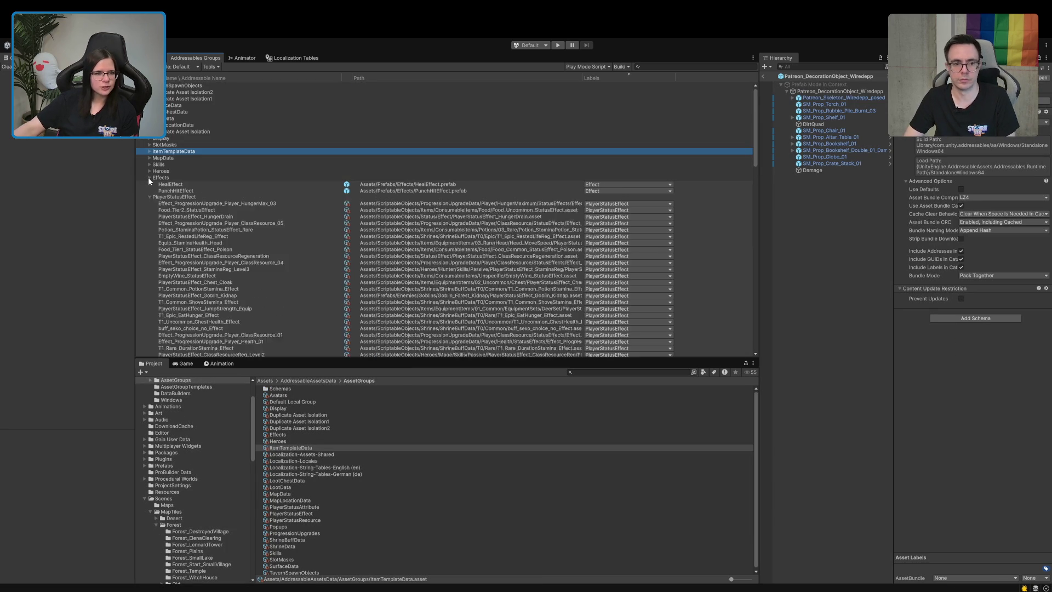
pyautogui.scroll(-15, 203, 173)
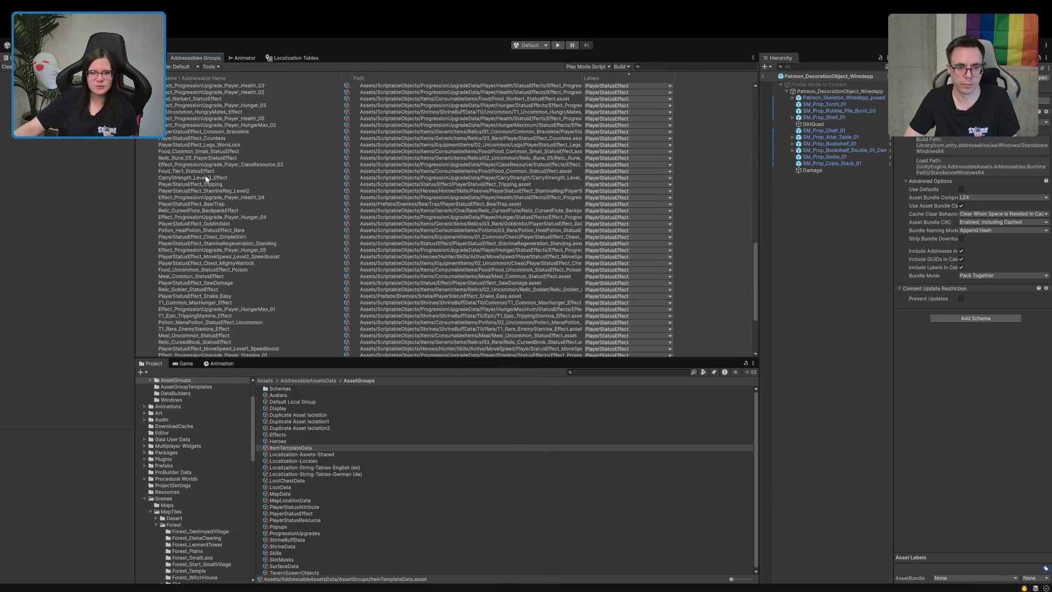
pyautogui.click(600, 274)
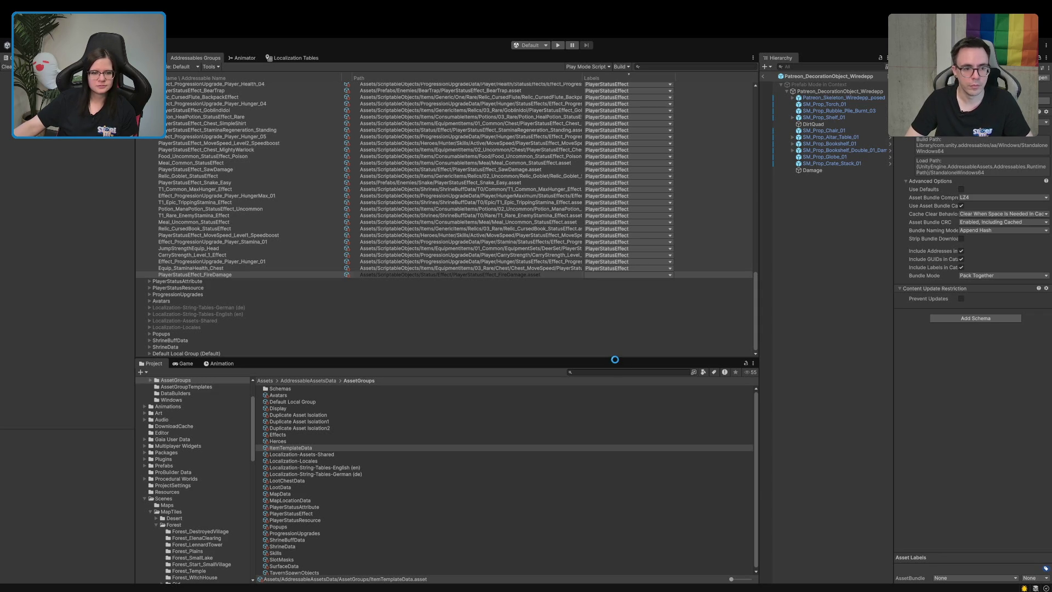
pyautogui.click(850, 356)
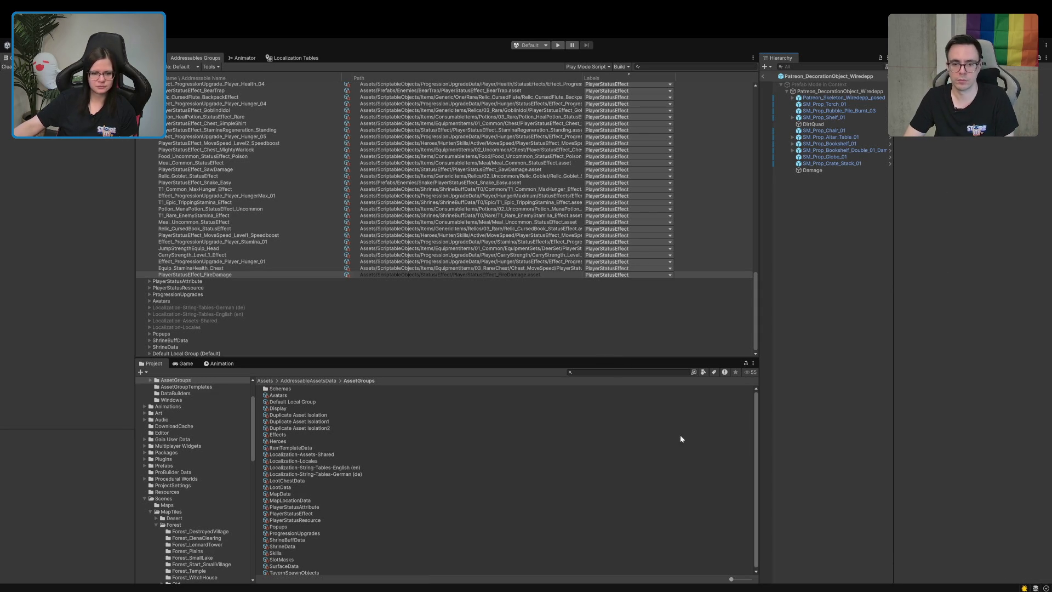
# - Assign PlayerStatusEffect_FireDamage as the Damage trigger's Status Effect Data and save the prefab
pyautogui.click(814, 170)
pyautogui.click(240, 275)
pyautogui.moveTo(318, 395)
pyautogui.mouseDown()
pyautogui.moveTo(688, 401)
pyautogui.moveTo(785, 333)
pyautogui.moveTo(816, 172)
pyautogui.mouseUp()
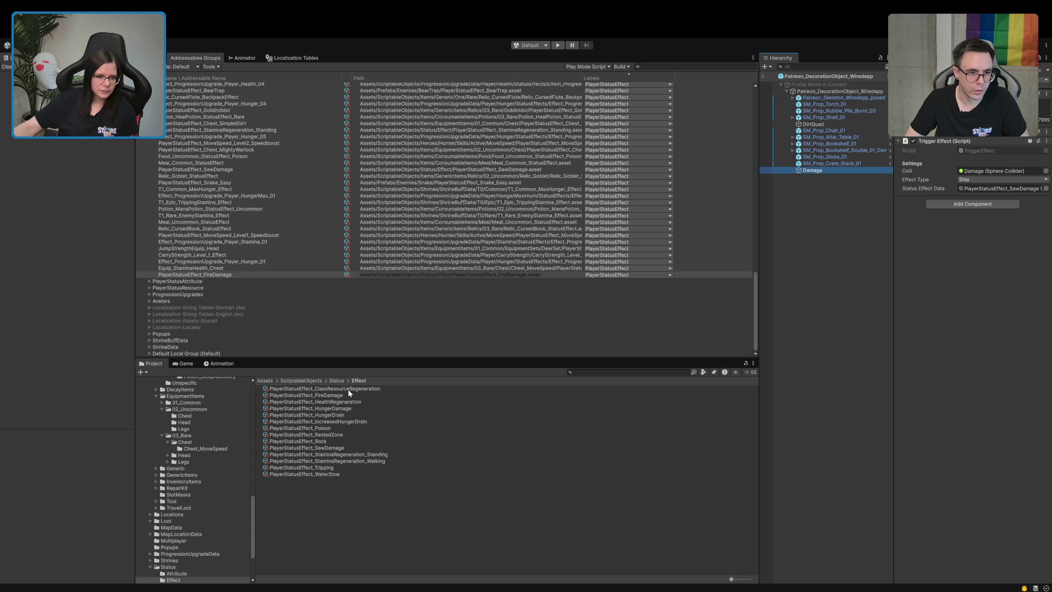
pyautogui.moveTo(334, 397)
pyautogui.mouseDown()
pyautogui.moveTo(981, 189)
pyautogui.moveTo(986, 170)
pyautogui.moveTo(983, 188)
pyautogui.mouseUp()
pyautogui.click(853, 288)
pyautogui.hotkey('ctrl', 's')
# - Exit Prefab Mode and open the Boot scene from the Scenes folder
pyautogui.click(764, 76)
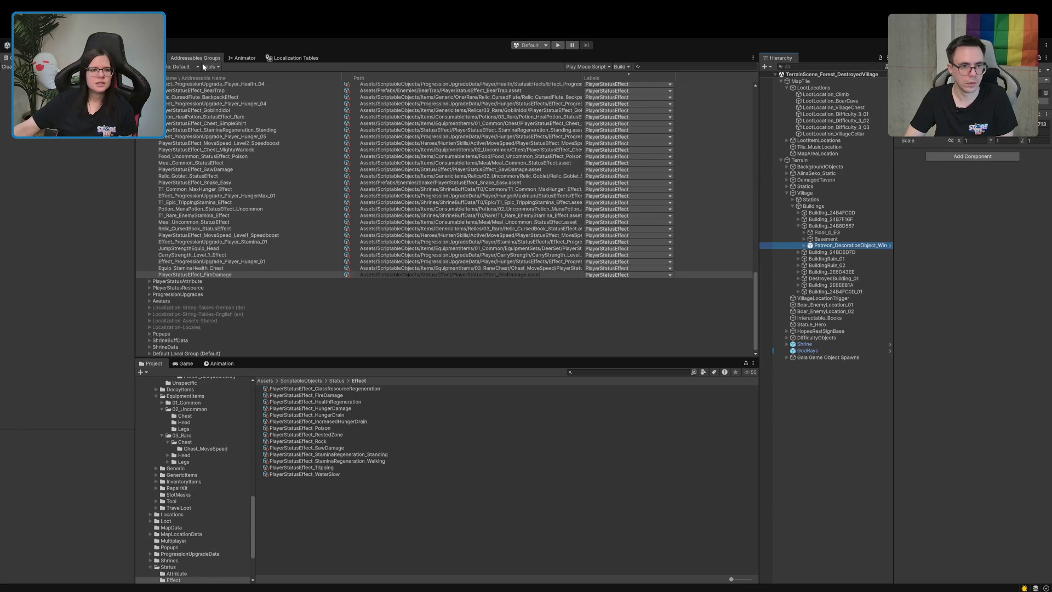
pyautogui.hotkey('ctrl', '1')
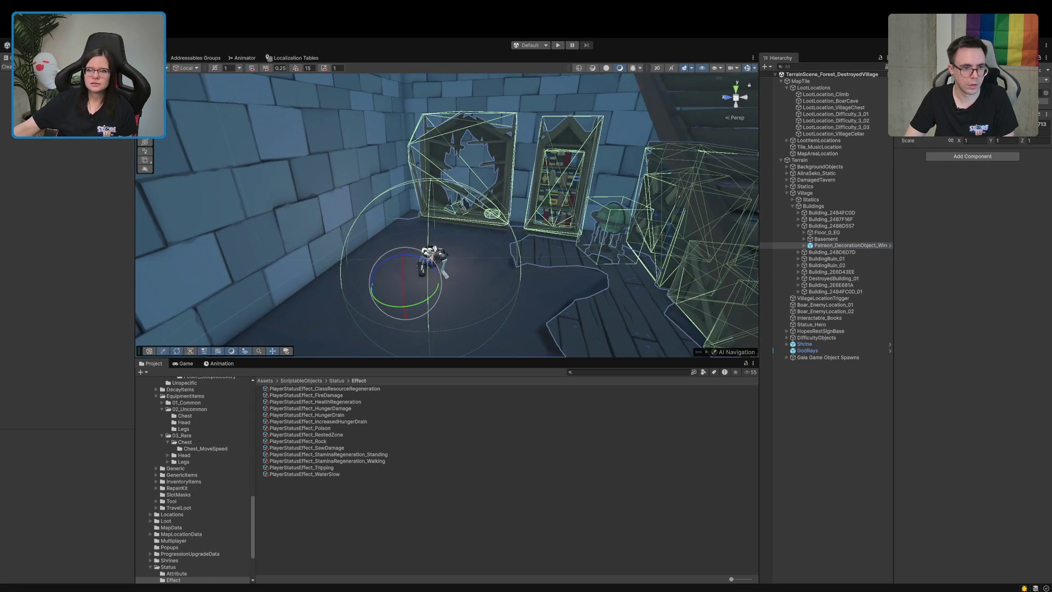
pyautogui.scroll(15, 197, 482)
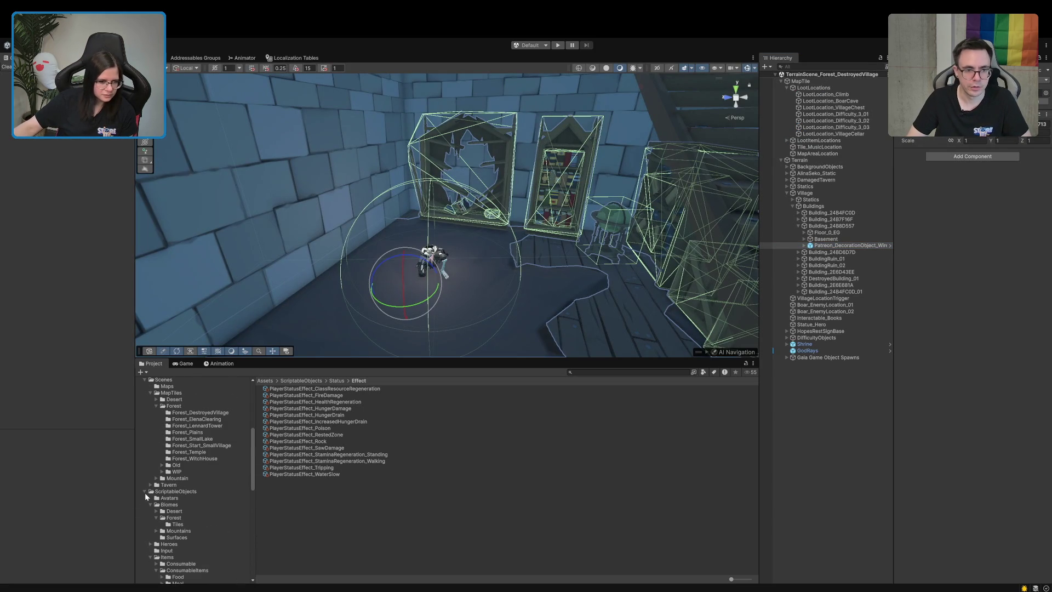
pyautogui.click(144, 490)
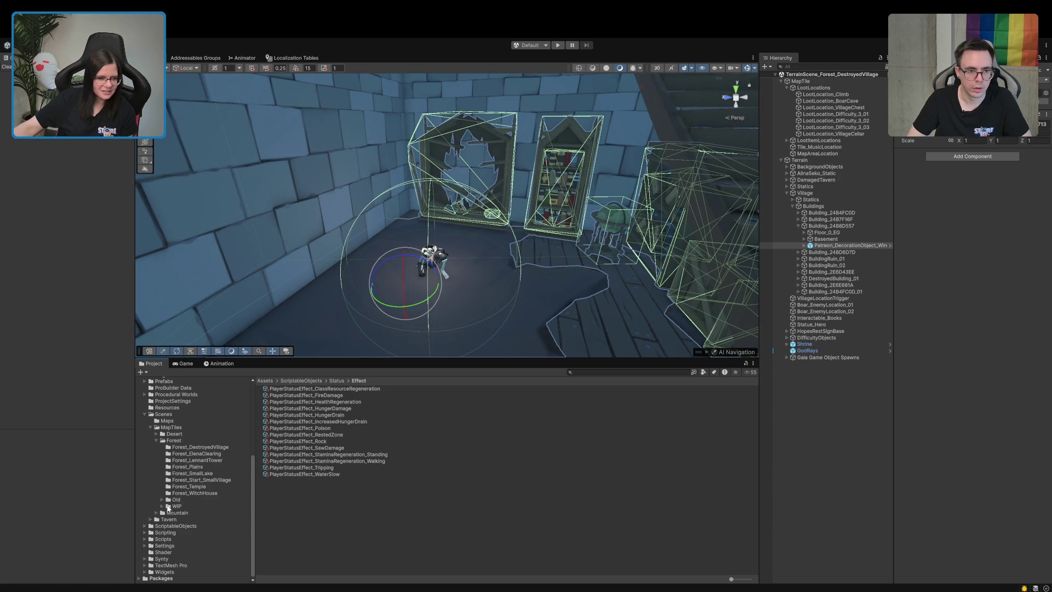
pyautogui.click(166, 415)
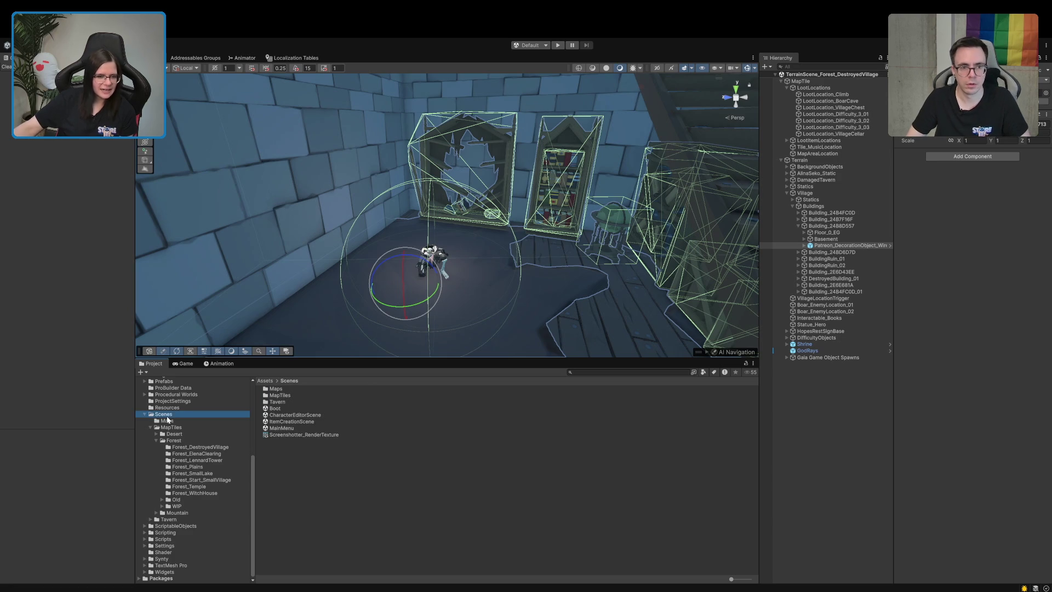
pyautogui.doubleClick(274, 409)
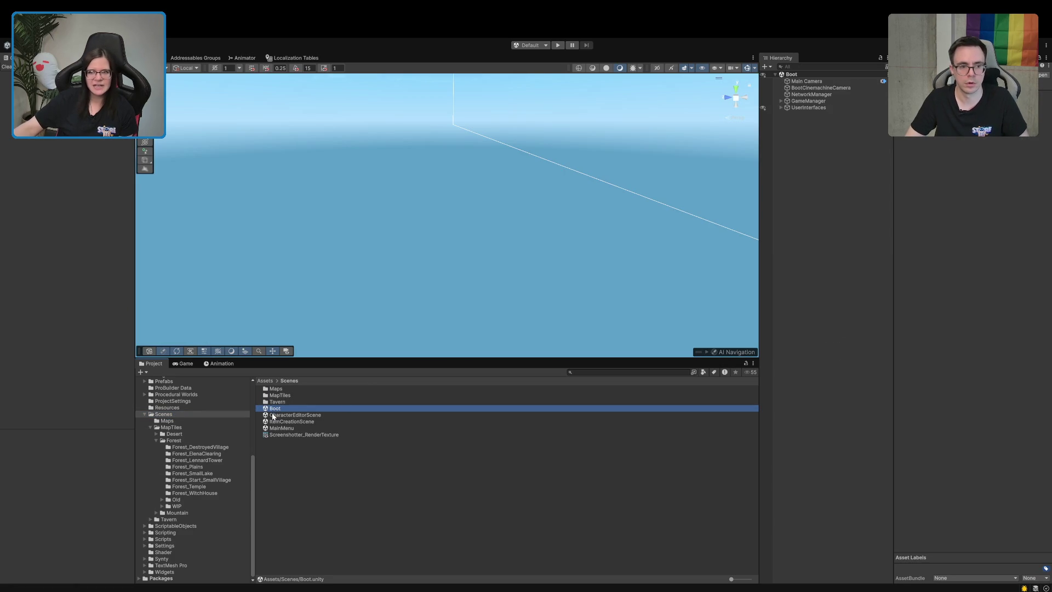
pyautogui.click(195, 58)
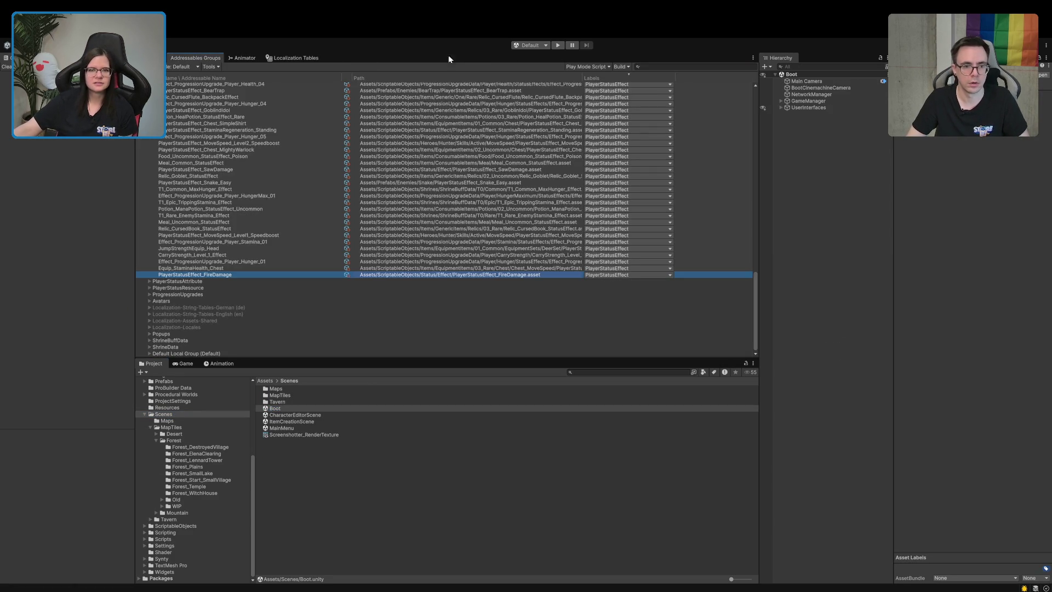
# - Enter play mode, dismiss the Early Access notice and start an Einzelspieler game
pyautogui.click(557, 46)
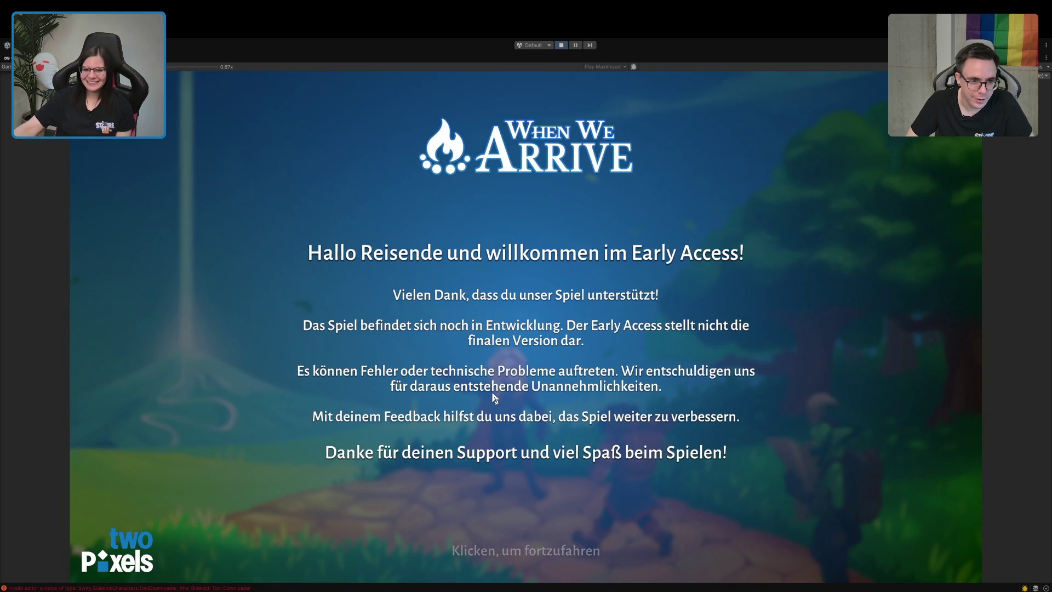
pyautogui.click(515, 512)
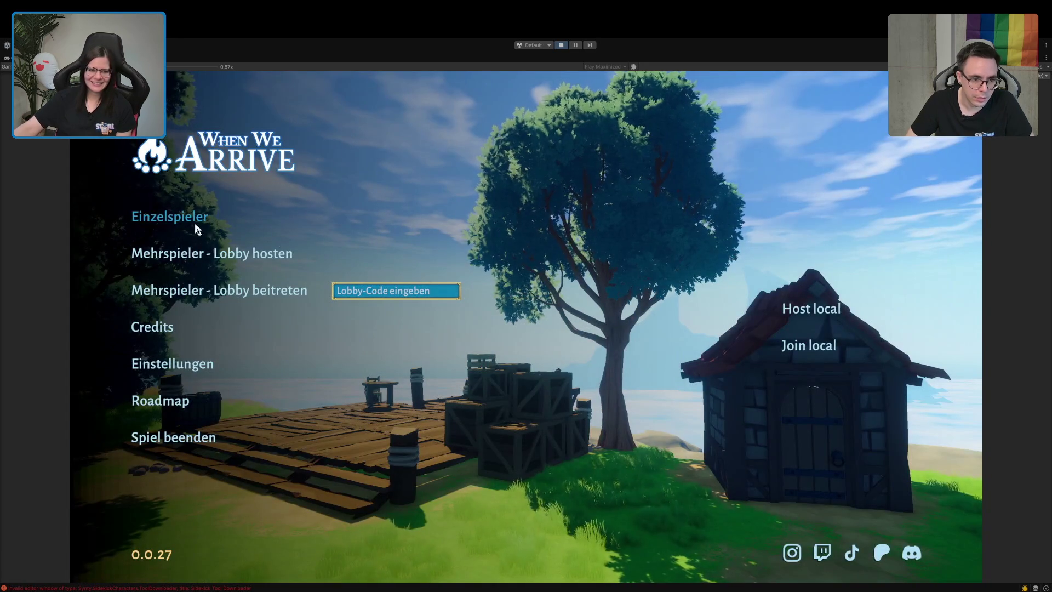
pyautogui.click(198, 229)
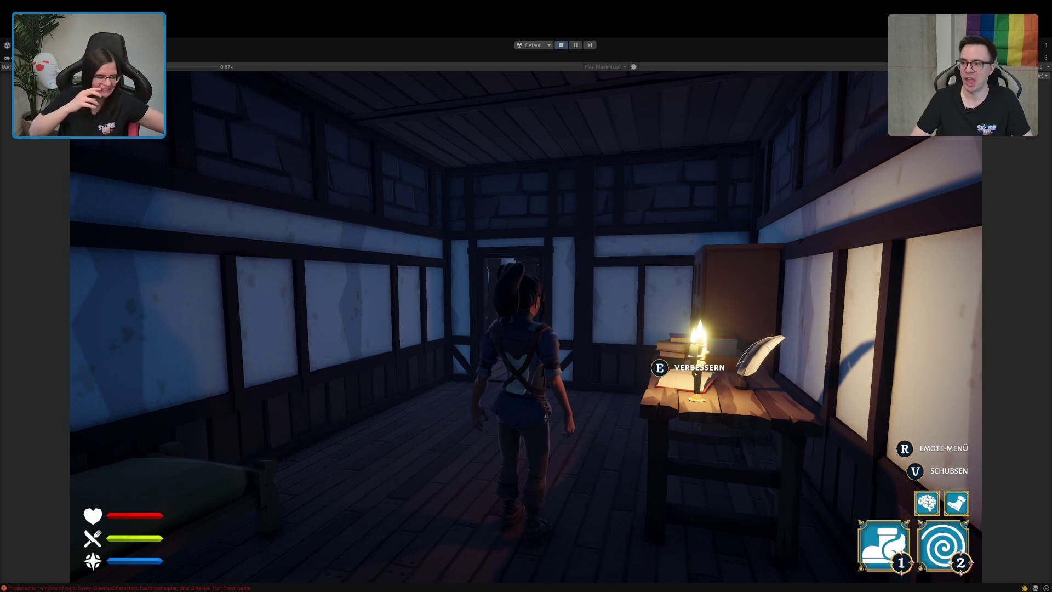
# - Walk the character from the tavern through the forest to the destroyed village basement
pyautogui.press('w')
pyautogui.press('w')
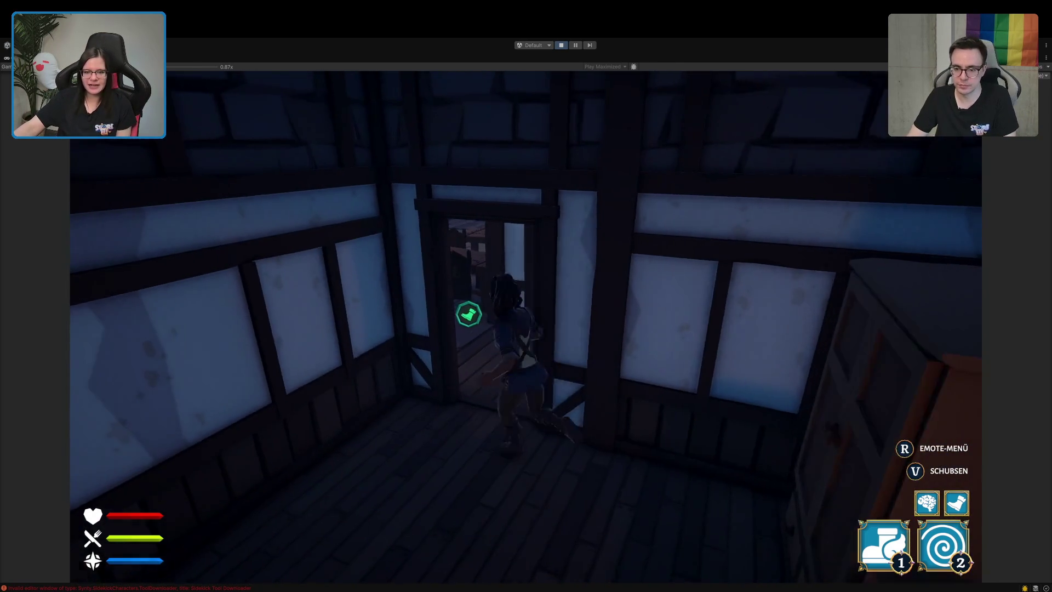
pyautogui.press('w')
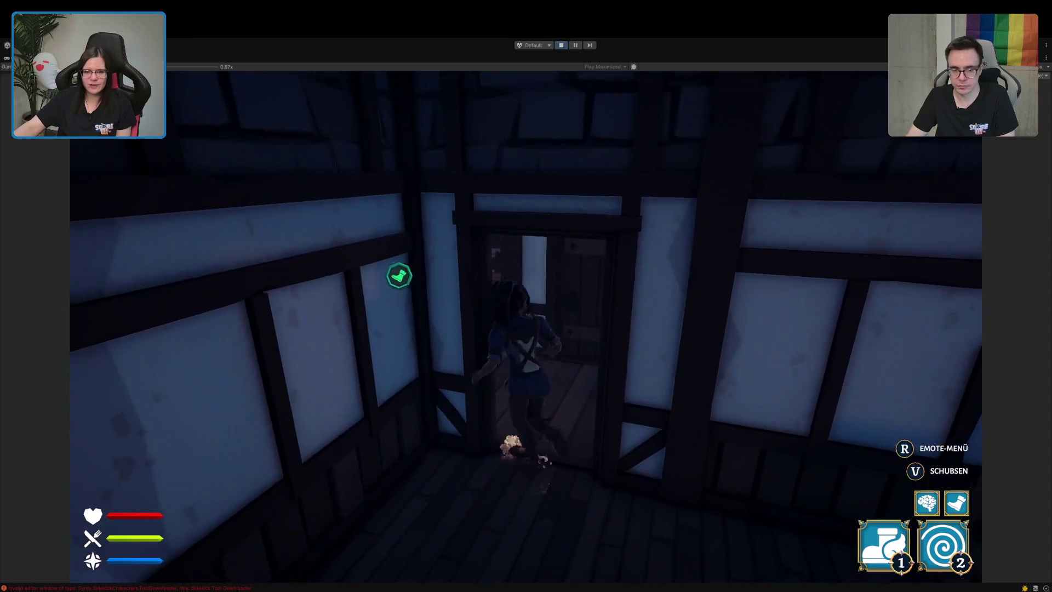
pyautogui.press('w')
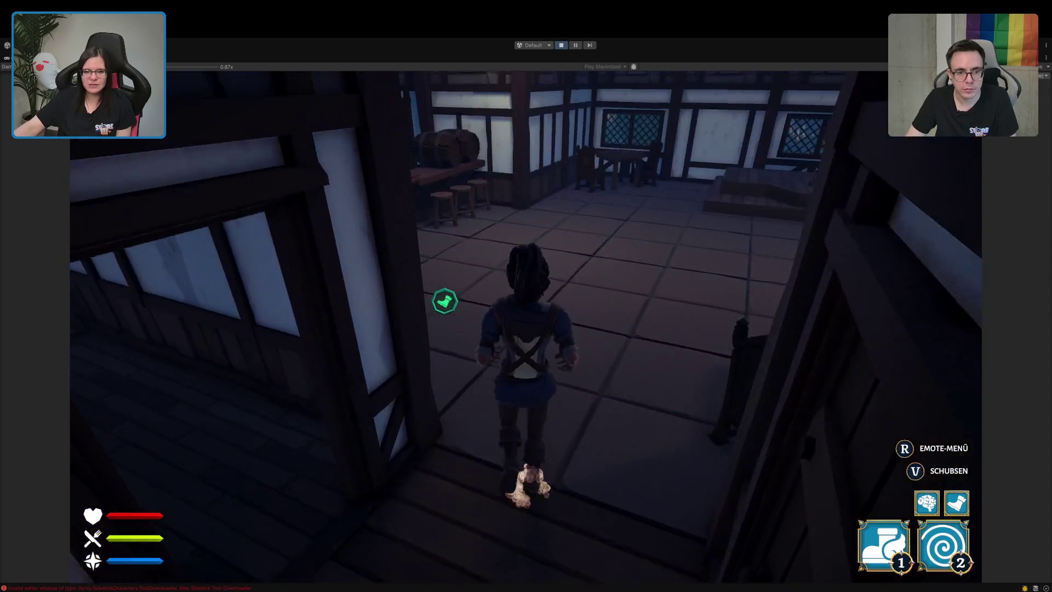
pyautogui.press('w')
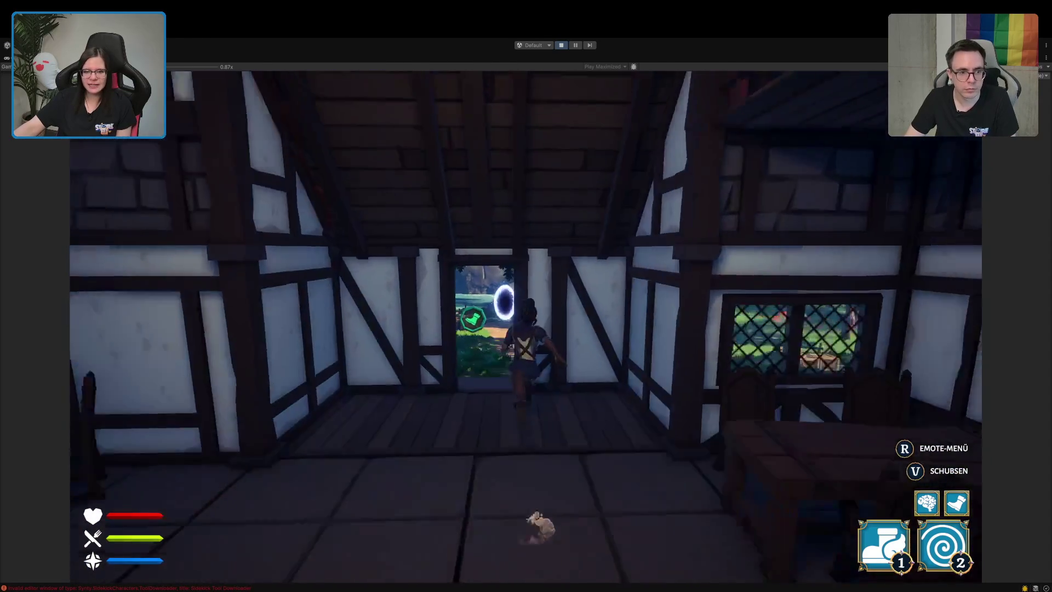
pyautogui.press('w')
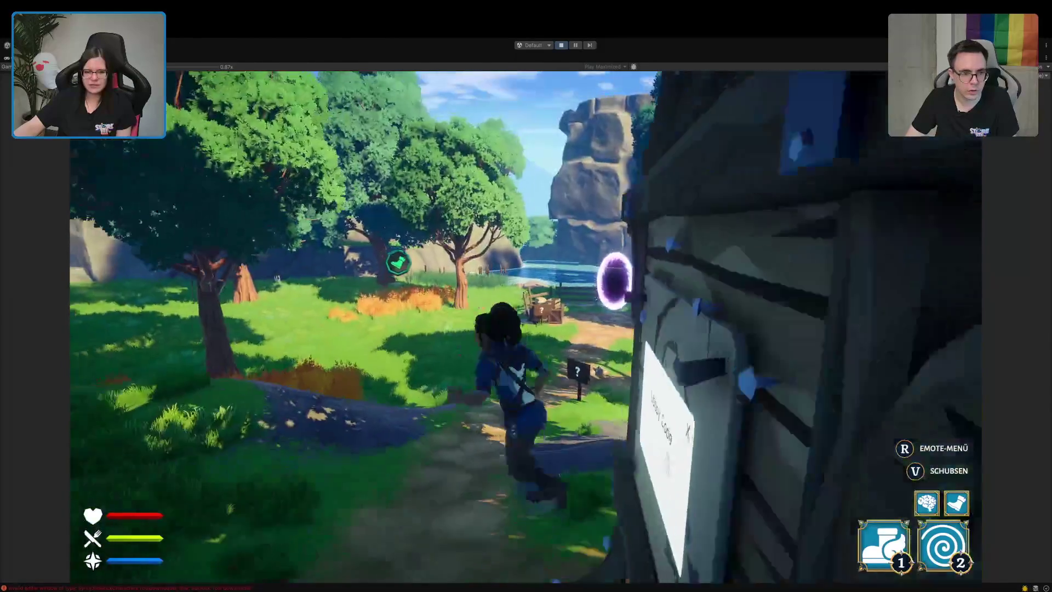
pyautogui.press('w')
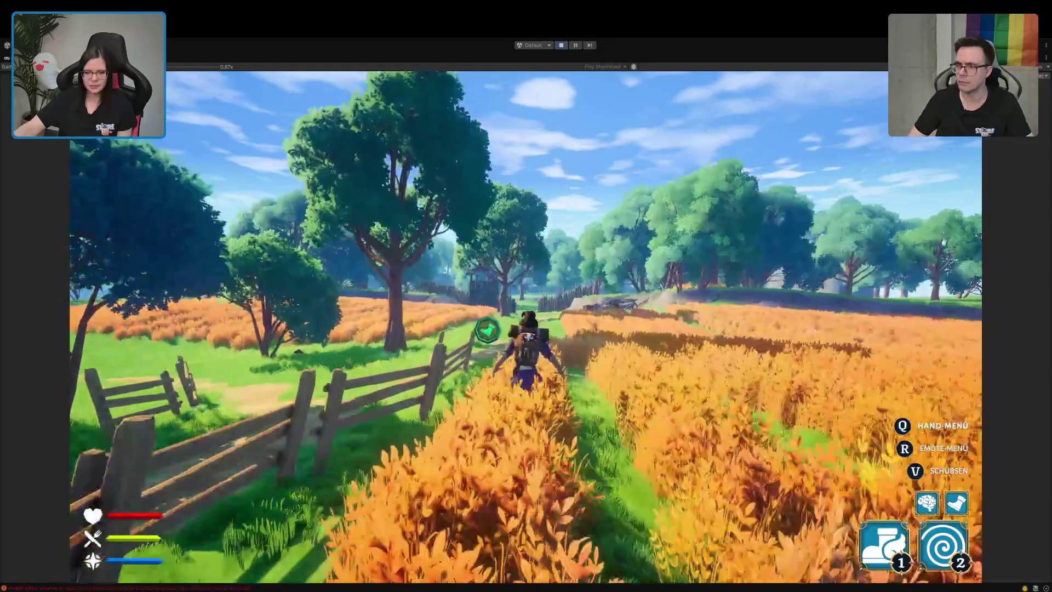
pyautogui.press('w')
pyautogui.press('w')
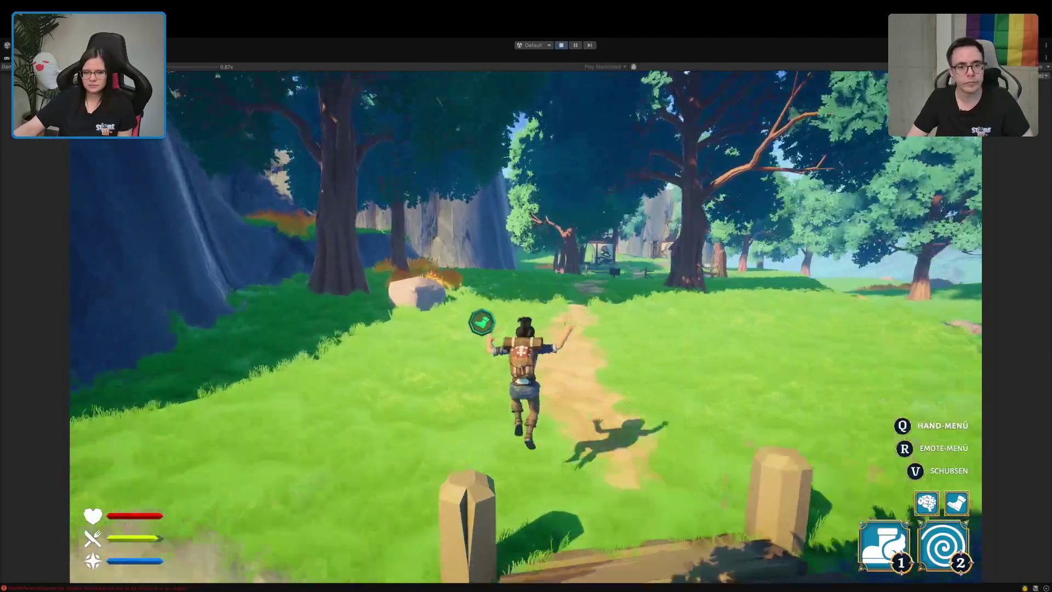
pyautogui.press('w')
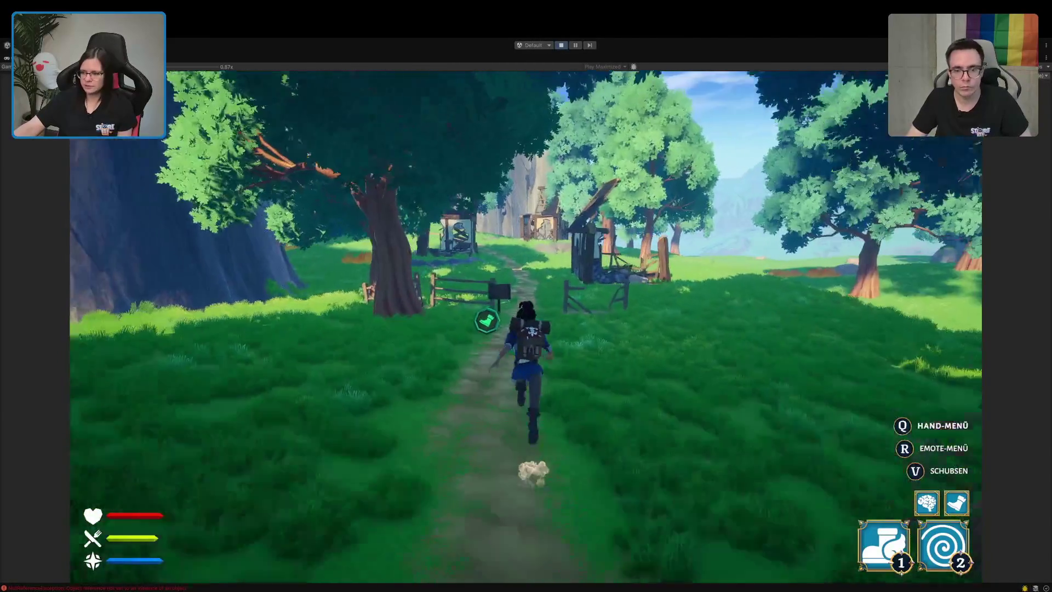
pyautogui.press('w')
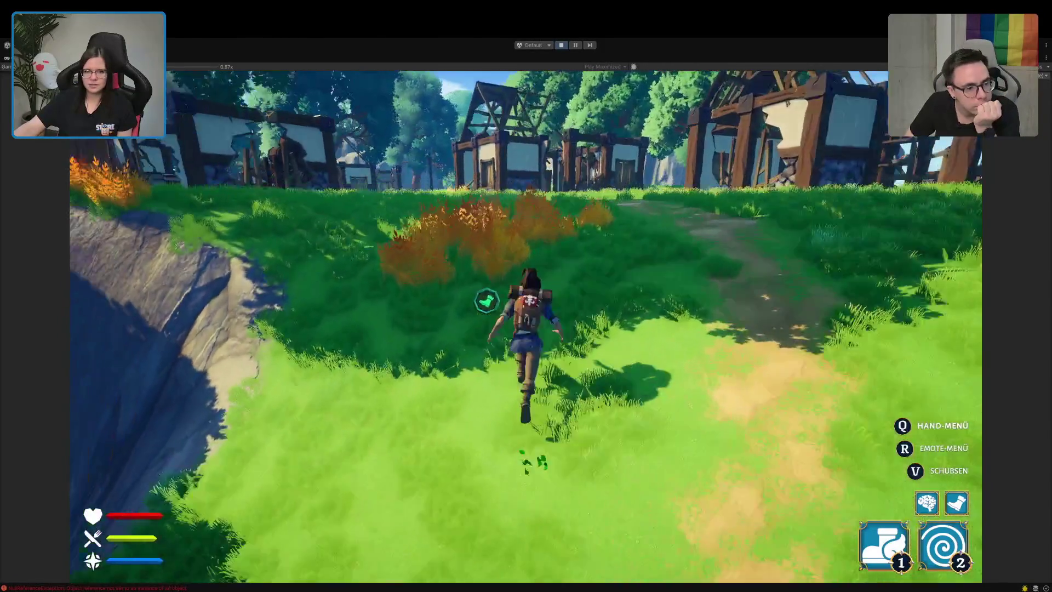
pyautogui.press('w')
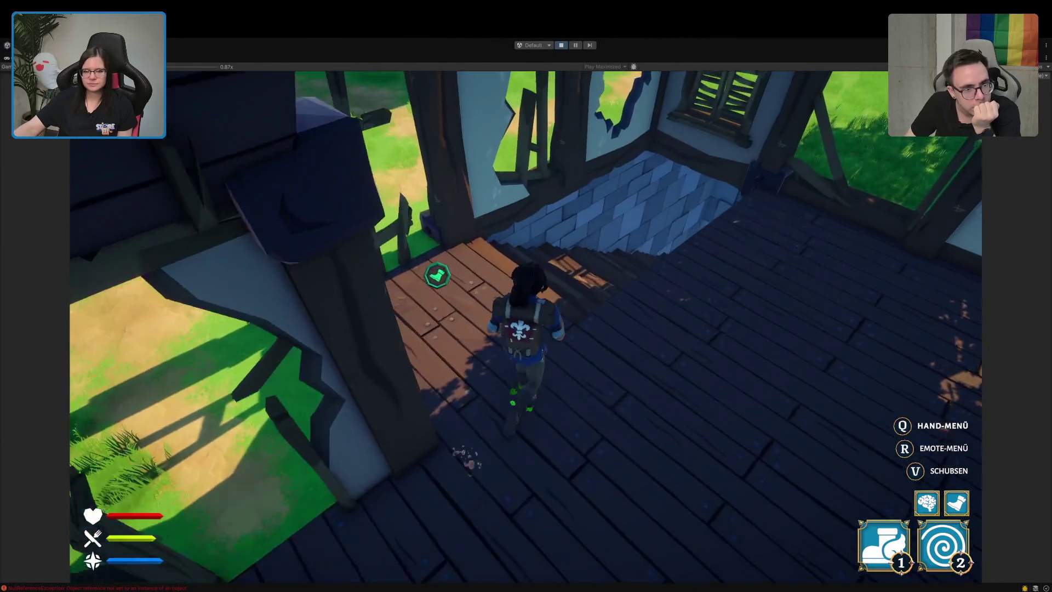
pyautogui.press('w')
pyautogui.press('w')
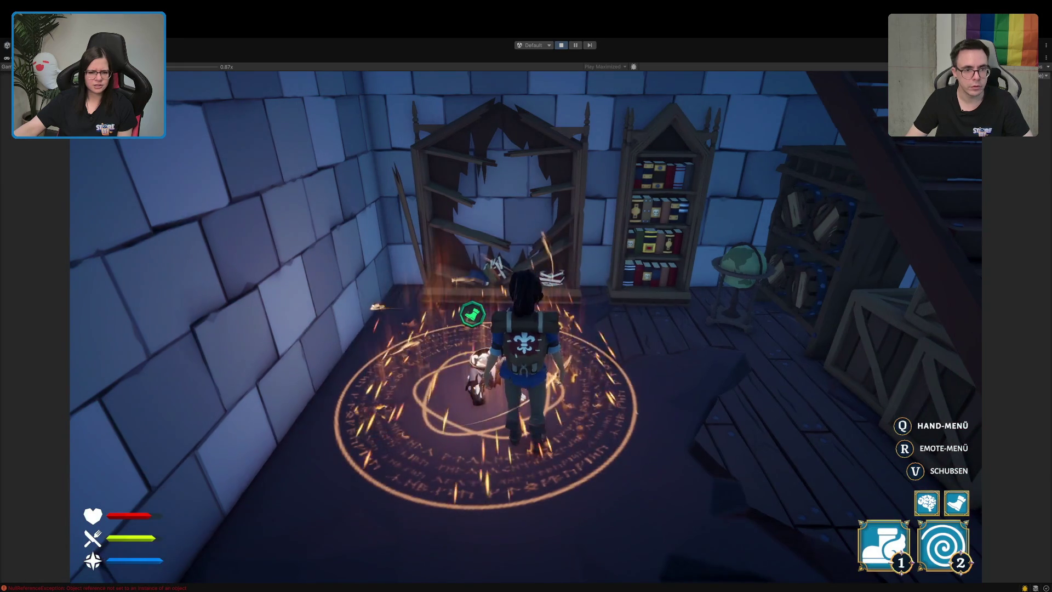
# - Step in and out of the basement rune circle to watch it burst into fire
pyautogui.press('s')
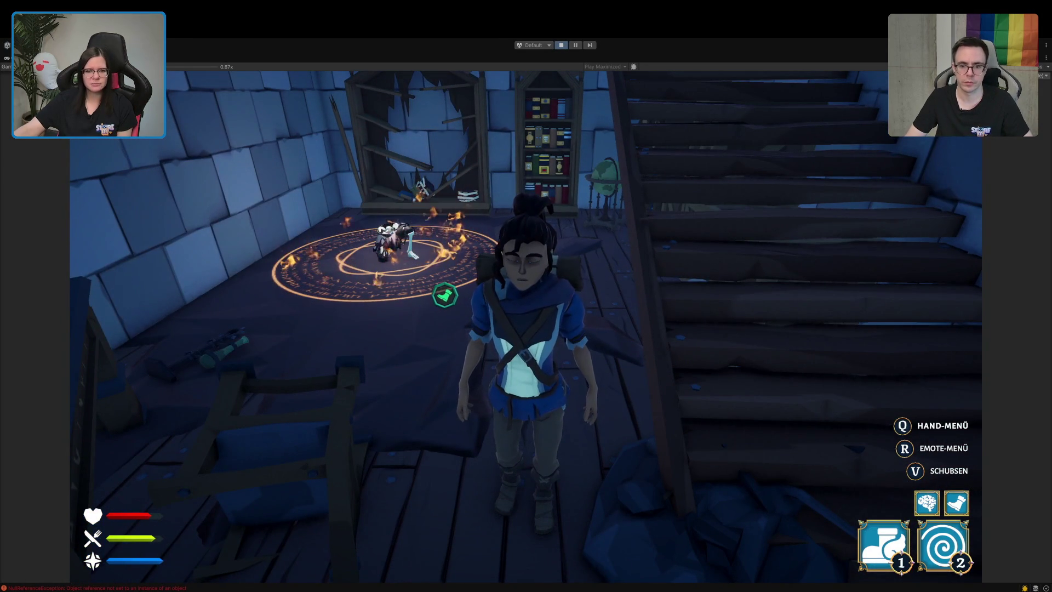
pyautogui.press('w')
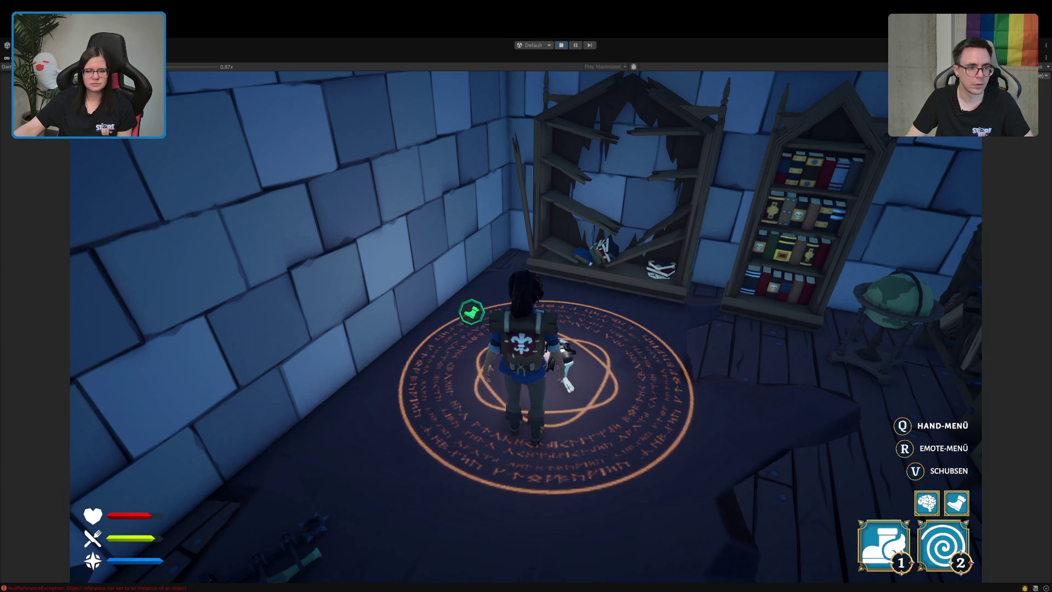
pyautogui.press('s')
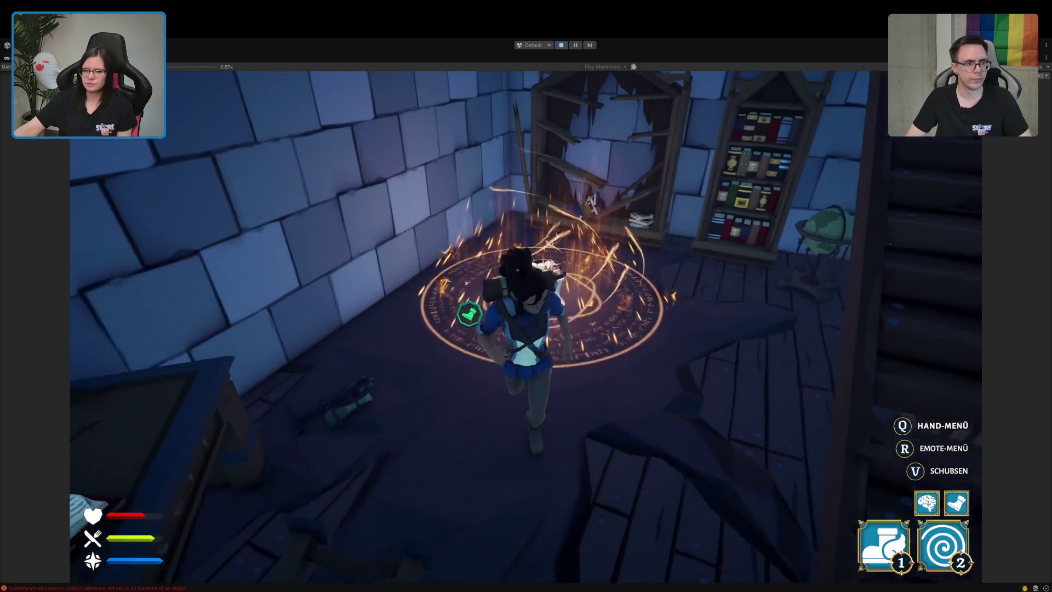
pyautogui.press('w')
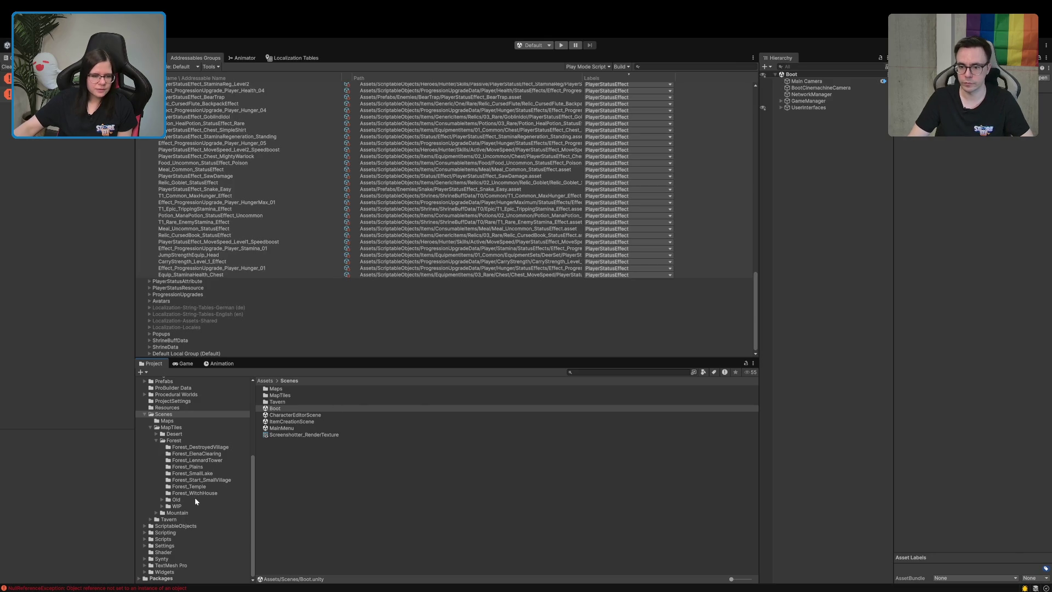
# - Inspect the Equip_StaminaHealth_Chest effect's actions for reference
pyautogui.scroll(5, 192, 496)
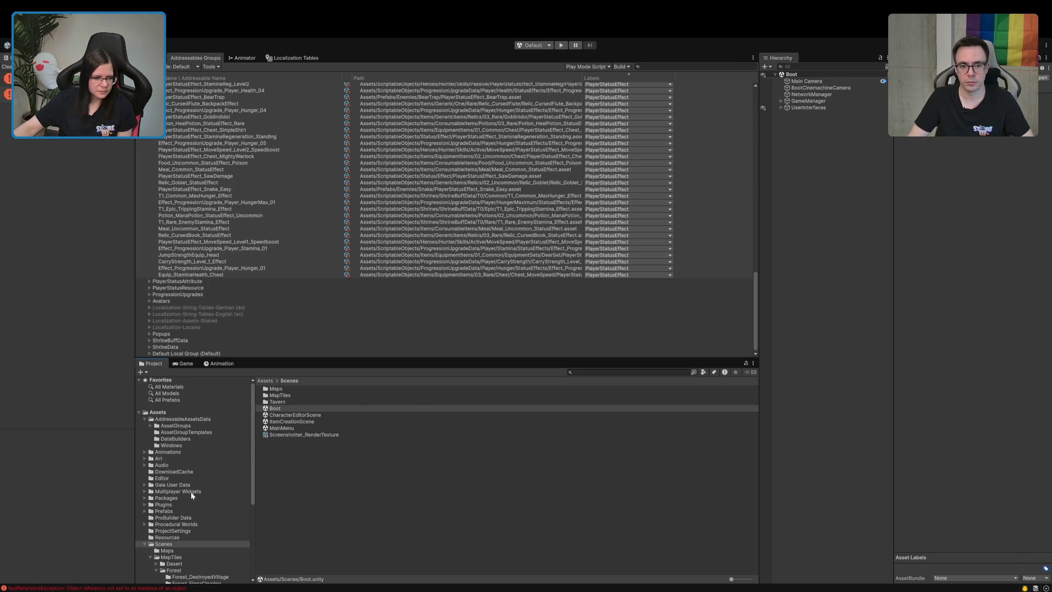
pyautogui.scroll(-6, 192, 494)
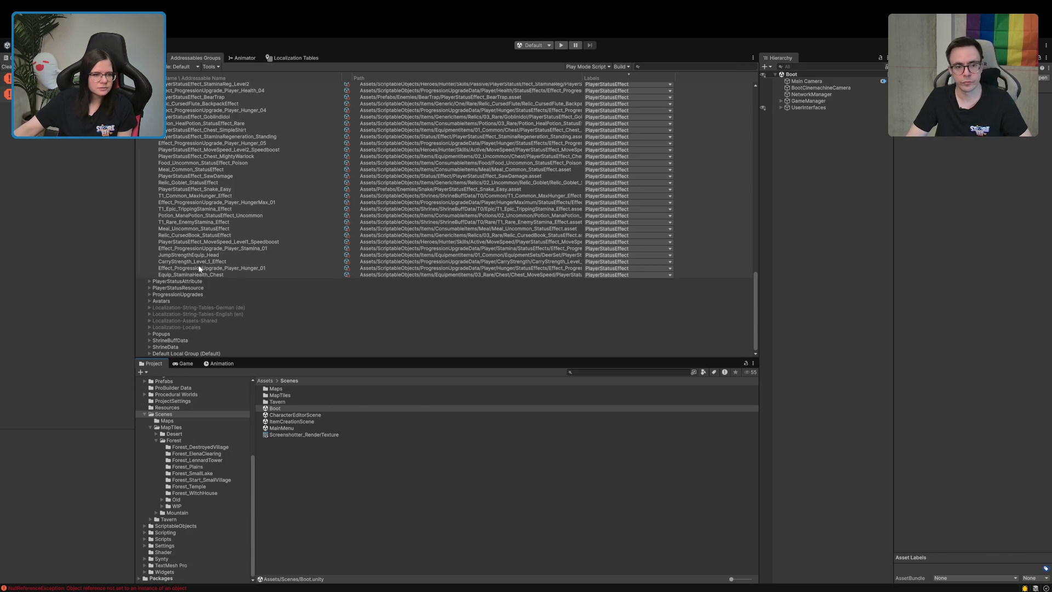
pyautogui.scroll(2, 200, 268)
pyautogui.click(191, 300)
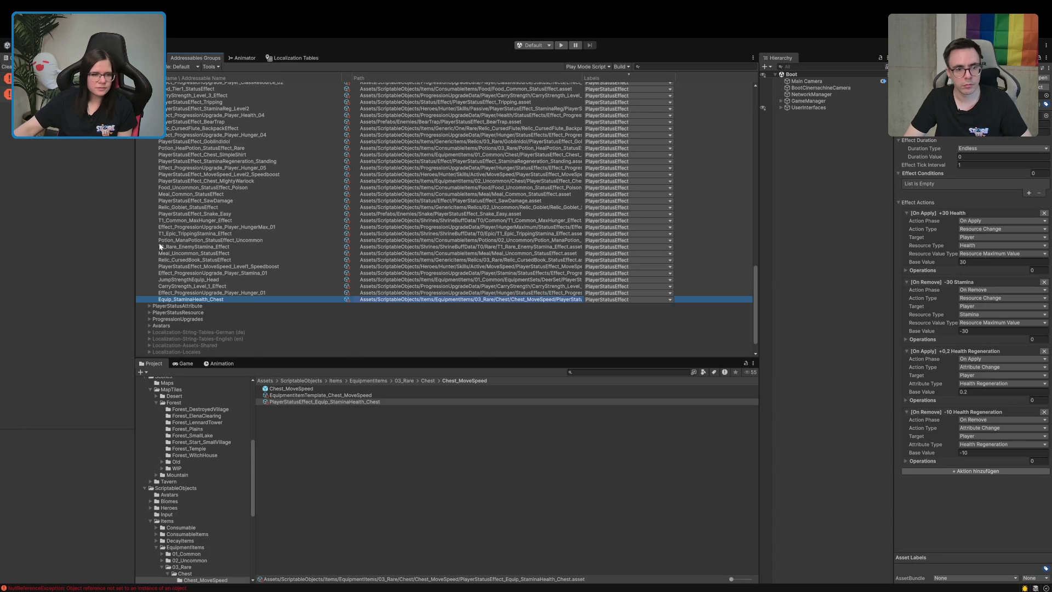
pyautogui.scroll(15, 163, 254)
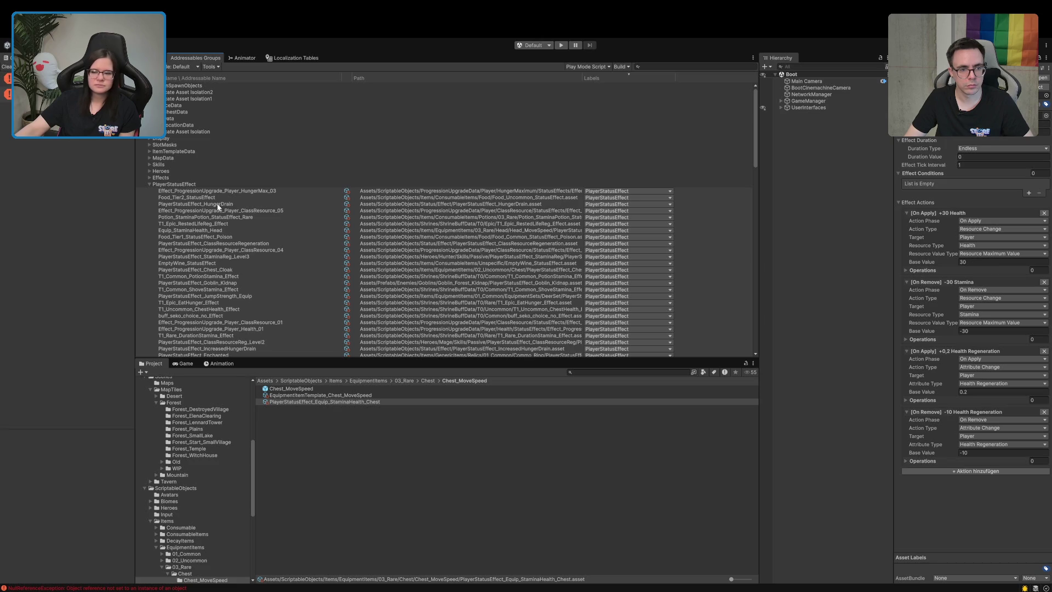
pyautogui.scroll(-5, 218, 476)
pyautogui.scroll(-3, 194, 497)
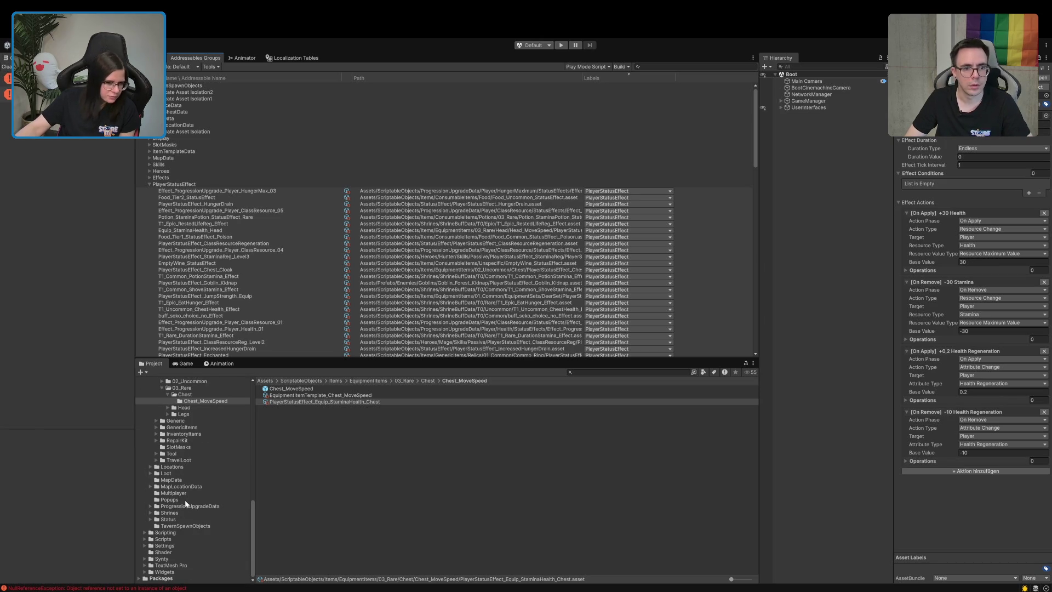
# - Search the Project window for 'firedama' and open PlayerStatusEffect_FireDamage
pyautogui.click(602, 371)
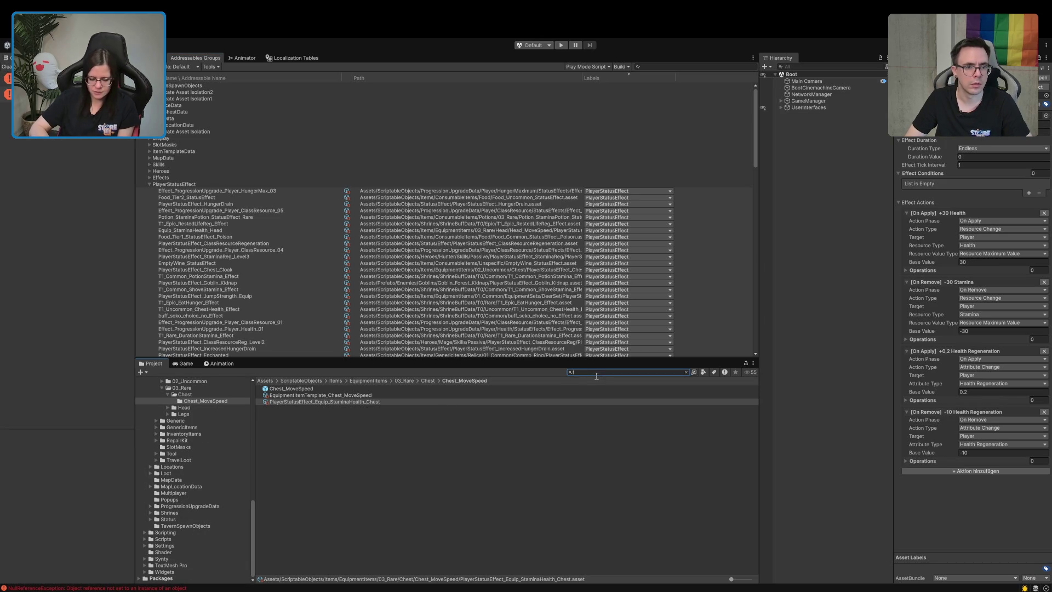
pyautogui.write('firedama')
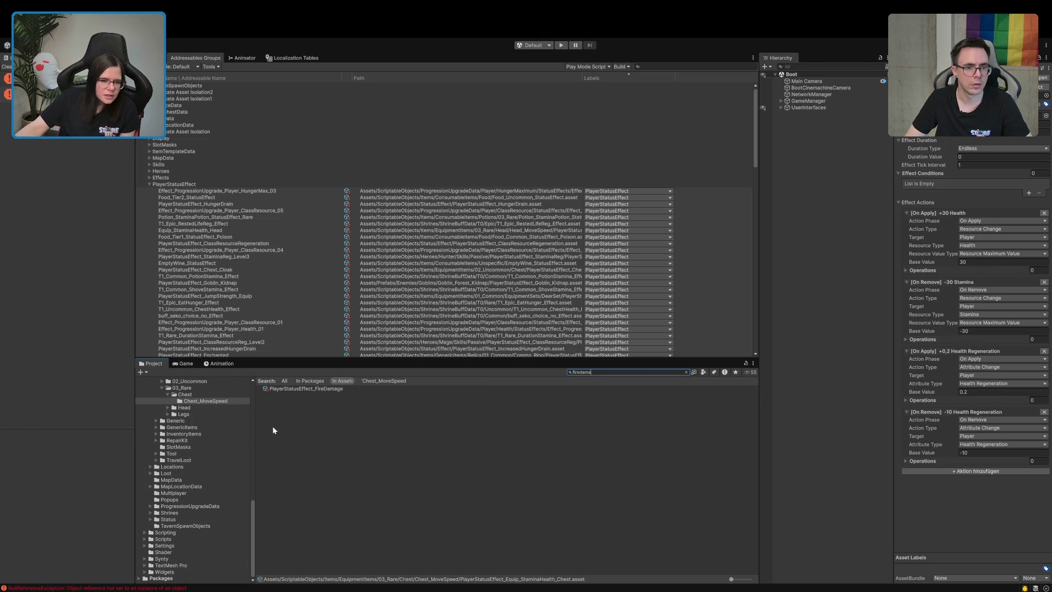
pyautogui.click(322, 388)
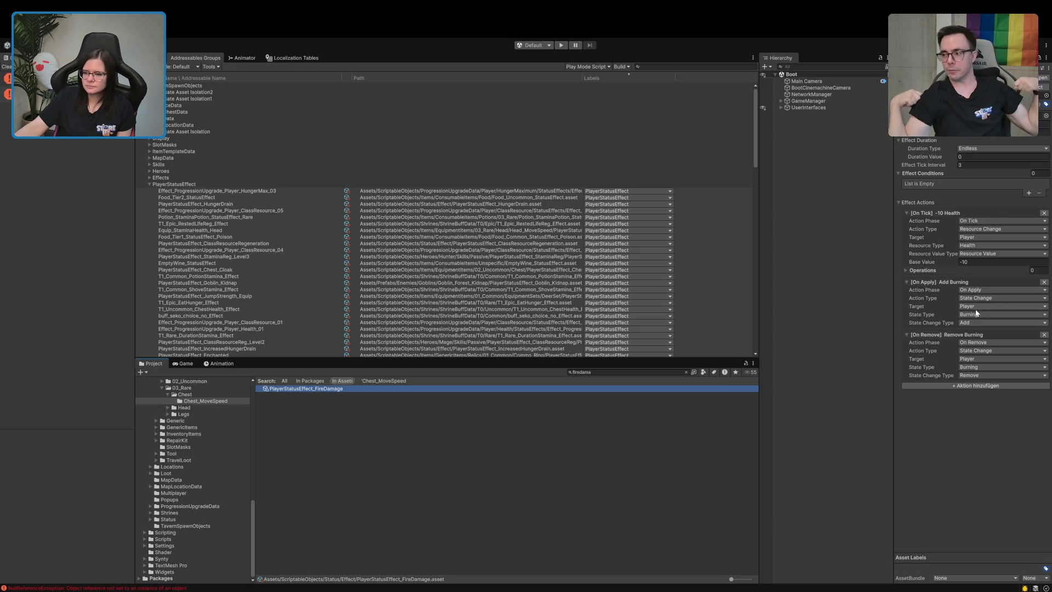
# - Add a fourth FireDamage action: an On Apply Health resource change of -10
pyautogui.click(946, 385)
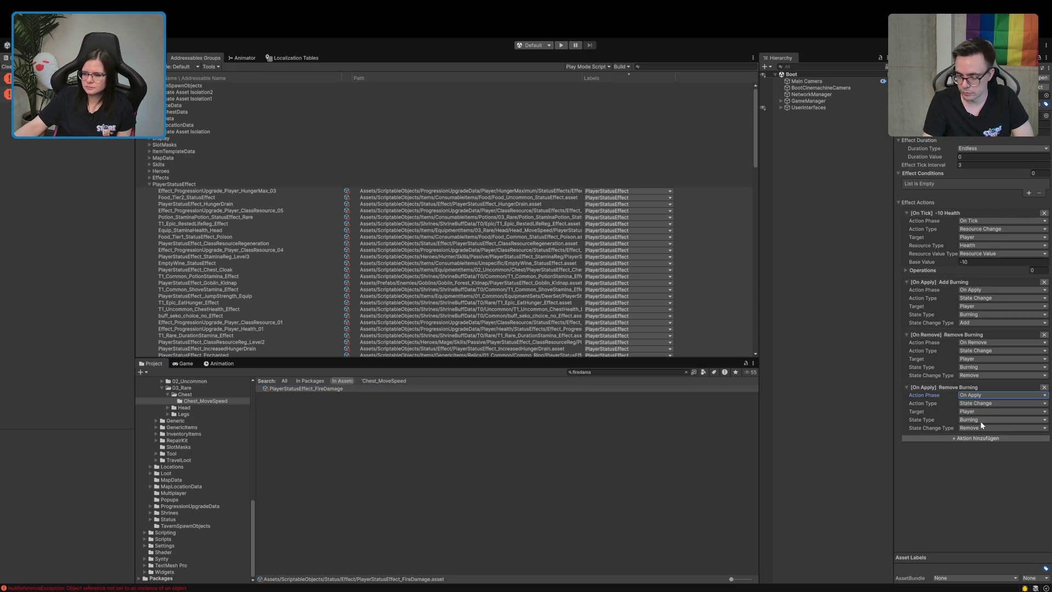
pyautogui.click(987, 471)
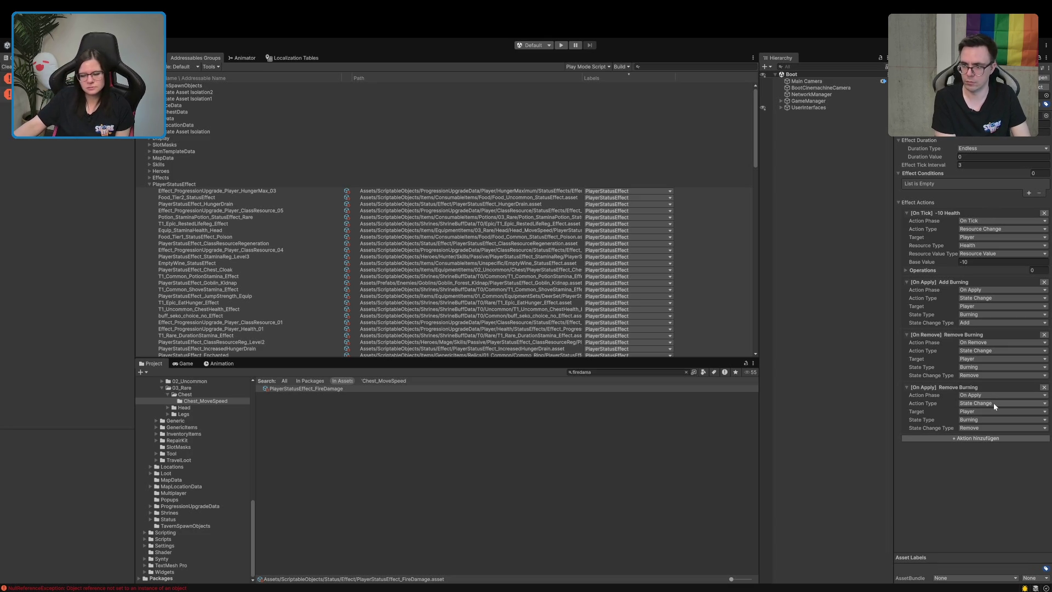
pyautogui.click(989, 404)
pyautogui.click(988, 413)
pyautogui.click(977, 435)
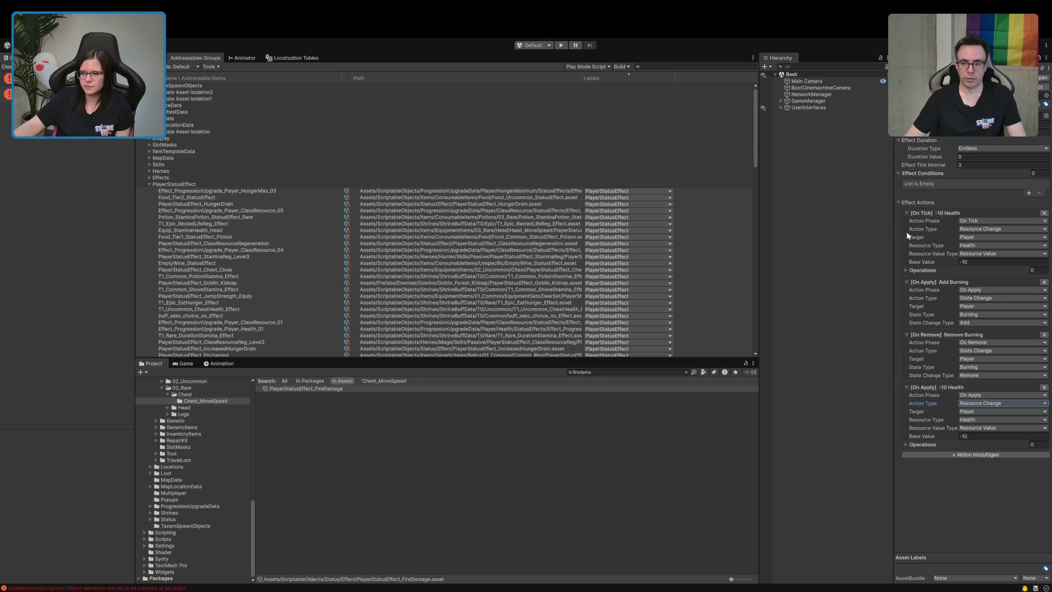
# - Collapse and re-expand the On Tick -10 Health action, then collapse the PlayerStatusEffect group
pyautogui.click(906, 214)
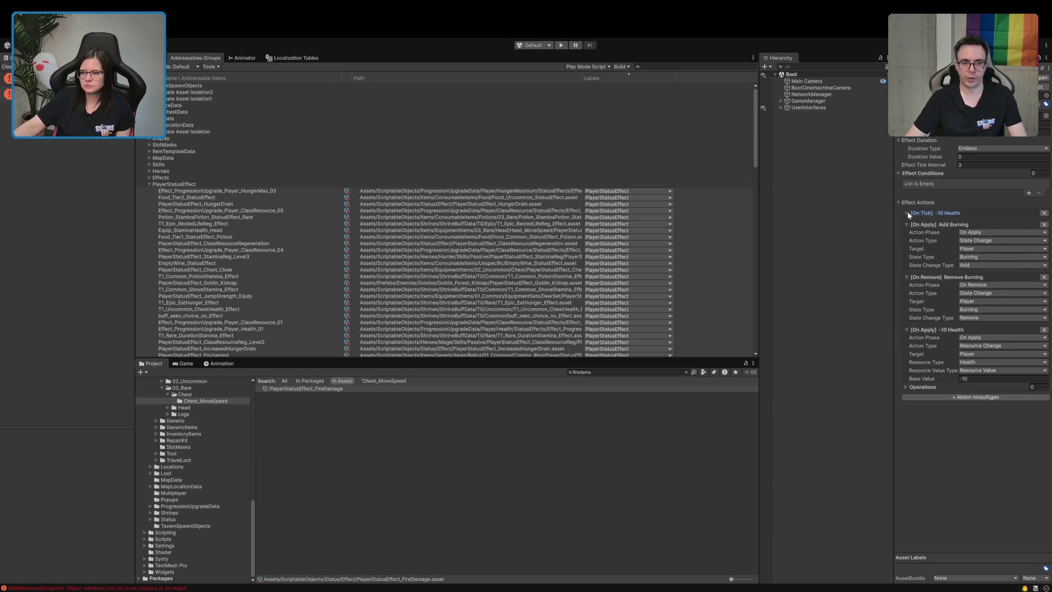
pyautogui.click(907, 213)
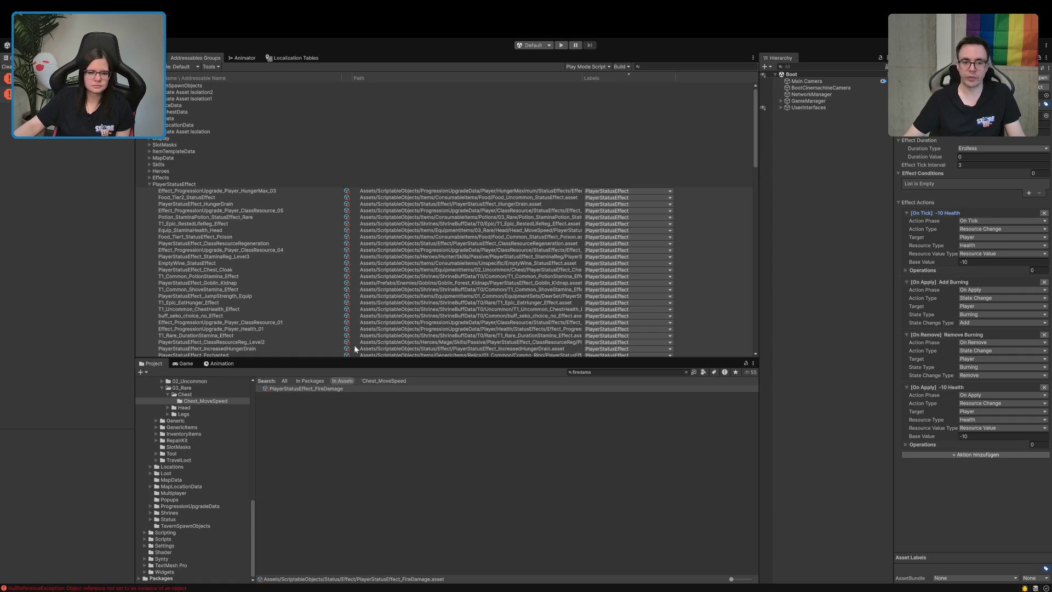
pyautogui.click(150, 184)
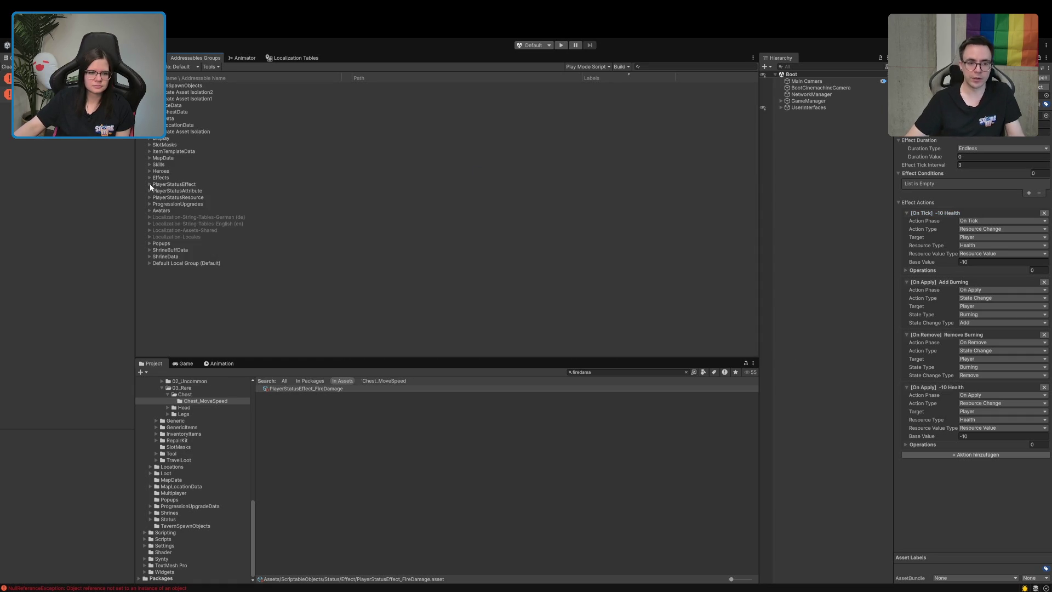
# - Enlarge the Project window, clear its search filter, and start play mode
pyautogui.moveTo(315, 356); pyautogui.dragTo(351, 199)
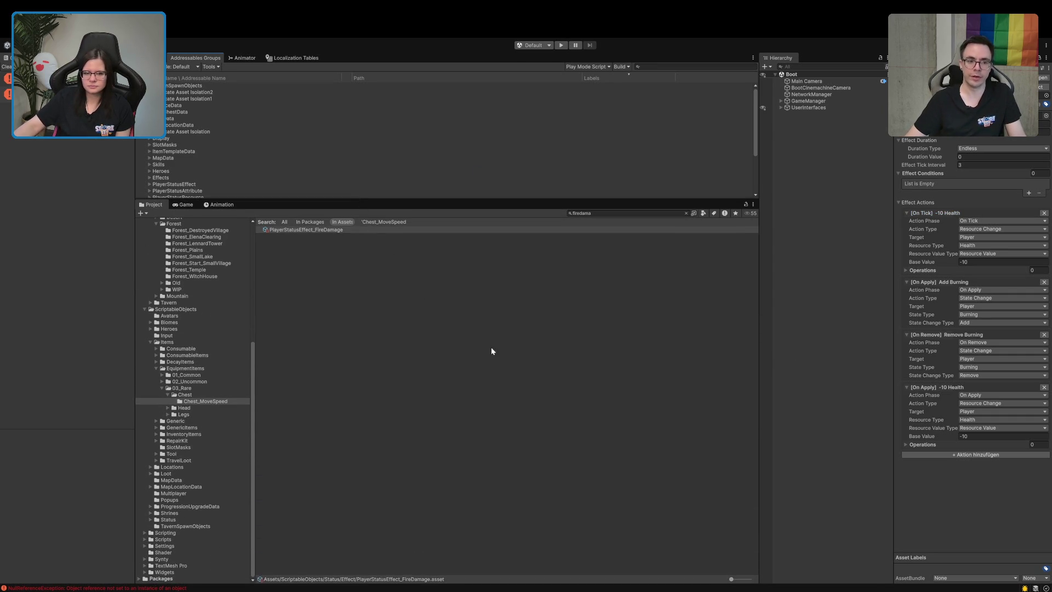
pyautogui.click(685, 214)
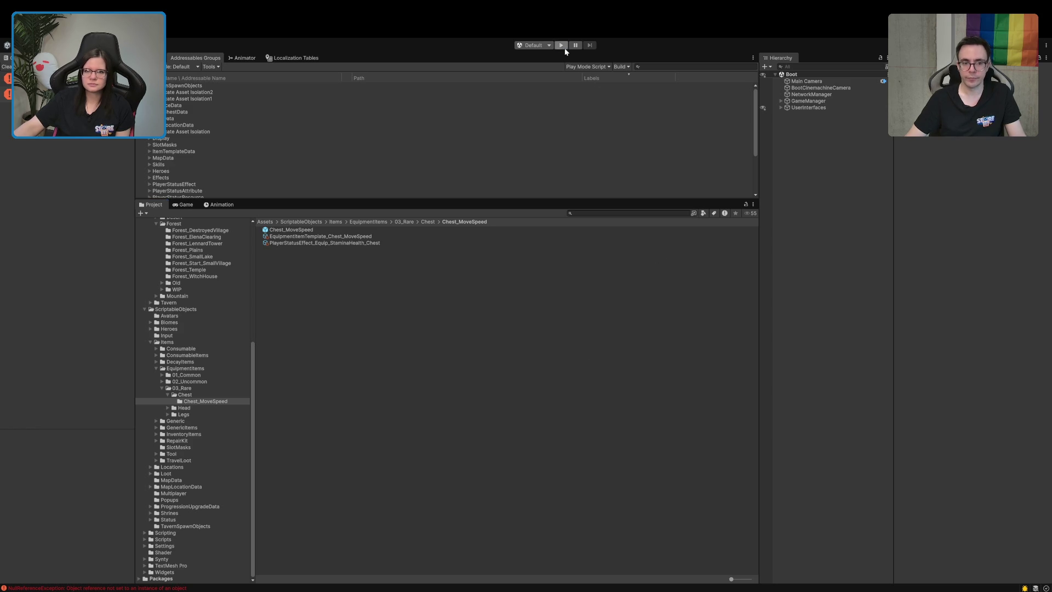
pyautogui.click(566, 49)
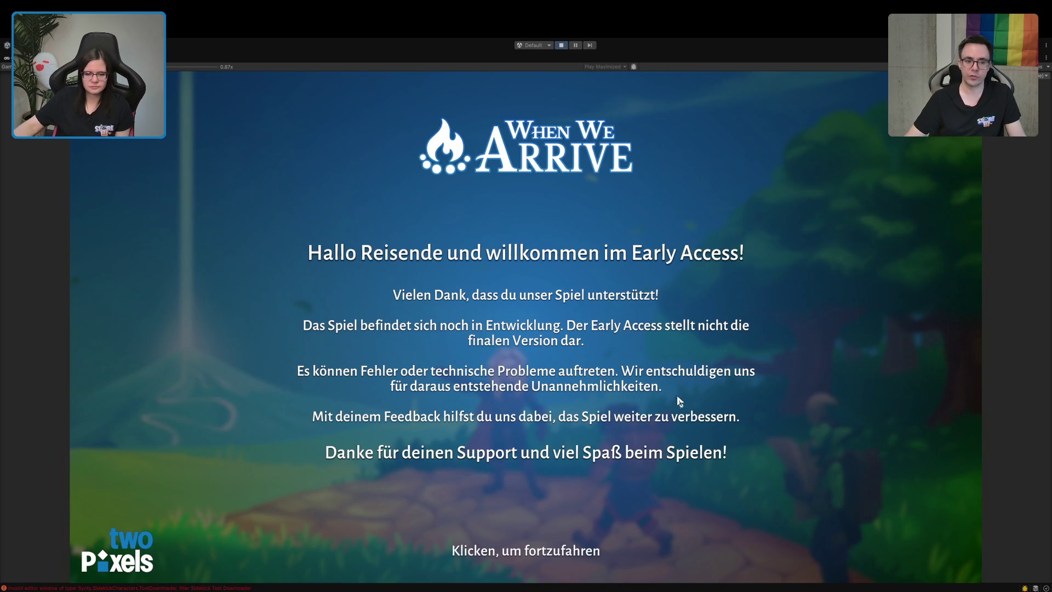
# - Start a single-player game and run through the house and village to the basement magic circle
pyautogui.click(658, 436)
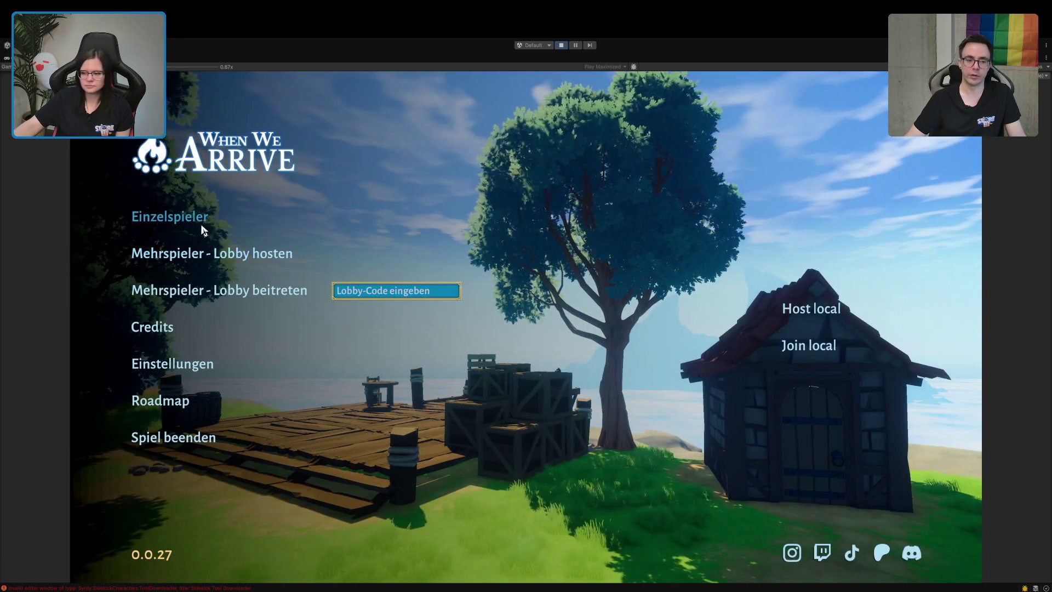
pyautogui.click(202, 226)
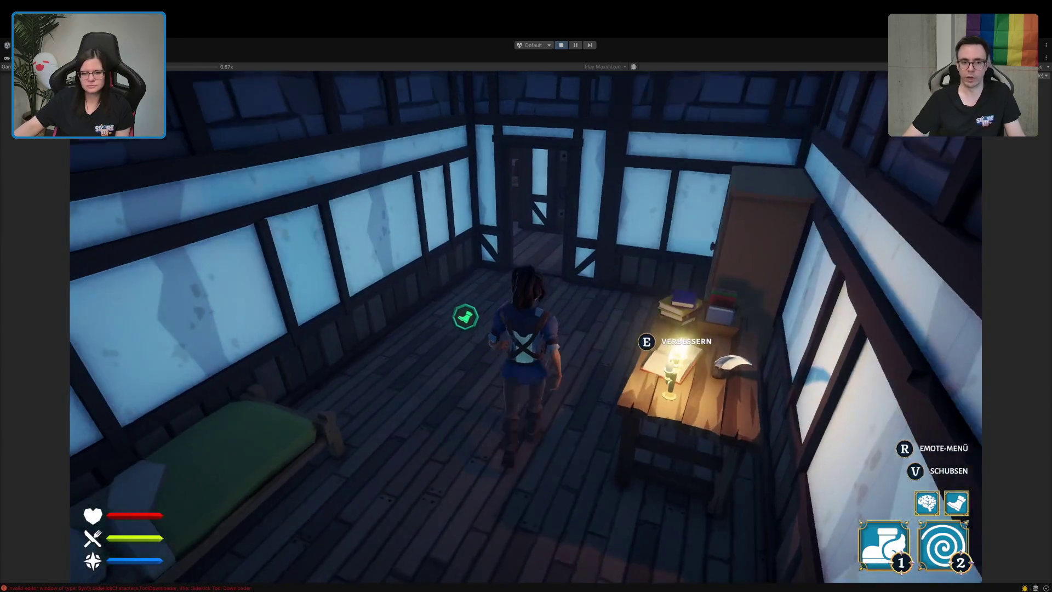
pyautogui.press('w')
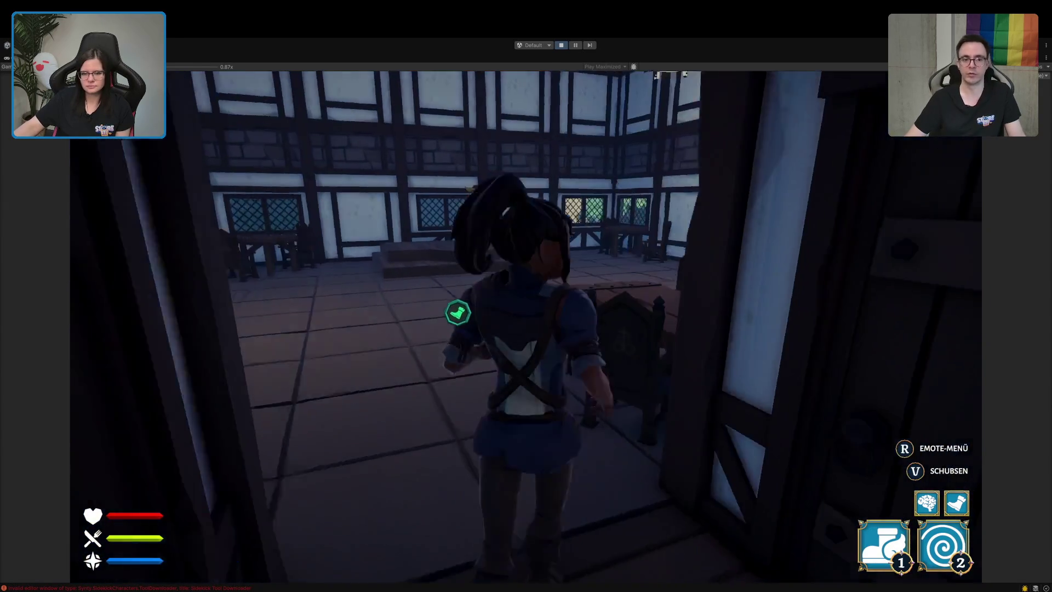
pyautogui.press('w')
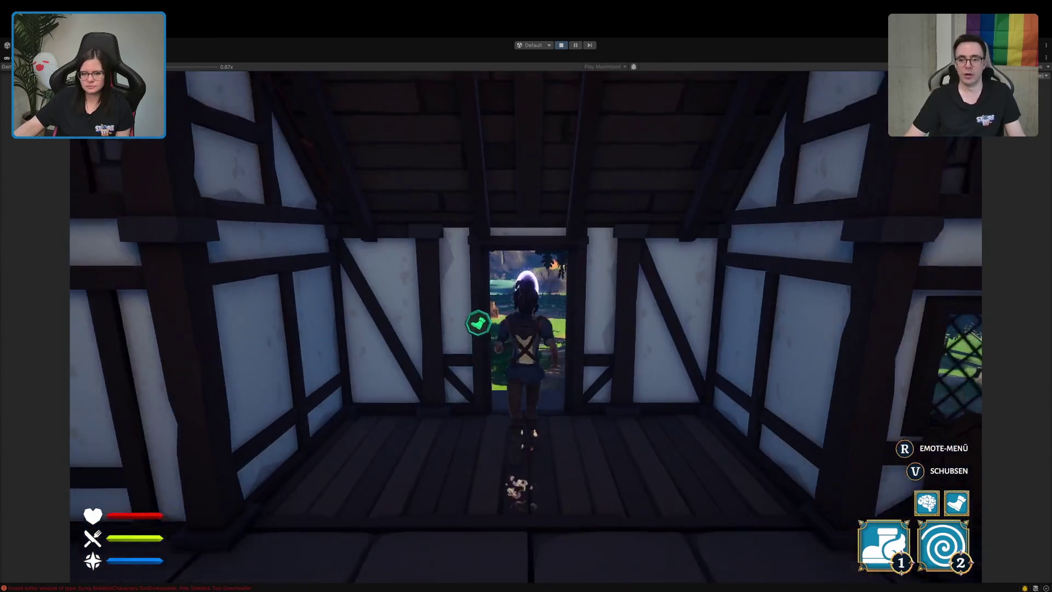
pyautogui.press('w')
pyautogui.press('w')
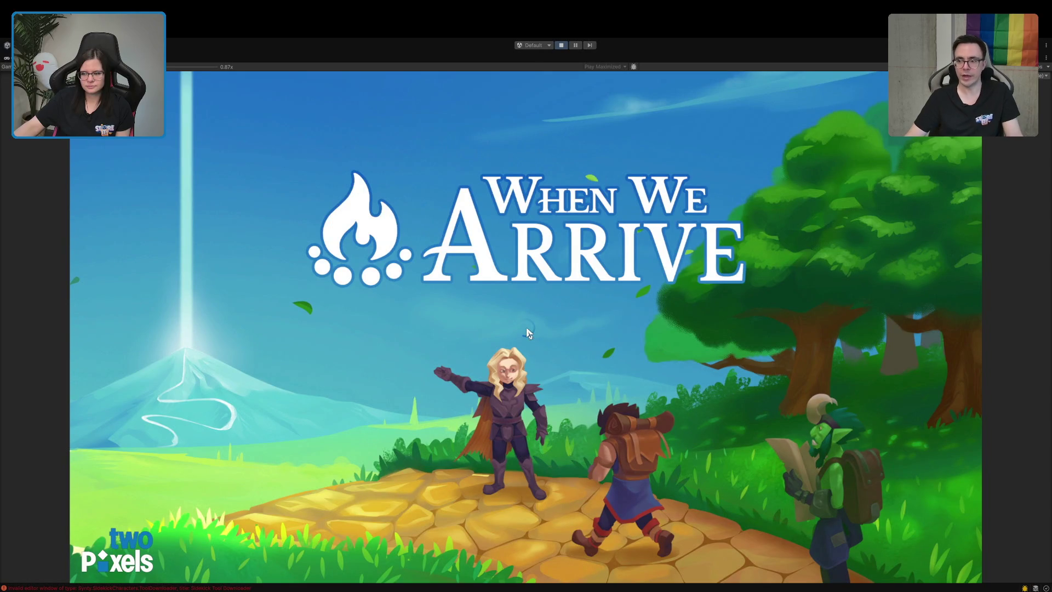
pyautogui.press('w')
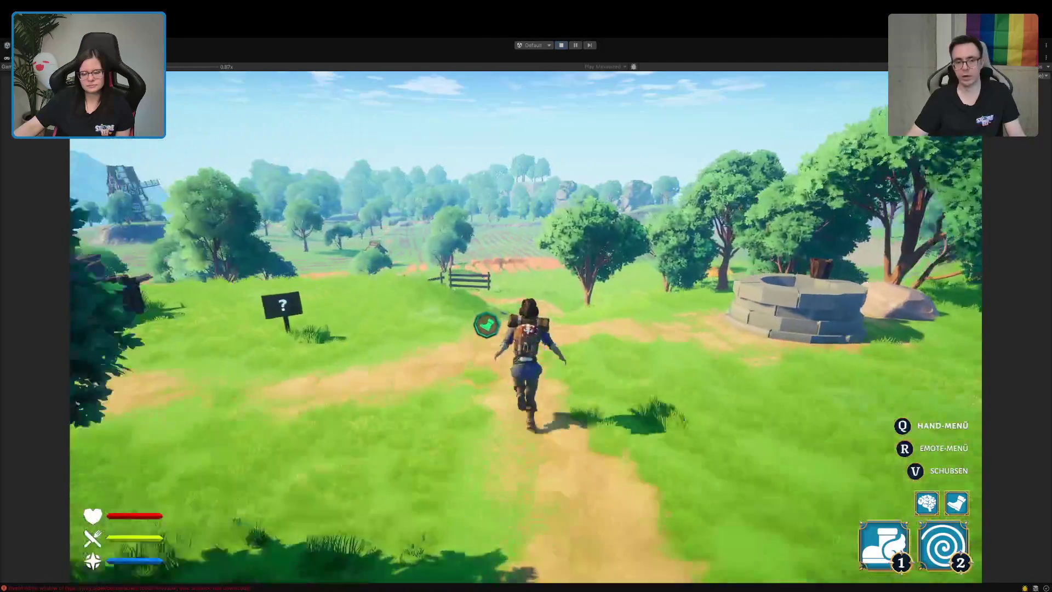
pyautogui.press('space')
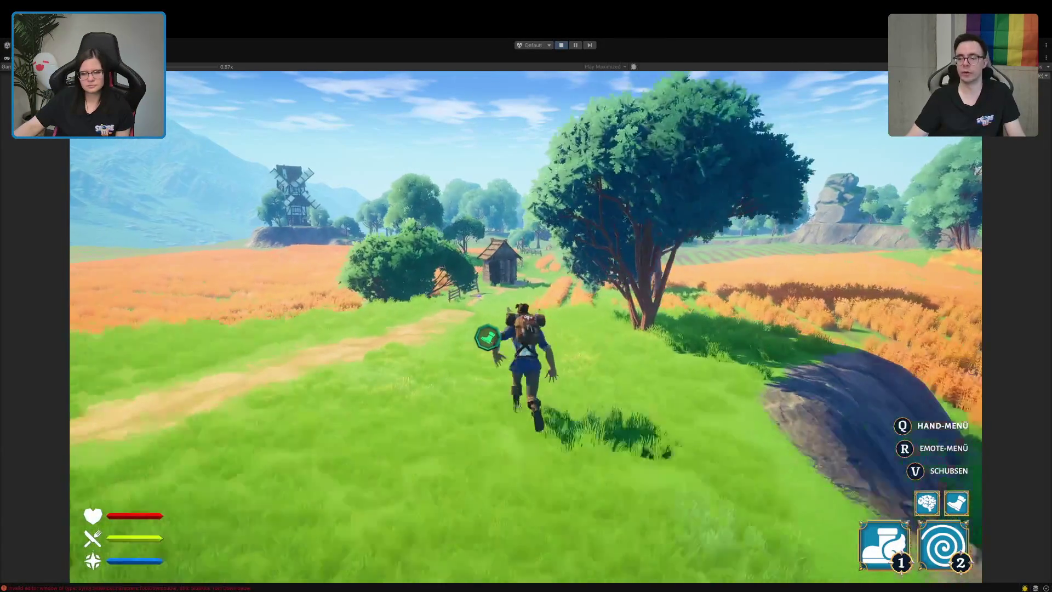
pyautogui.press('space')
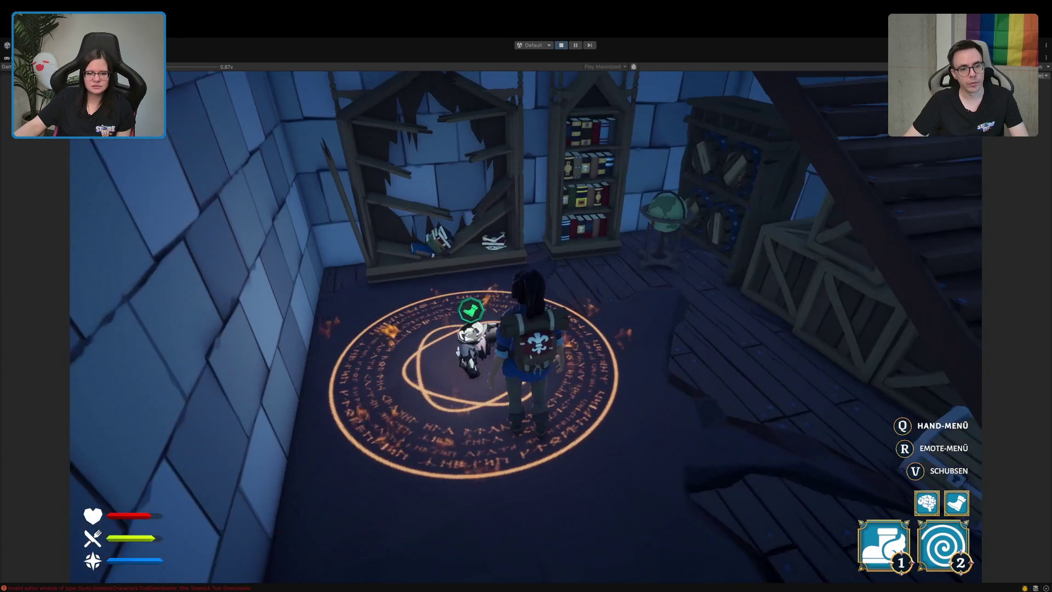
# - Walk the character off the circle to the basement stairs and pause the game
pyautogui.press('w')
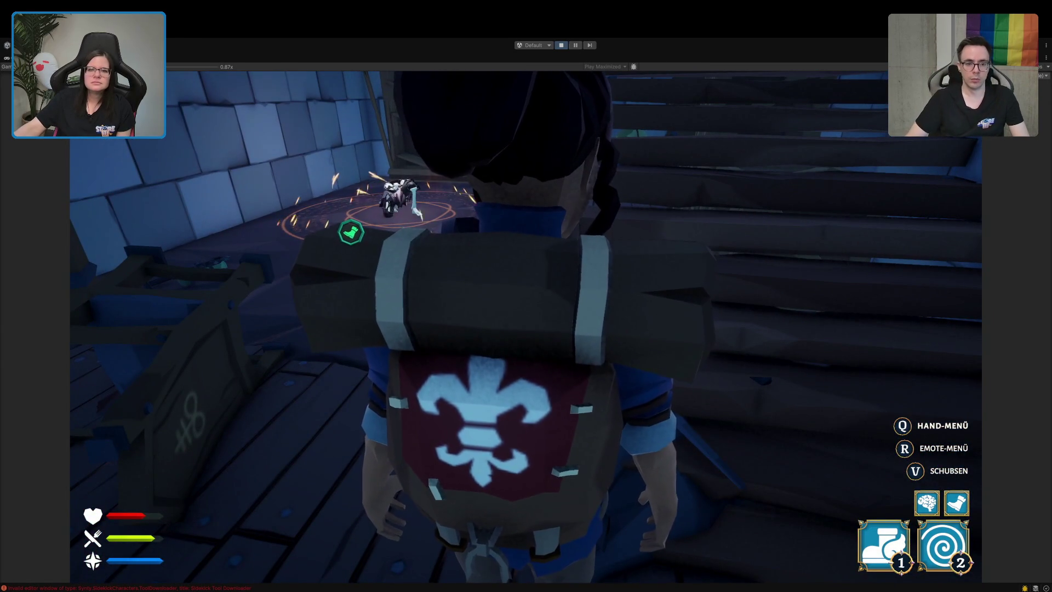
pyautogui.click(575, 45)
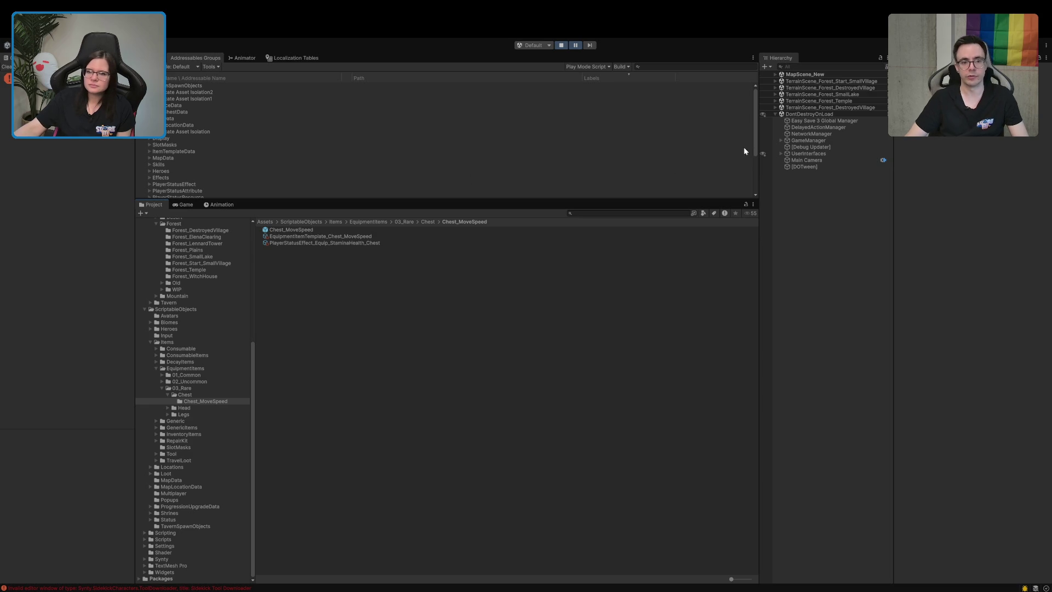
# - Select PlayerStatsService under GameManager and show info messages in the Console
pyautogui.click(781, 141)
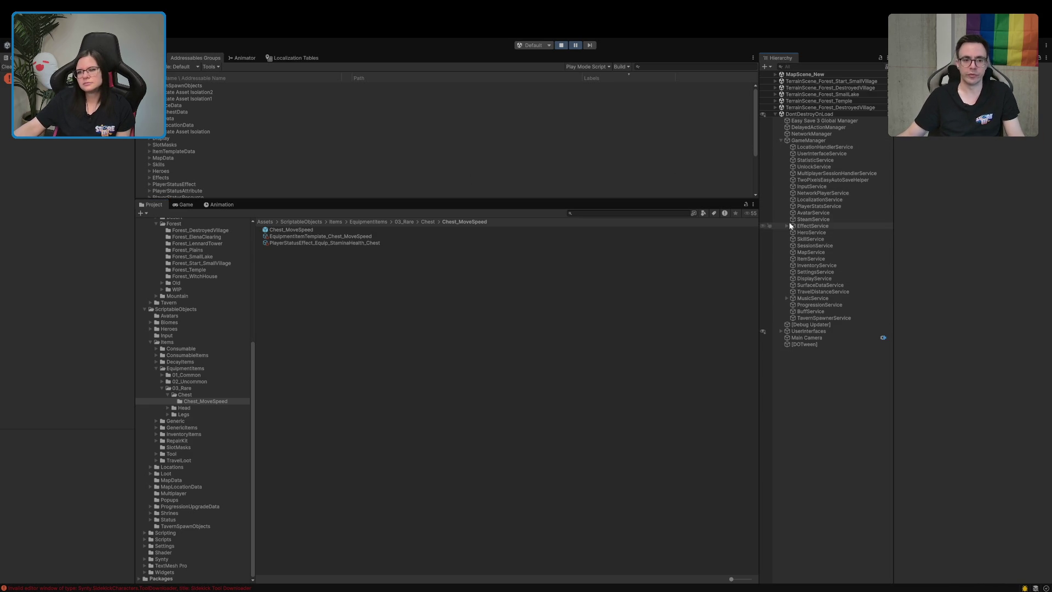
pyautogui.click(817, 208)
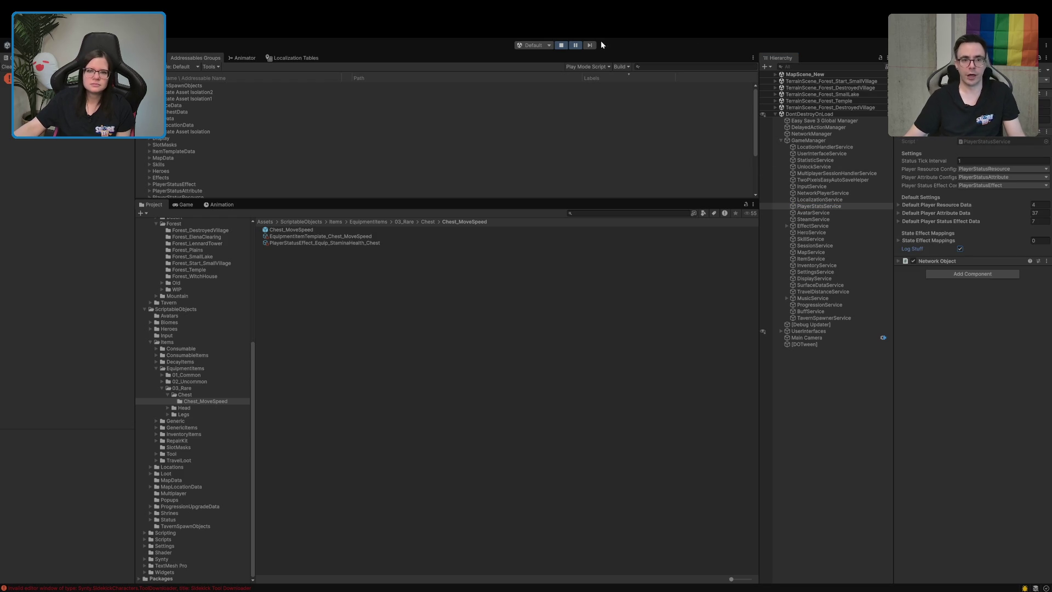
pyautogui.click(104, 66)
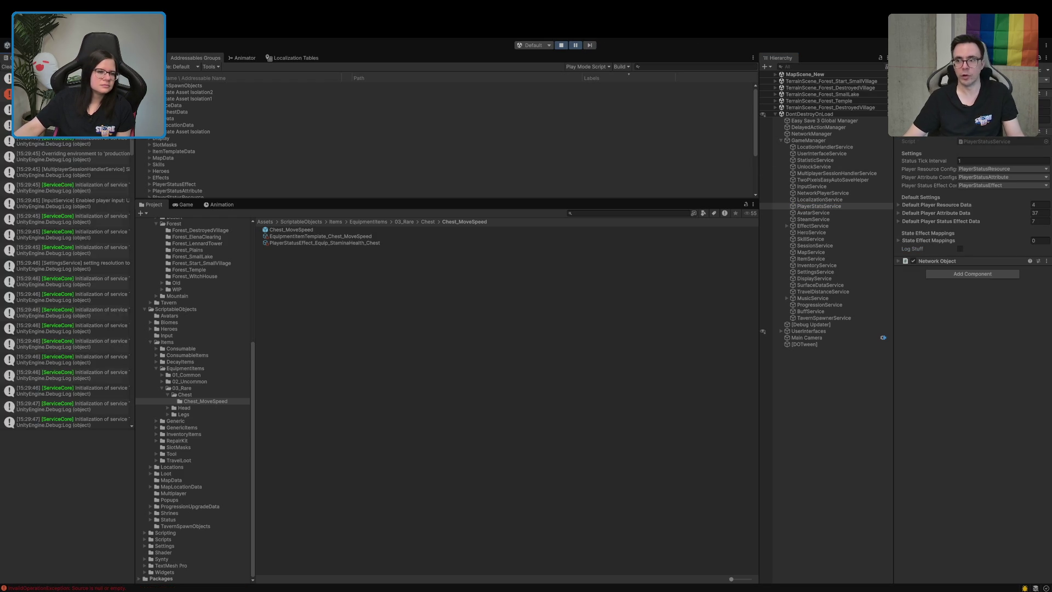
pyautogui.scroll(5, 35, 360)
pyautogui.scroll(-10, 30, 369)
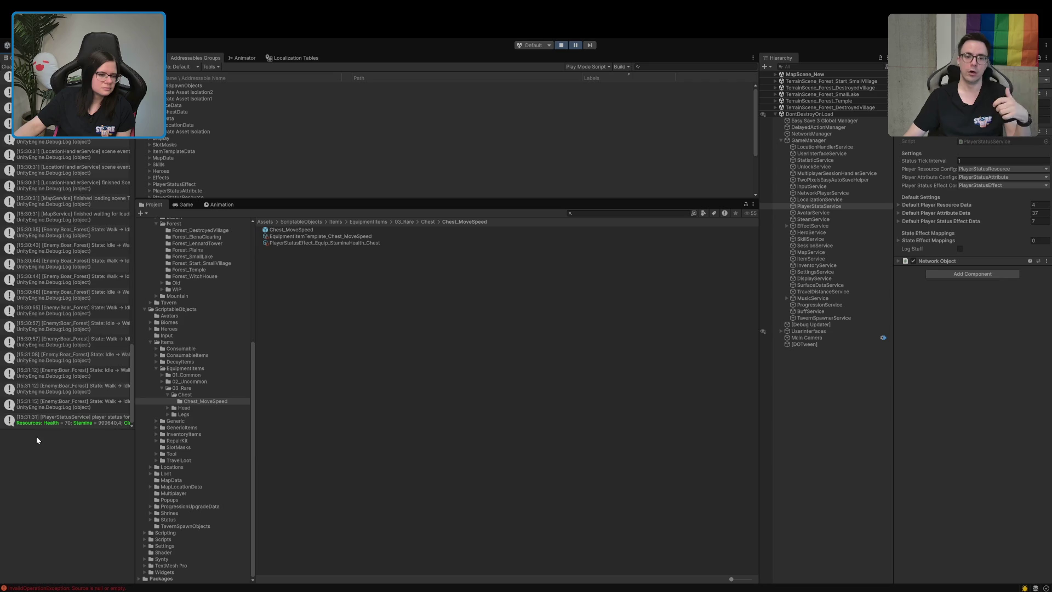
# - Check the latest log showing health at 70, stop play mode, and clear the Console
pyautogui.click(36, 420)
pyautogui.scroll(-5, 36, 540)
pyautogui.scroll(-5, 37, 539)
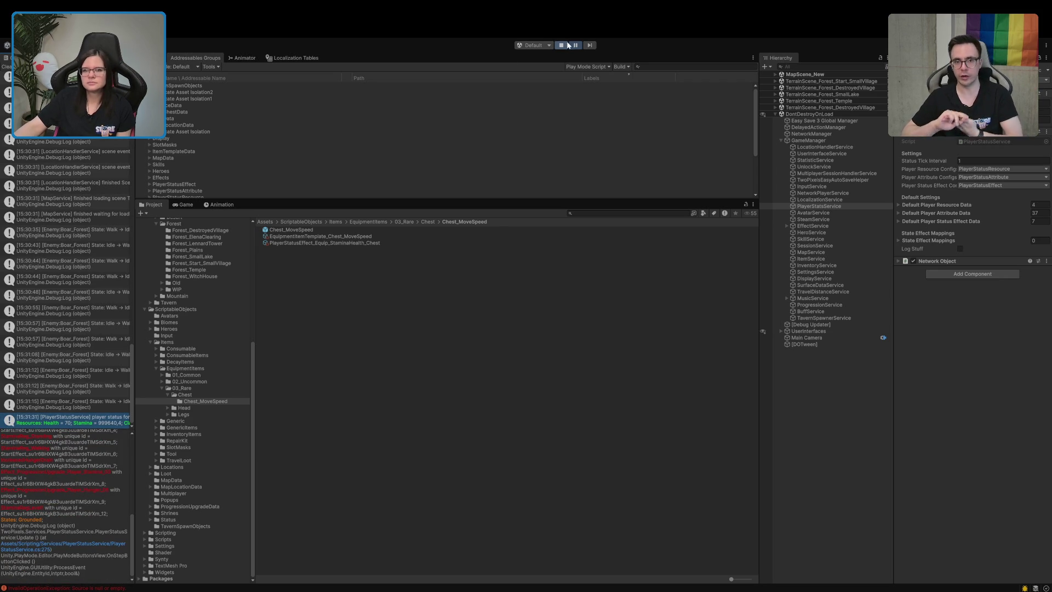
pyautogui.click(575, 45)
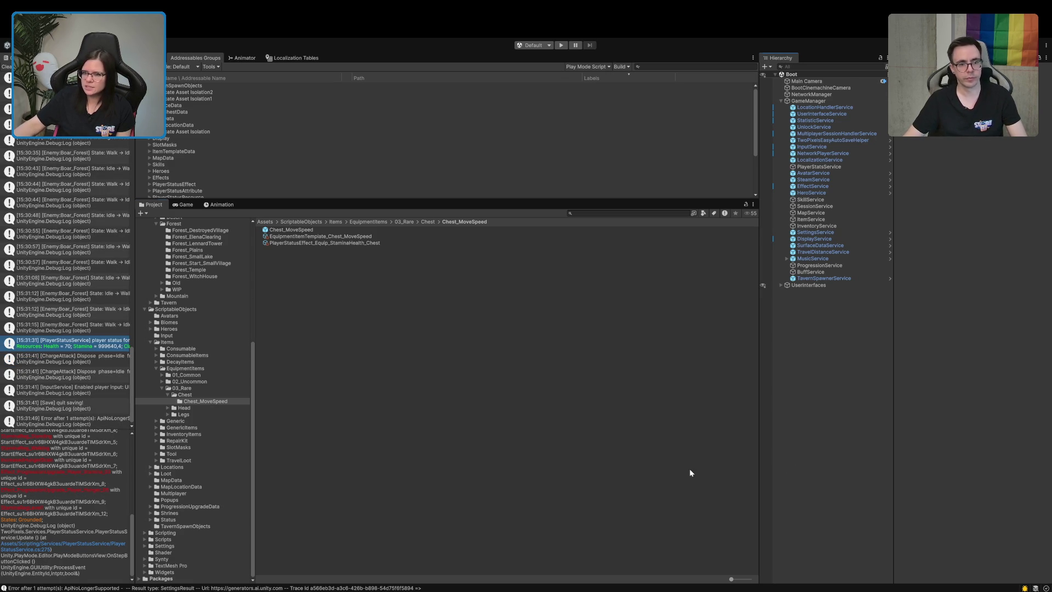
pyautogui.click(9, 67)
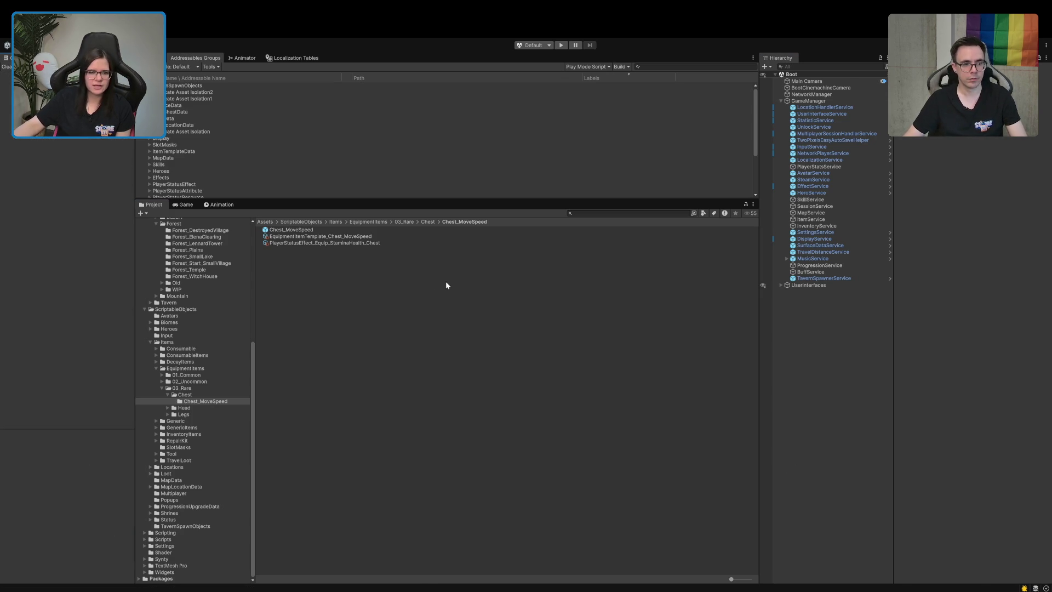